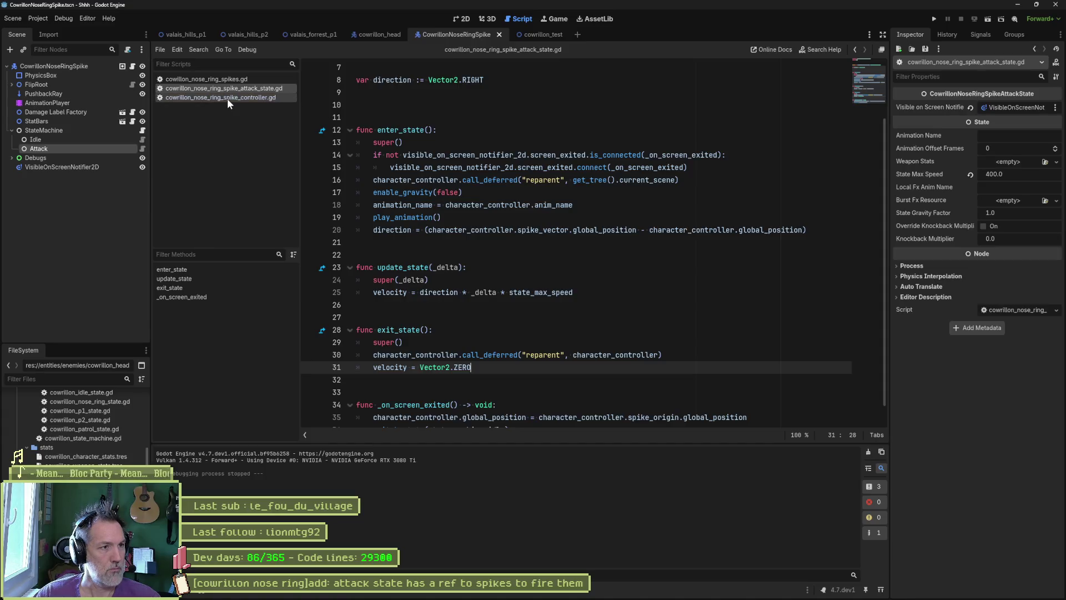
Step: Comment out the spike reparenting loop on lines 14–15 of cowrillon_nose_ring_spikes.gd
left_click(240, 78)
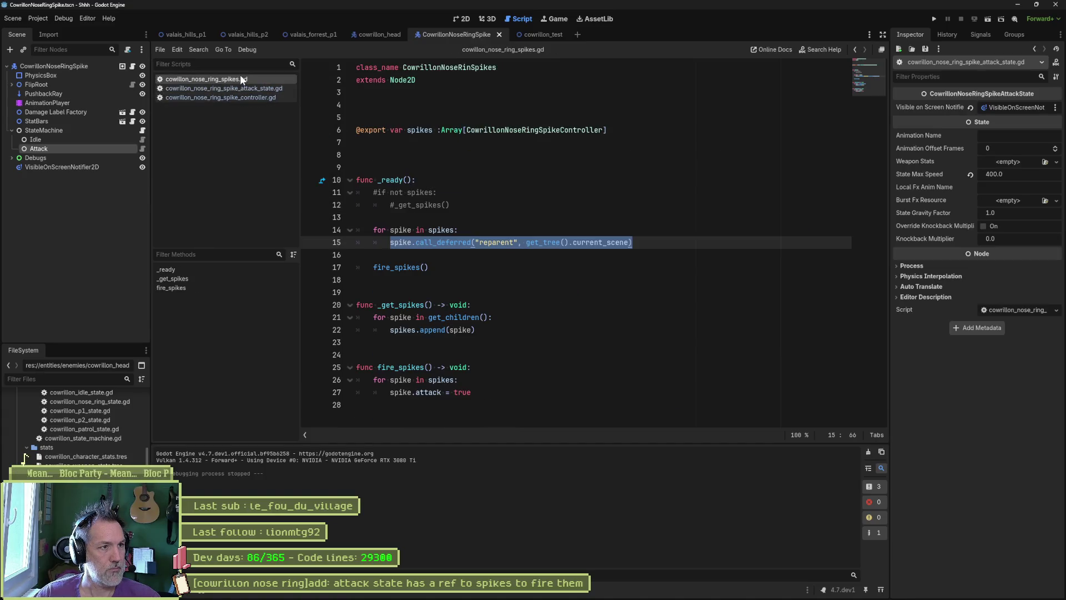
left_click(460, 258)
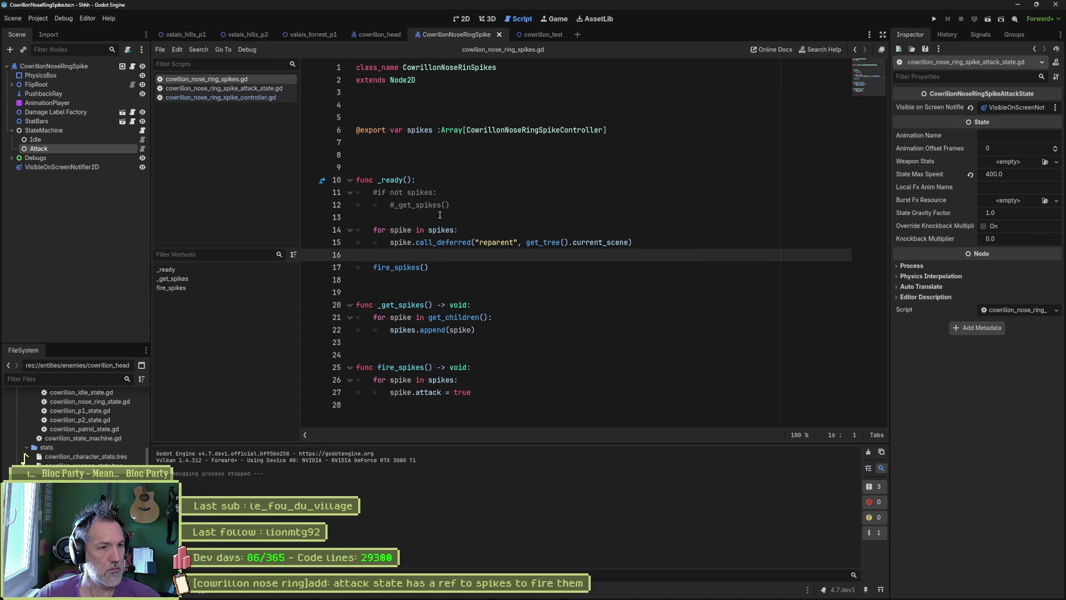
double_click(388, 266)
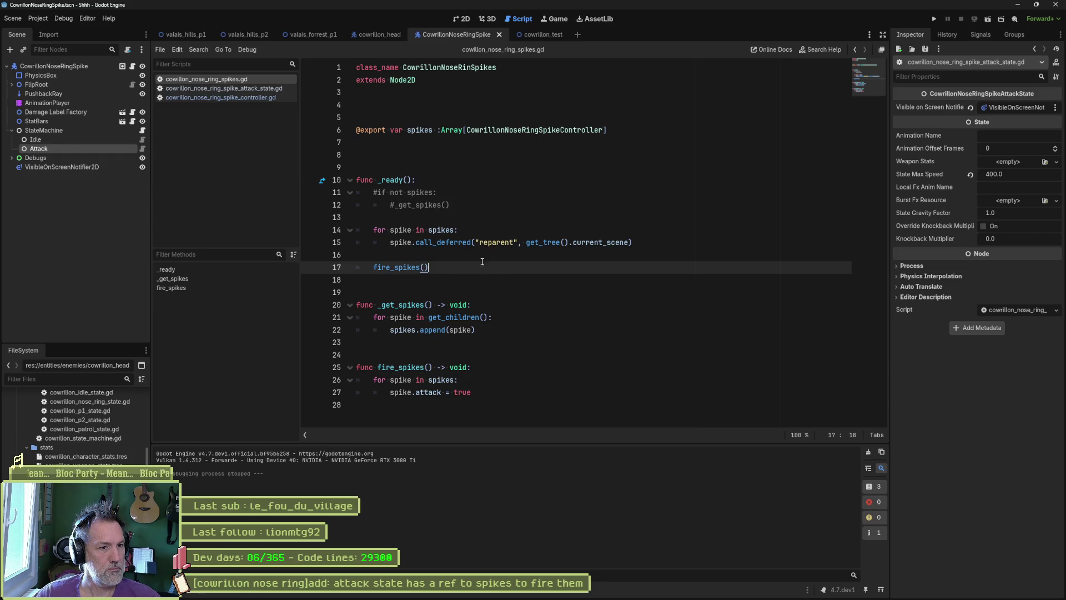
left_click(648, 242)
mouse_move(647, 242)
left_mouse_down()
mouse_move(358, 242)
mouse_move(373, 192)
left_mouse_up()
left_click_drag(428, 230, 435, 238)
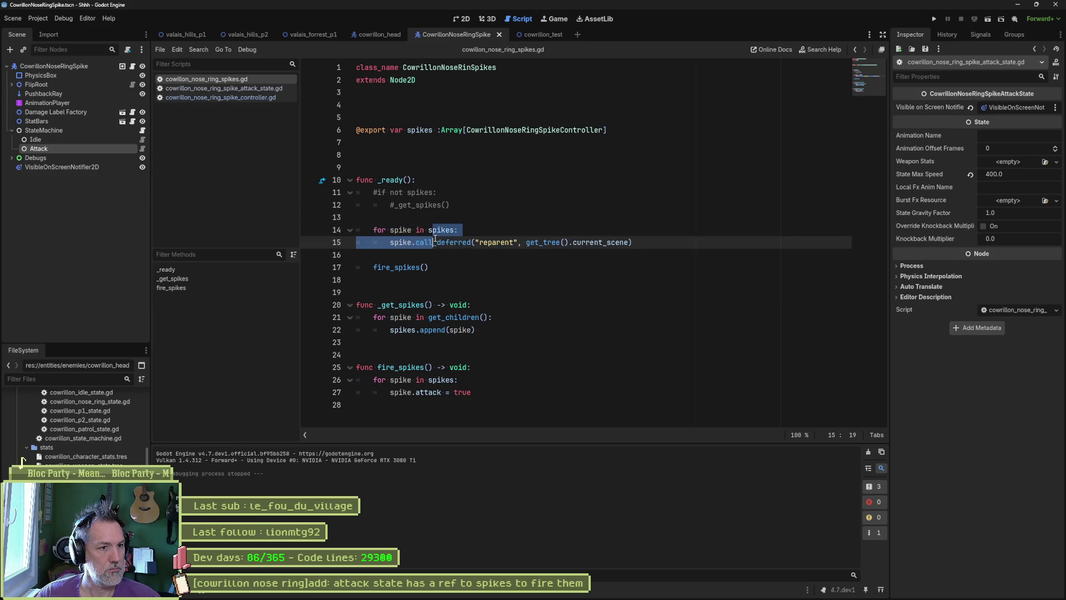
key("ctrl+k")
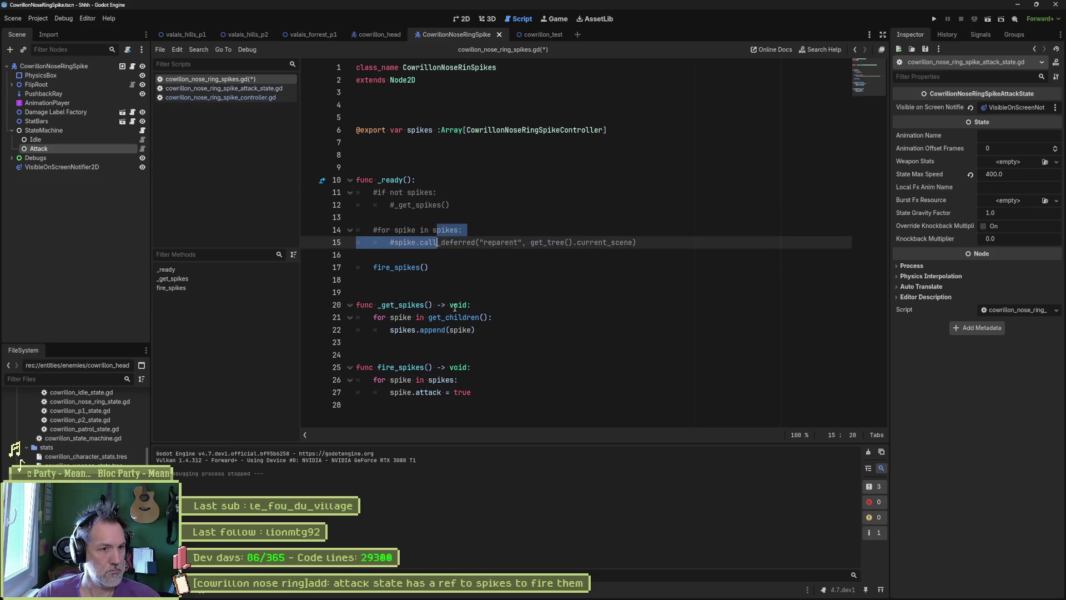
Step: Comment out the _get_spikes function on lines 20–22, save, and run cowrillon_test
left_click_drag(454, 307, 454, 330)
key("ctrl+k")
key("ctrl+s")
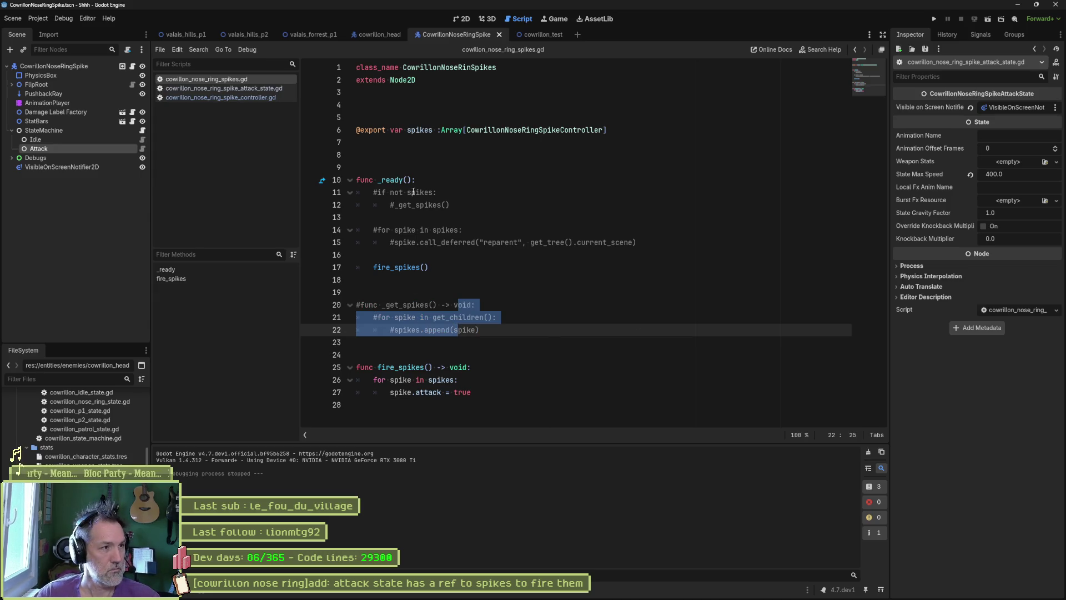
left_click(542, 34)
key("F6")
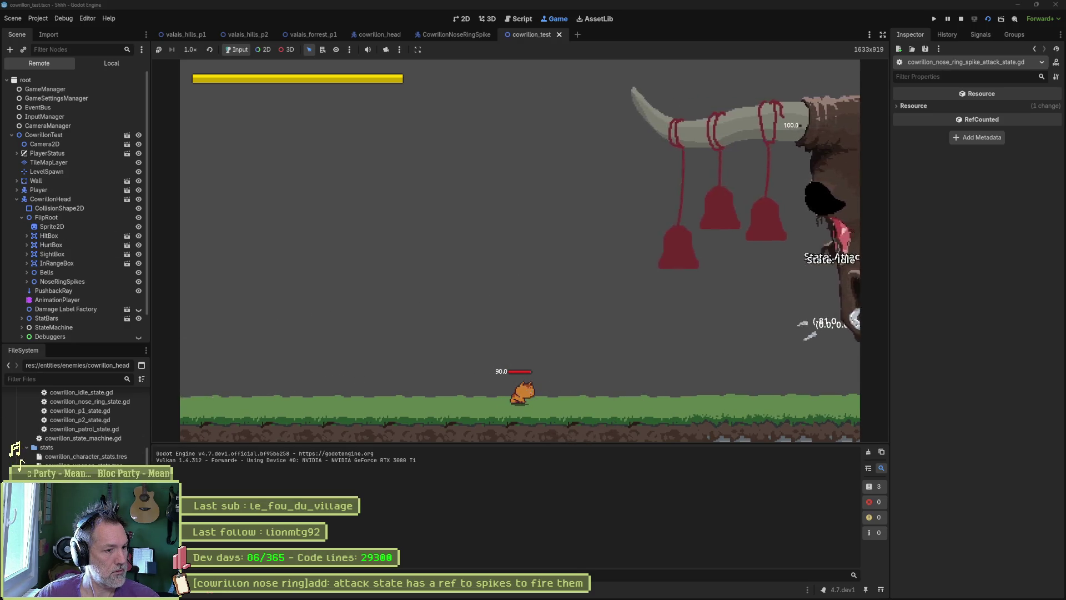
Step: Stop the game and list the three "Can't reparent to itself" errors
key("F8")
left_click(230, 452)
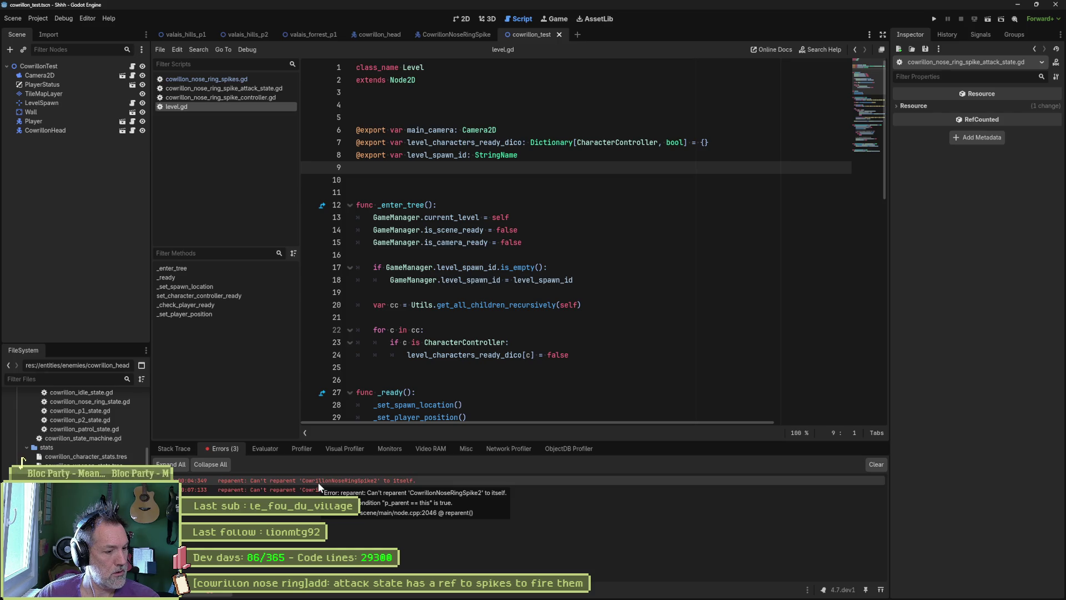
Step: Inspect line 30's reparent call in the attack state's exit_state, then open the CowrillonNoseRingSpike scene
left_click(233, 89)
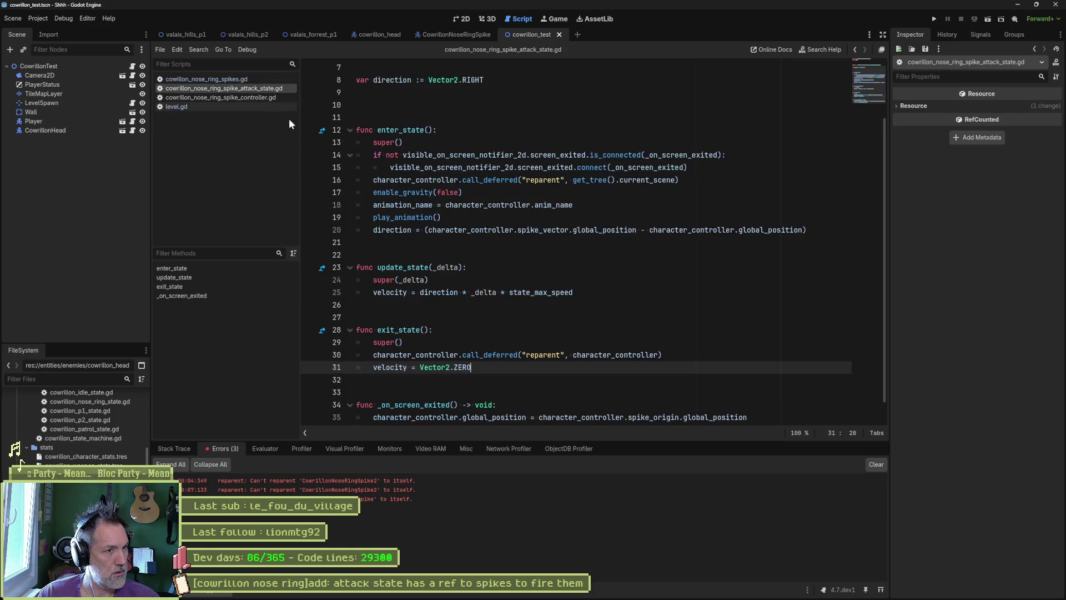
scroll(437, 329, "down", 1)
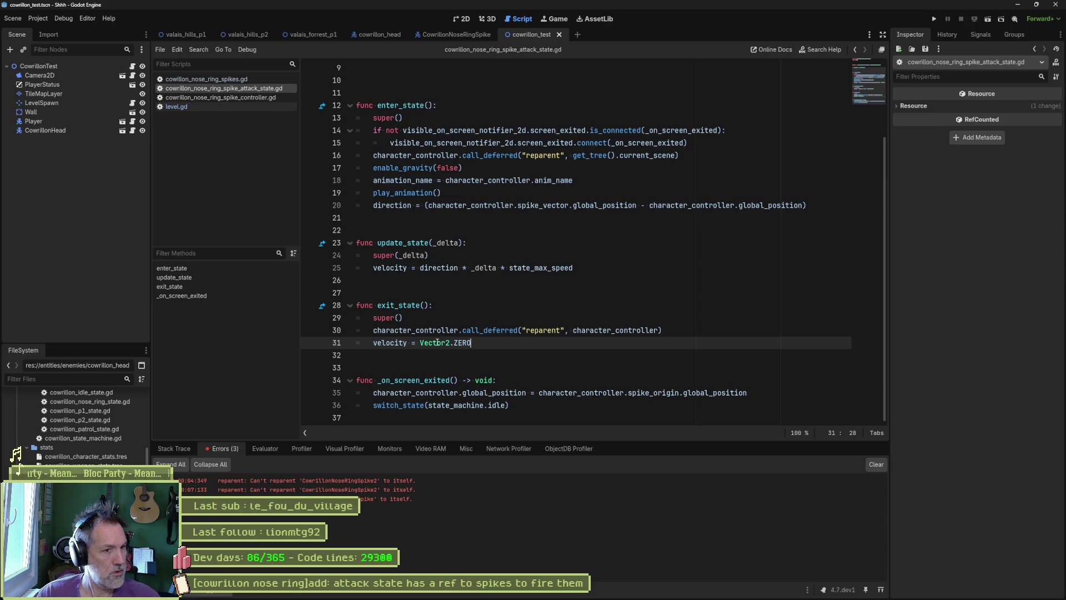
left_click(403, 305)
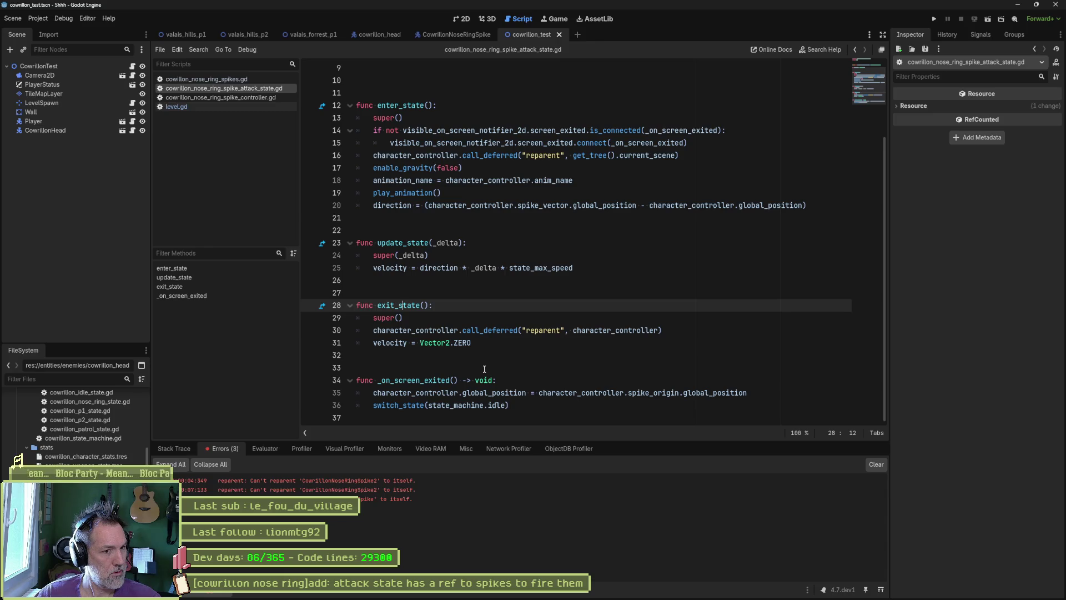
double_click(447, 331)
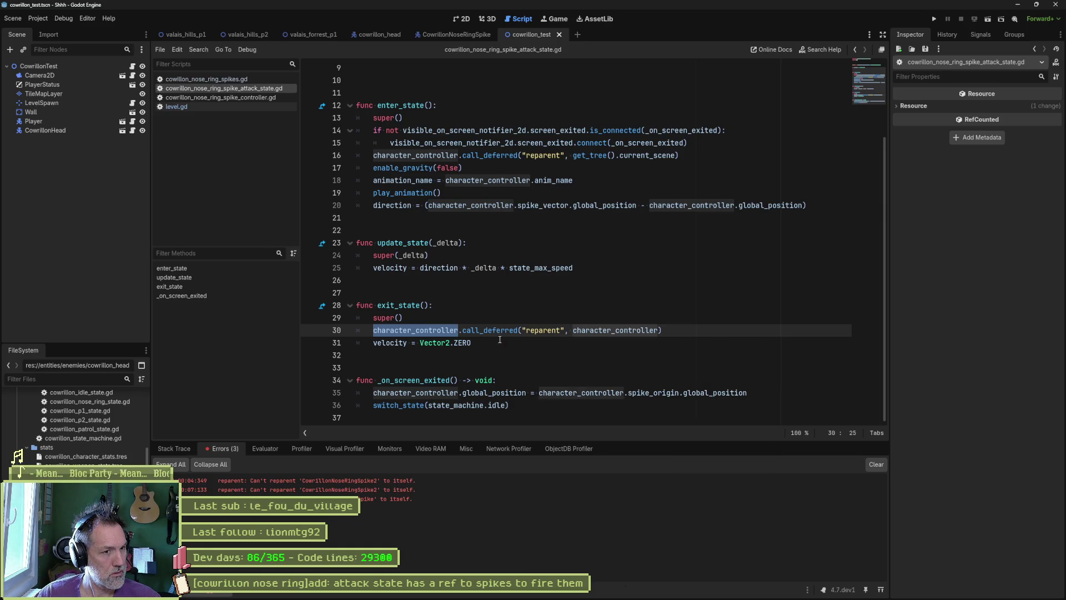
left_click(576, 331)
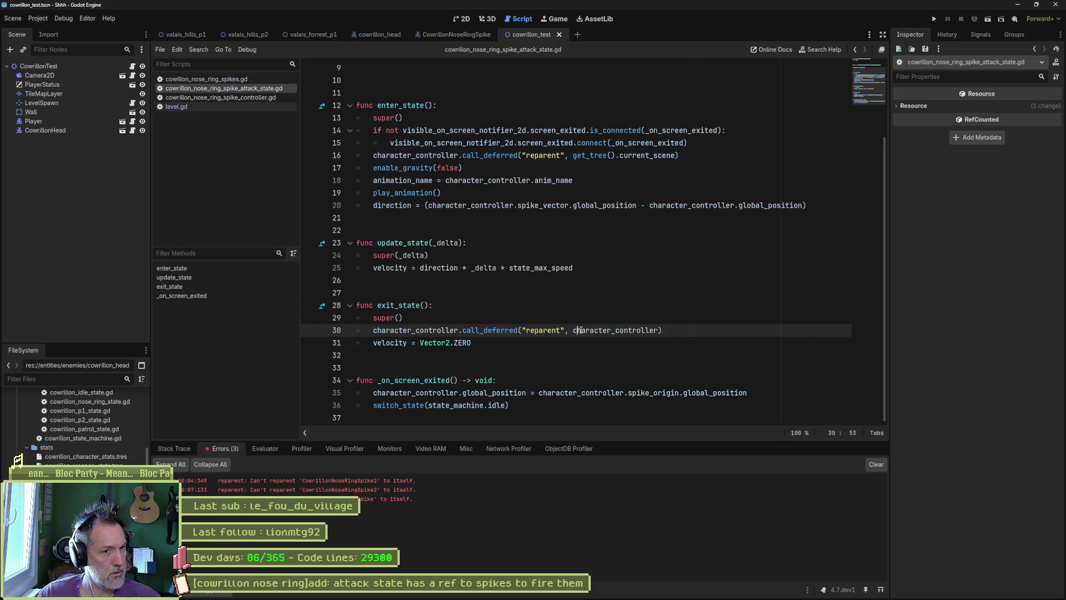
double_click(611, 331)
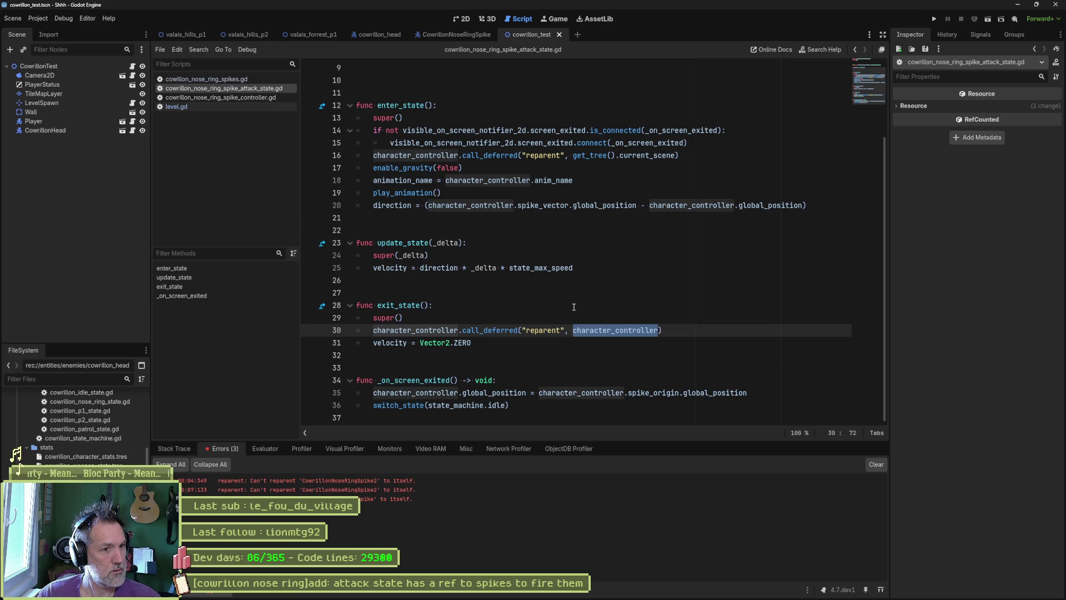
scroll(536, 306, "up", 3)
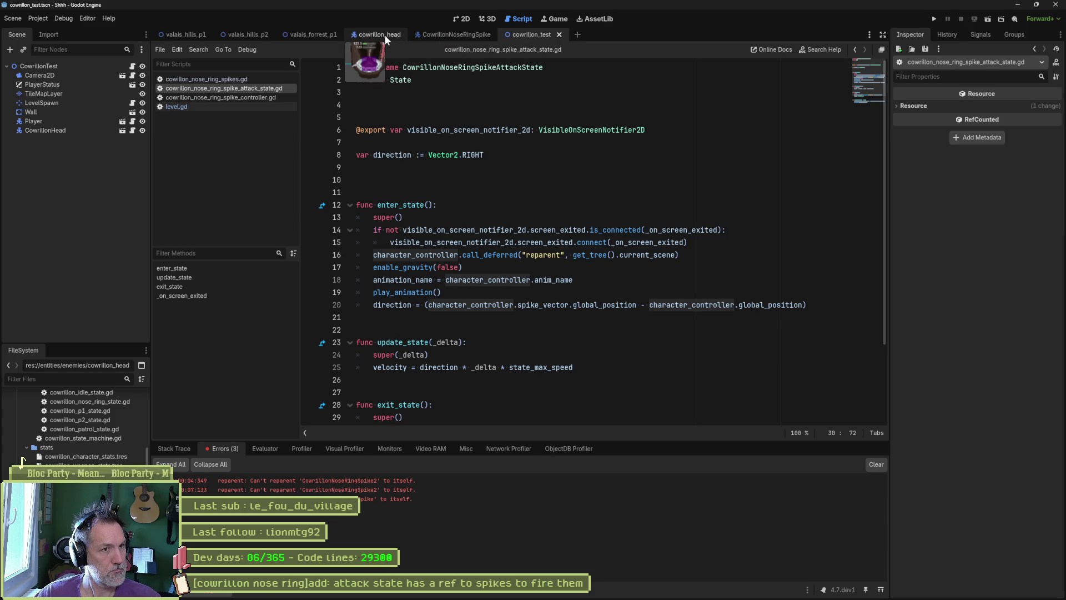
left_click(458, 36)
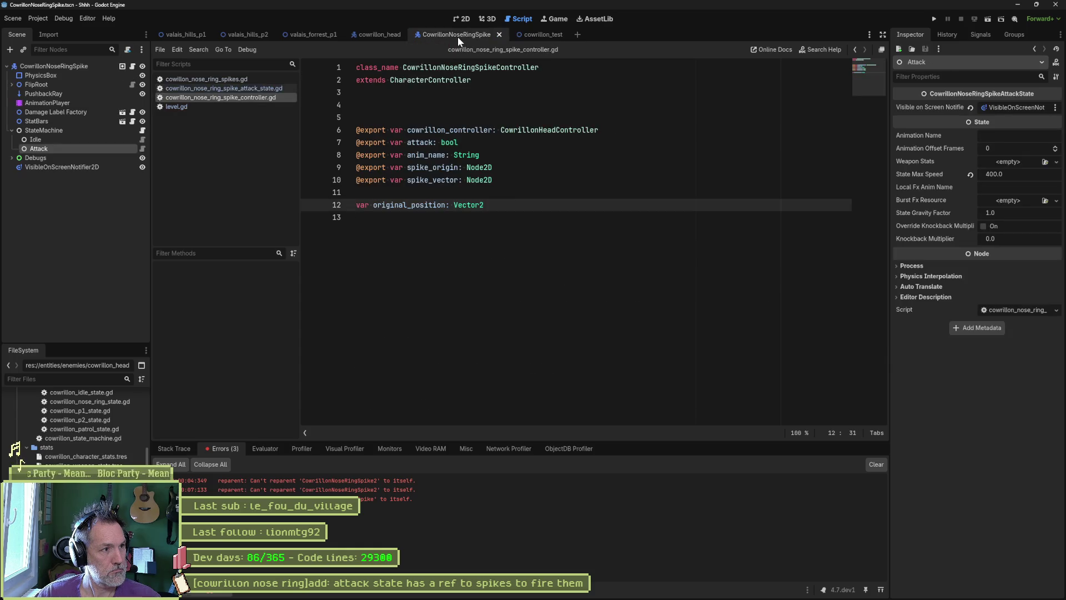
Step: In the spike attack state script, start typing character_controller.ori as line 30's reparent target
left_click(378, 34)
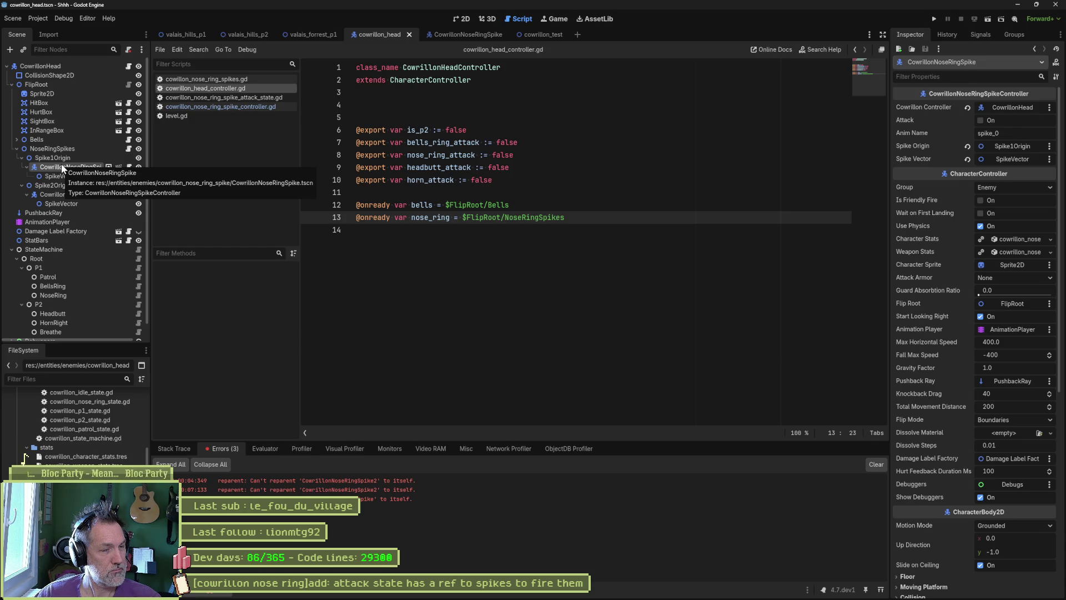
left_click(240, 78)
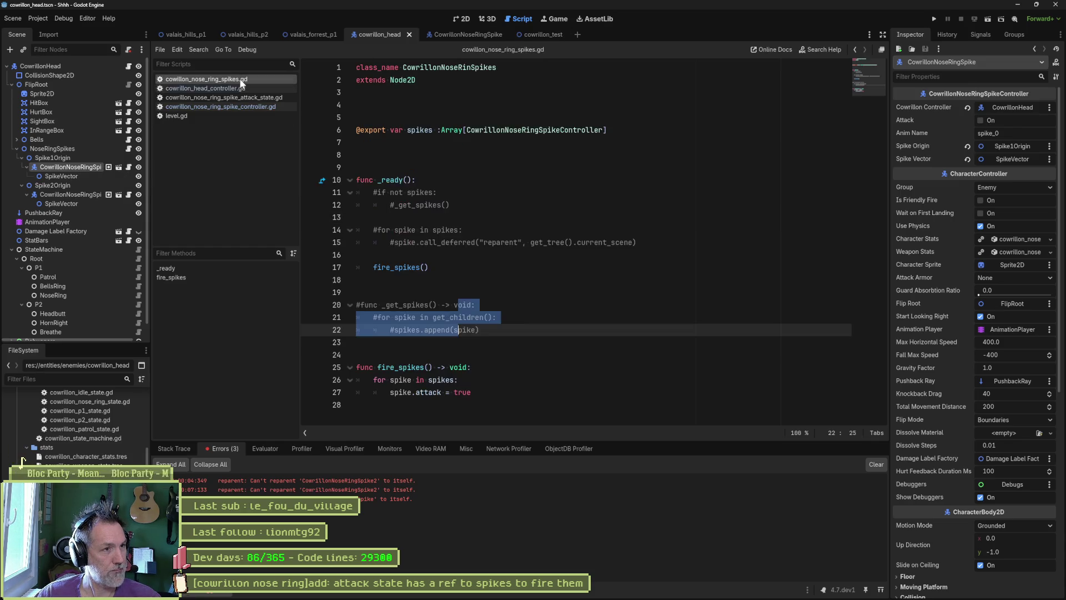
left_click(247, 98)
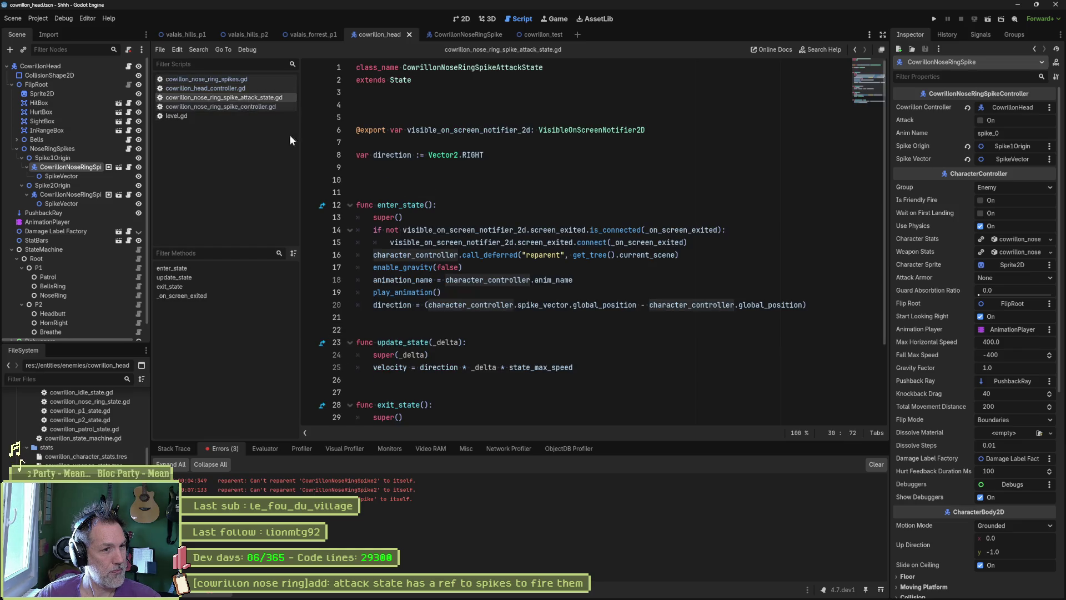
scroll(556, 276, "down", 2)
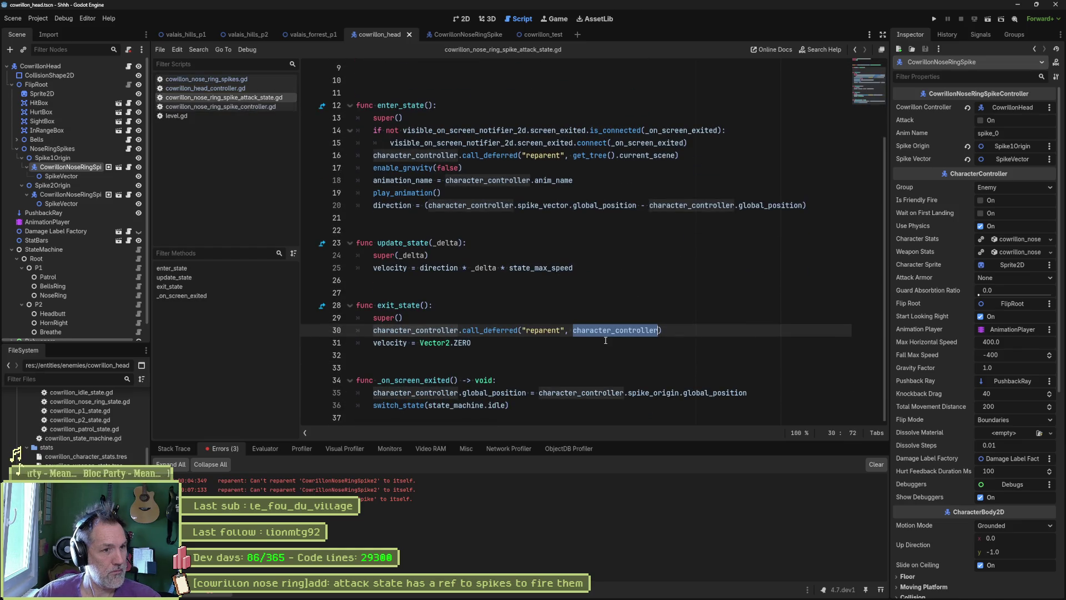
type("ori")
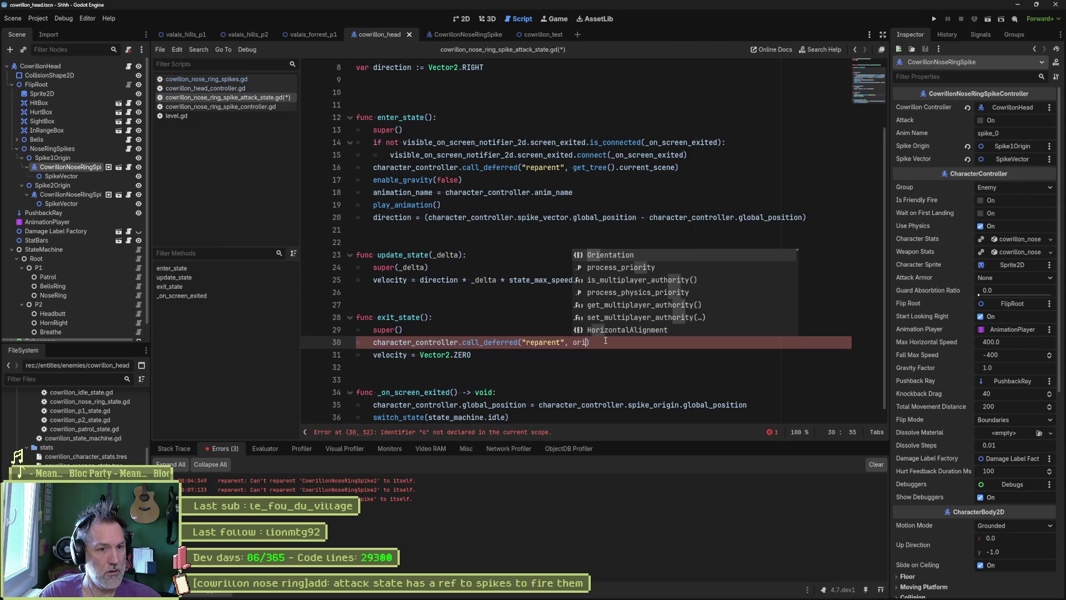
type("gin")
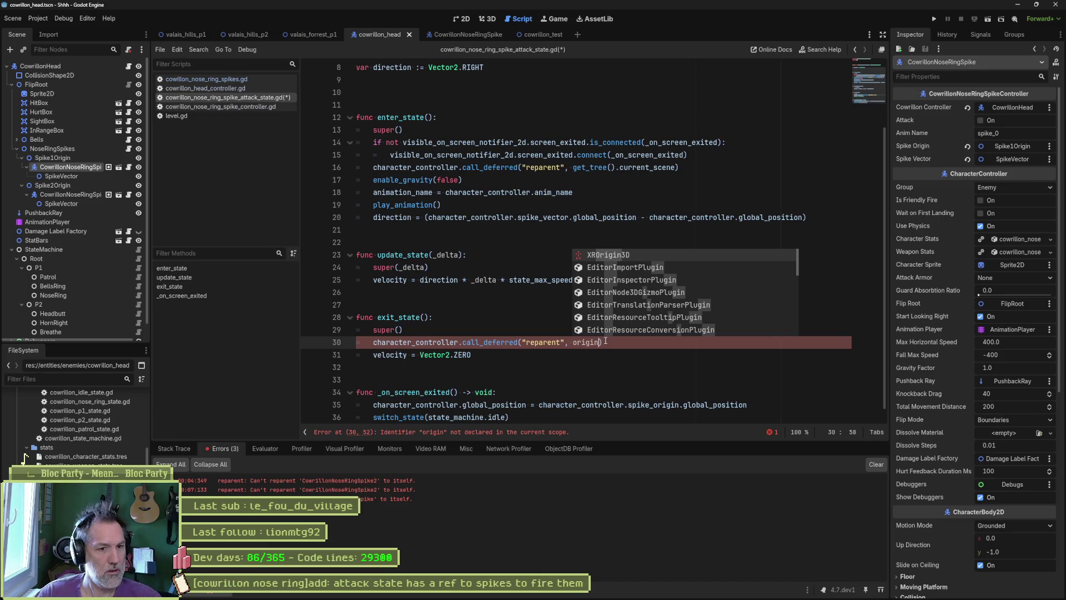
key("BackSpace")
key("BackSpace")
key("BackSpace")
type("cha")
key("Return")
type(".ori")
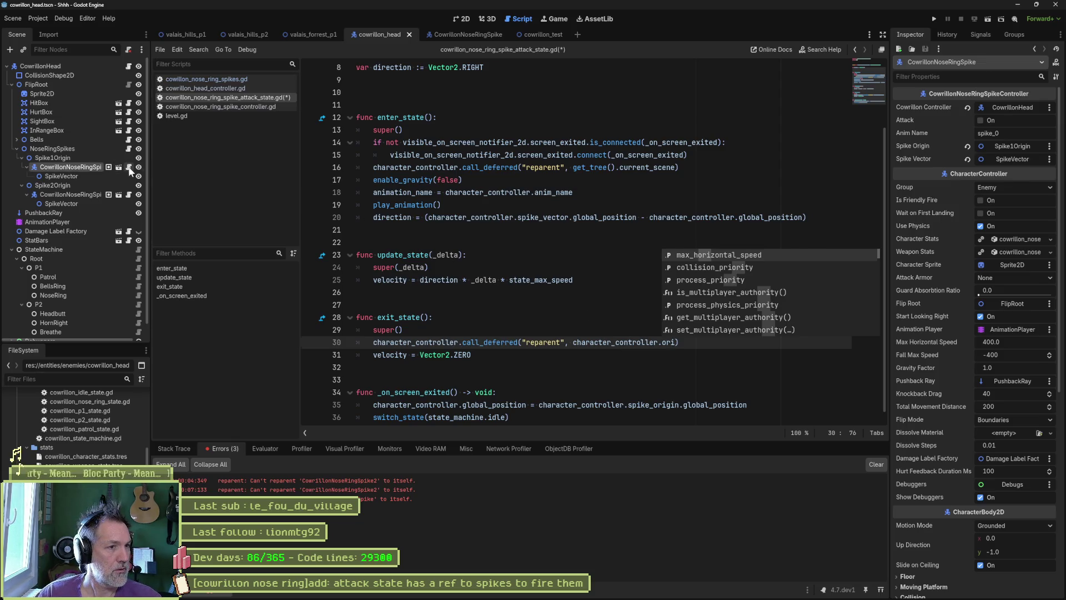
Step: Complete the target as character_controller.original_position, checked against the spike controller, and save
left_click(221, 106)
double_click(407, 204)
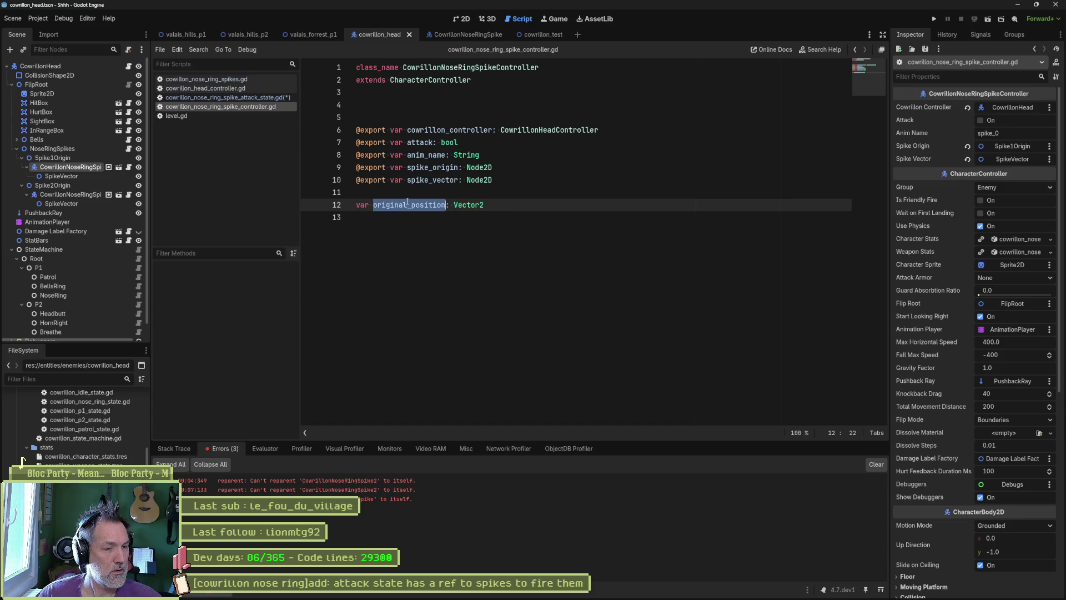
key("alt+Left")
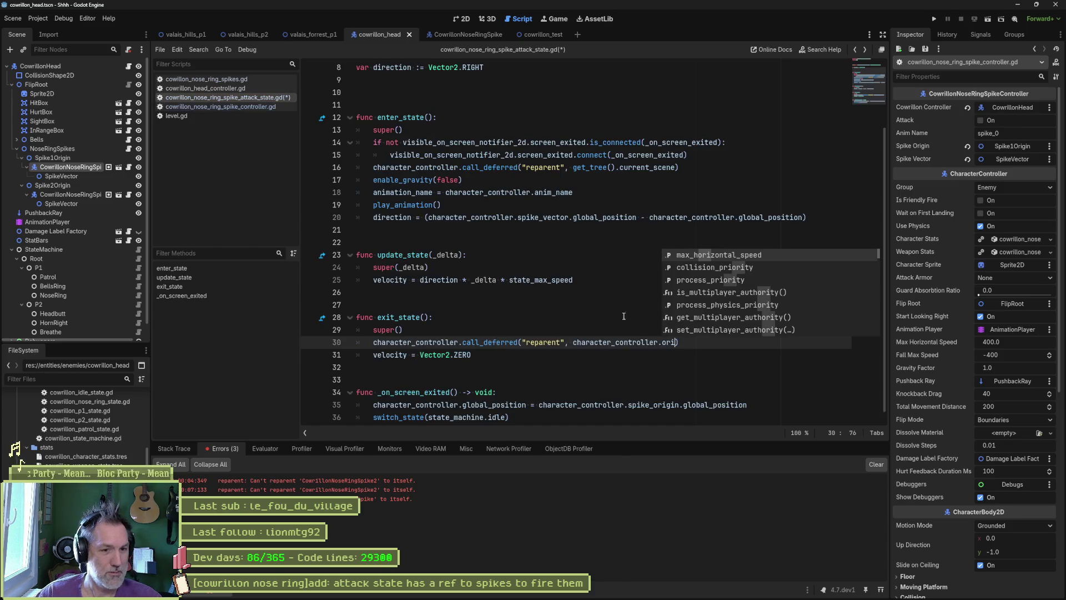
type("ginal_position")
key("ctrl+s")
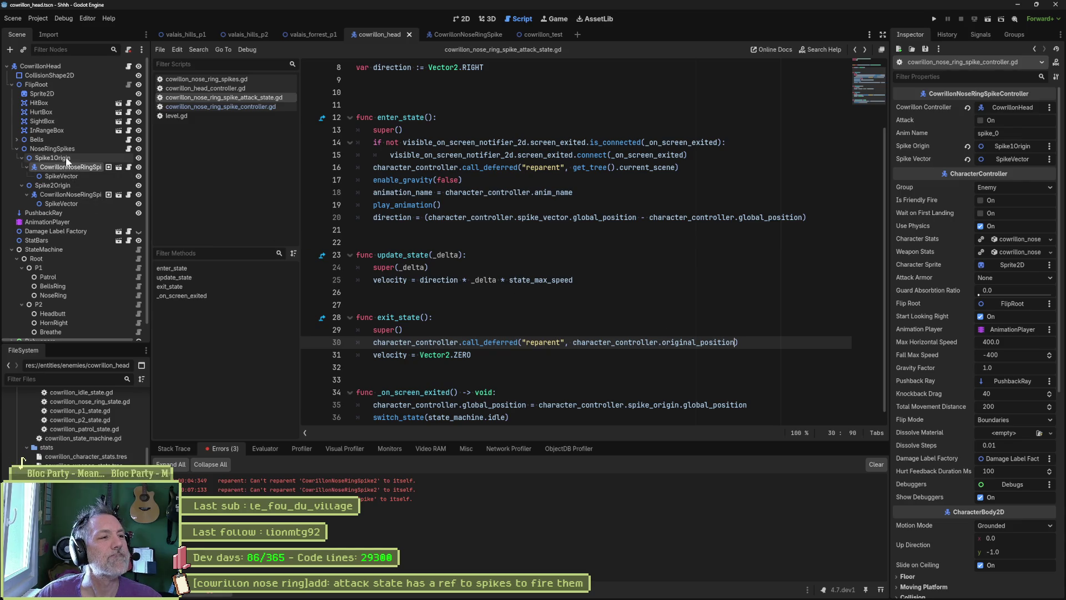
left_click(129, 168)
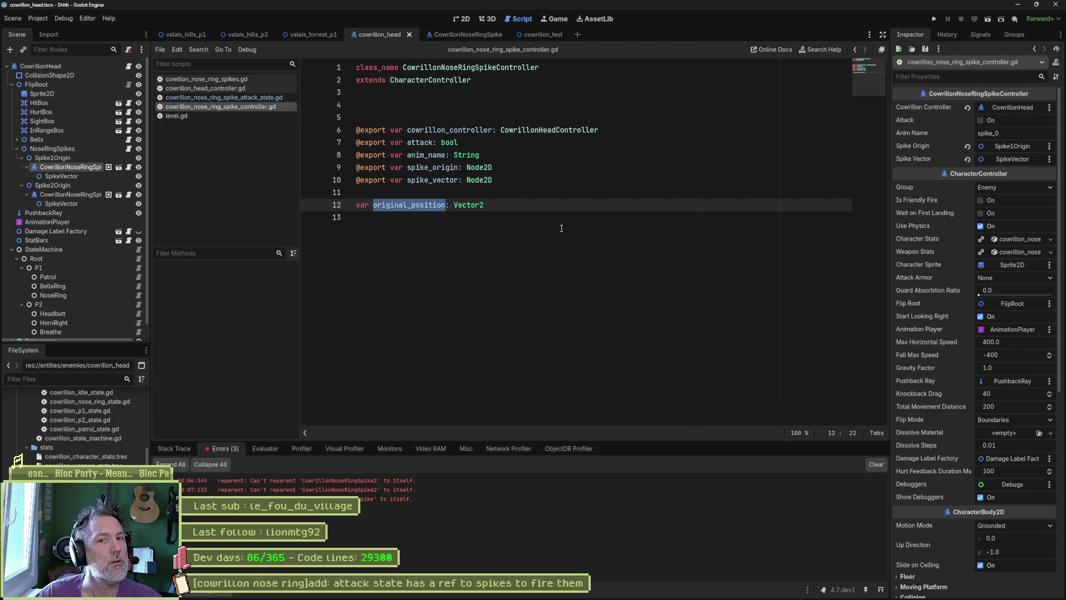
Step: Select spike_origin in the spike controller script and close cowrillon_head_controller.gd
left_click(64, 166)
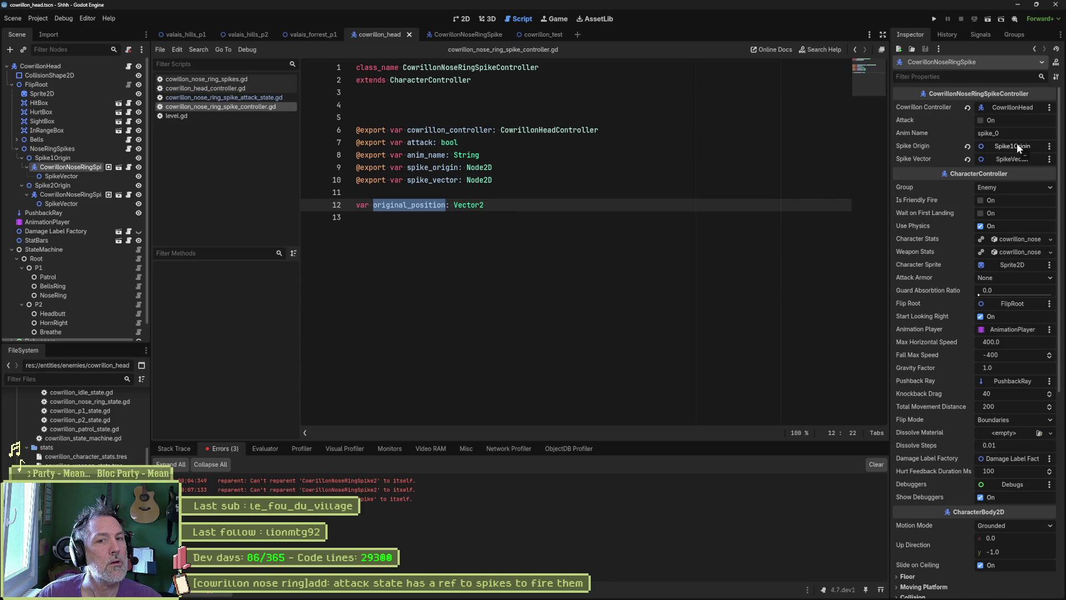
left_click_drag(407, 167, 459, 167)
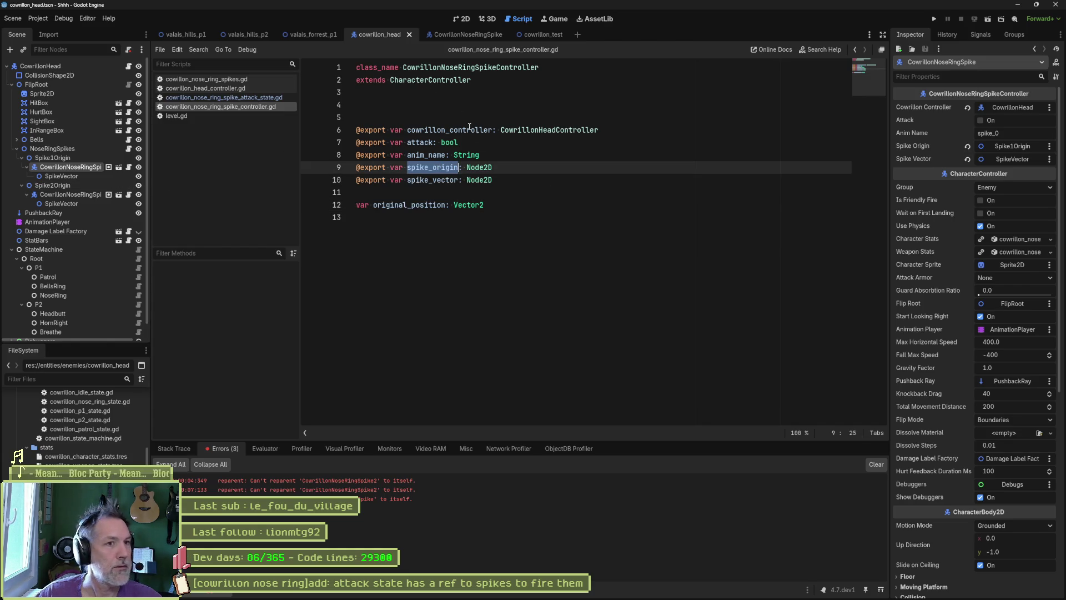
left_click(247, 81)
left_click(246, 89)
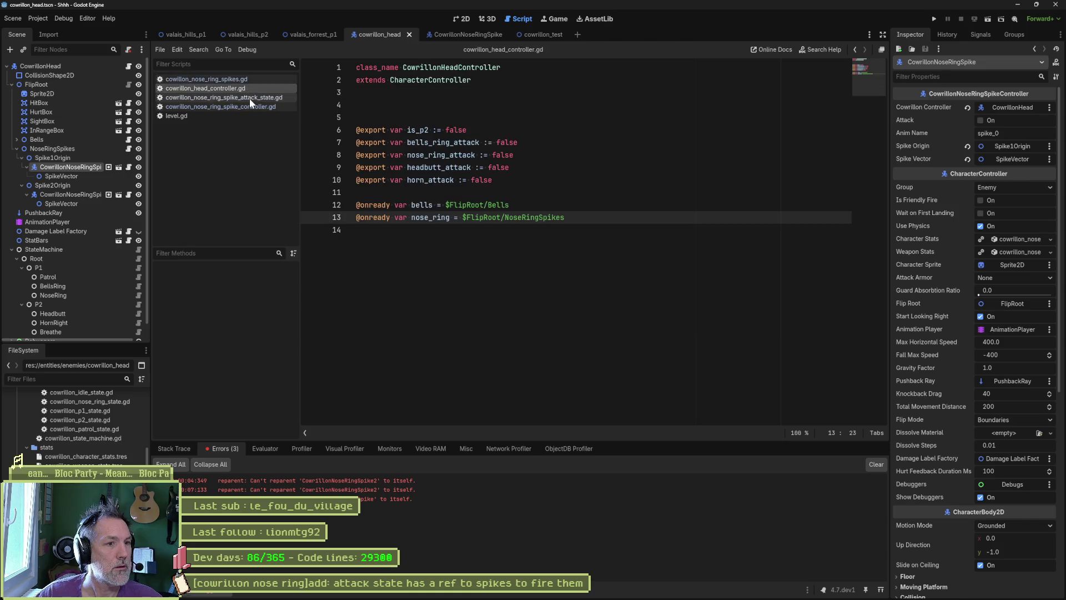
left_click(249, 99)
middle_click(237, 88)
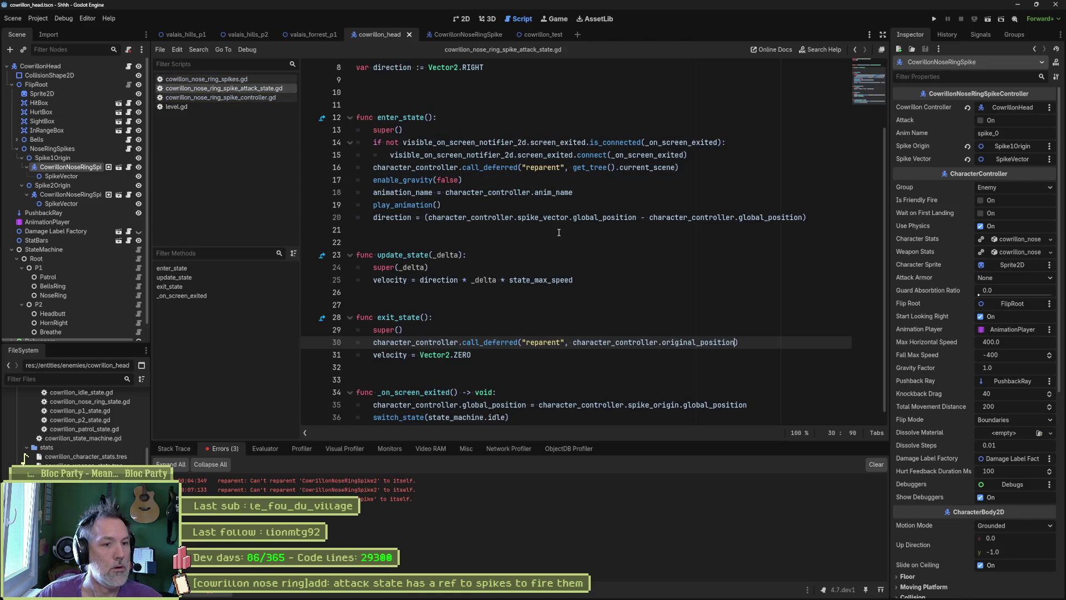
Step: Replace original_position on line 30 with spike_origin and run cowrillon_test
double_click(688, 337)
type("spike_origin")
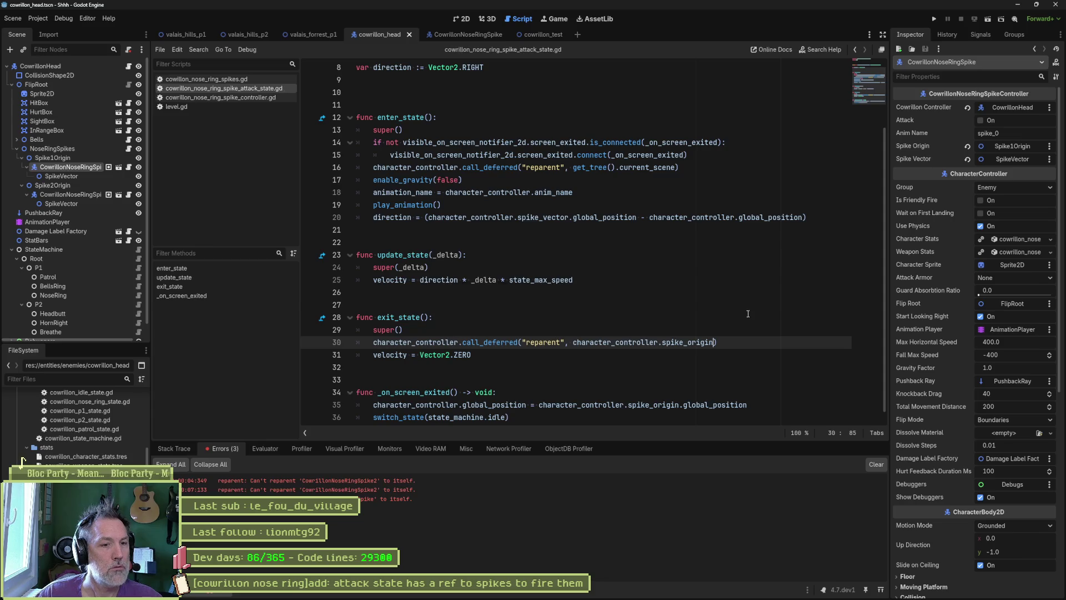
left_click(533, 35)
key("F6")
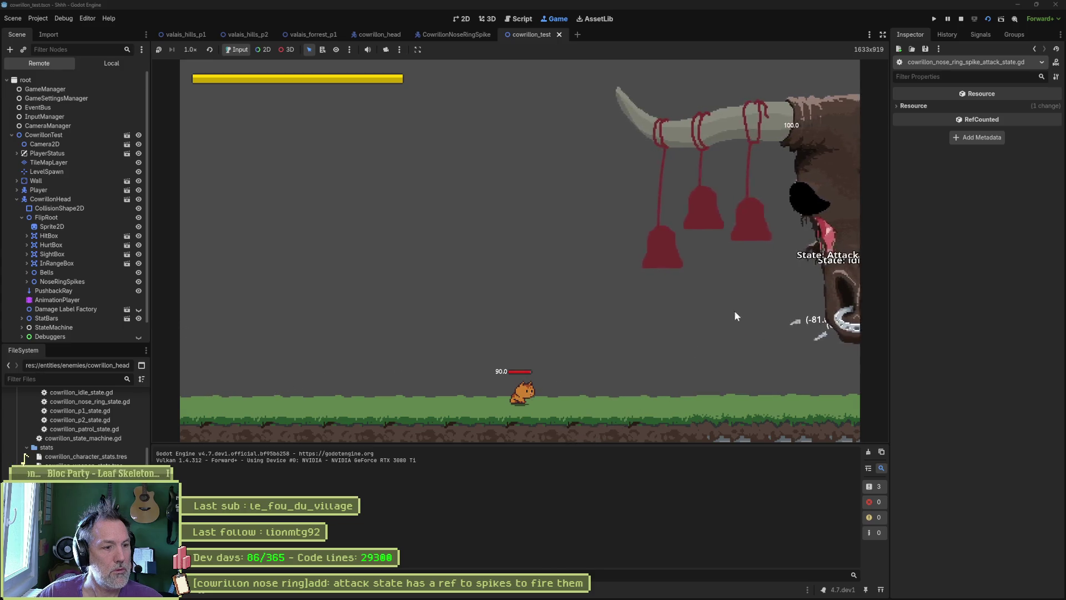
Step: Pause and resume the Cowrillon test run, stop it, and return to the 2D workspace
left_click(949, 20)
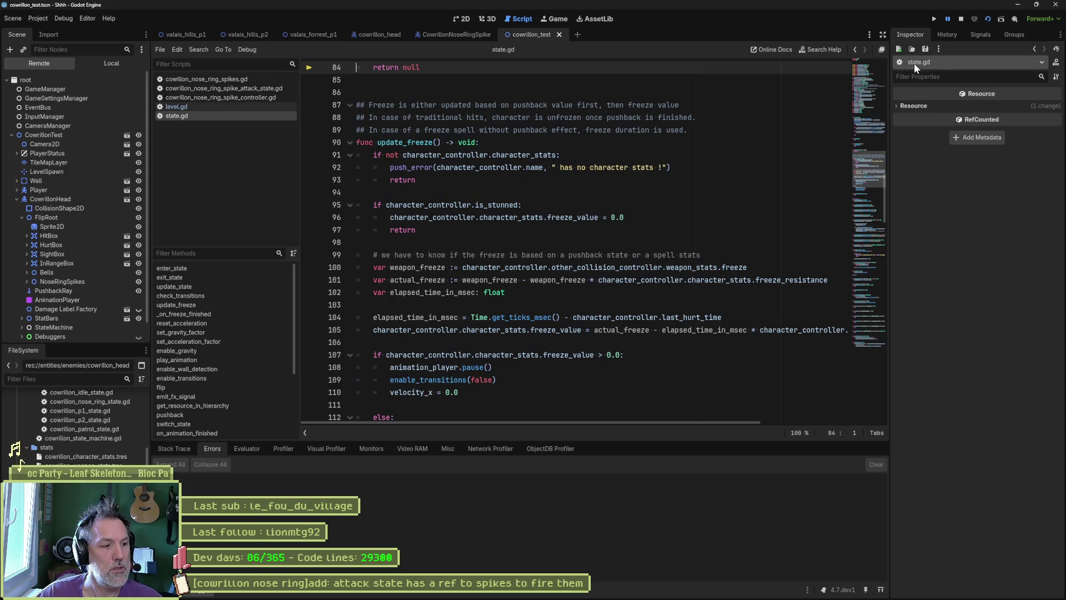
left_click(946, 19)
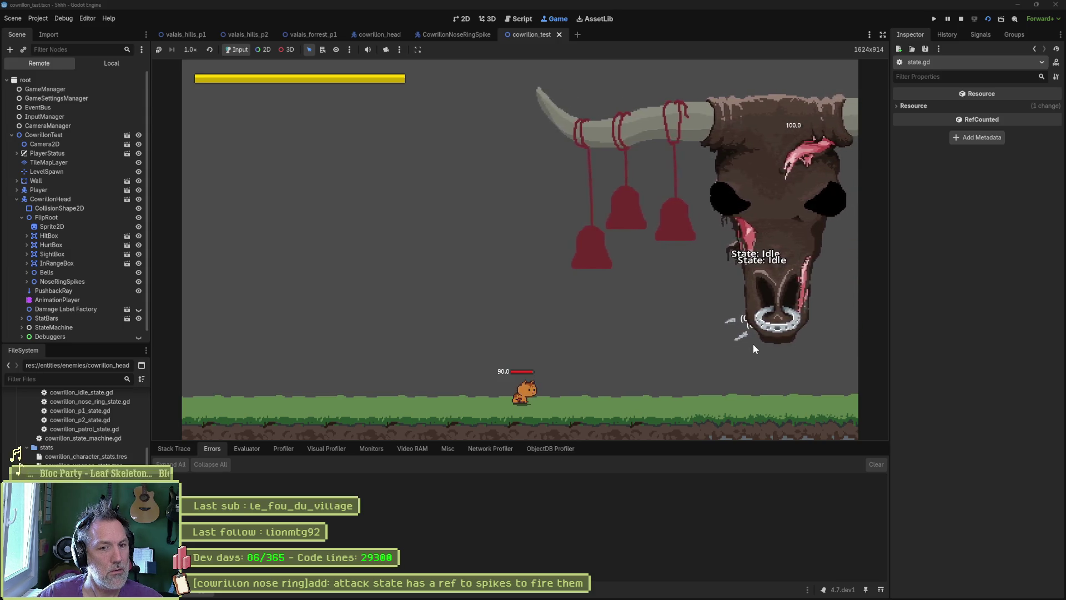
key("F8")
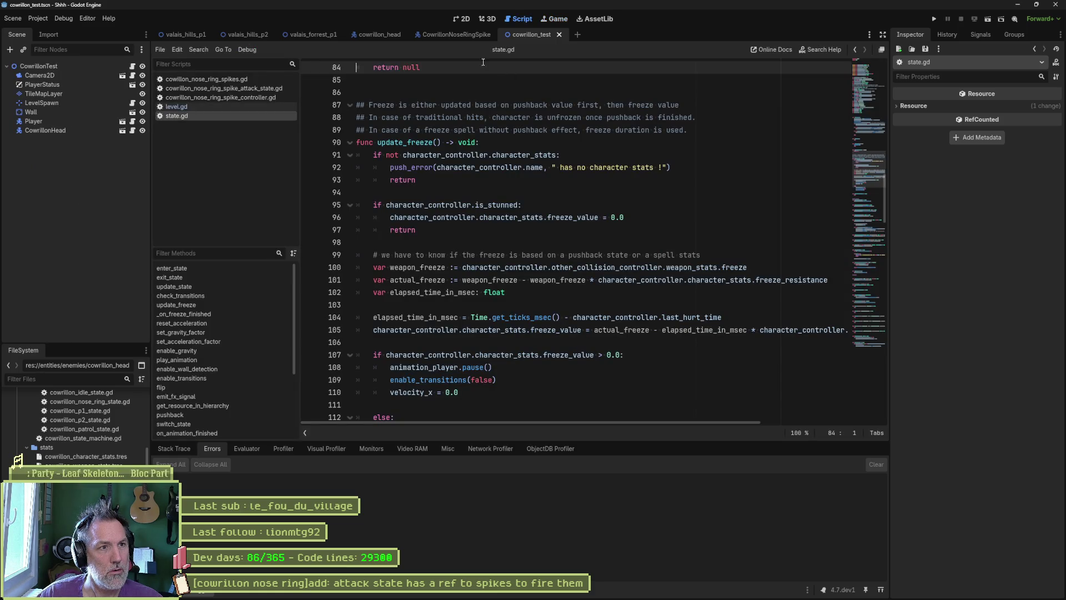
left_click(466, 21)
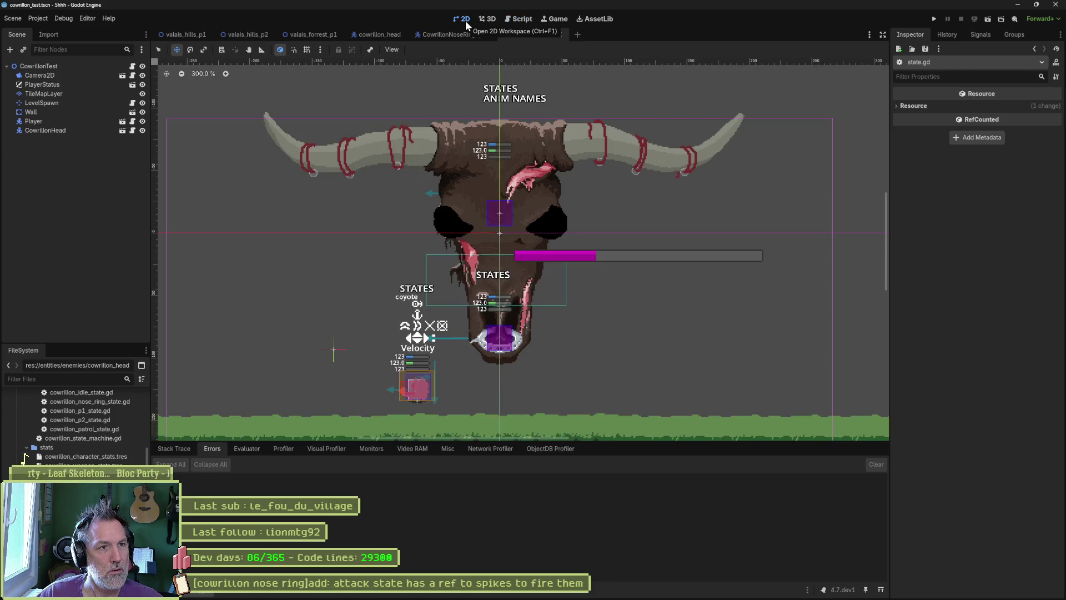
Step: Inspect the CowrillonNoseRingSpike root and the Spike1Origin spike instance in cowrillon_head
left_click(454, 36)
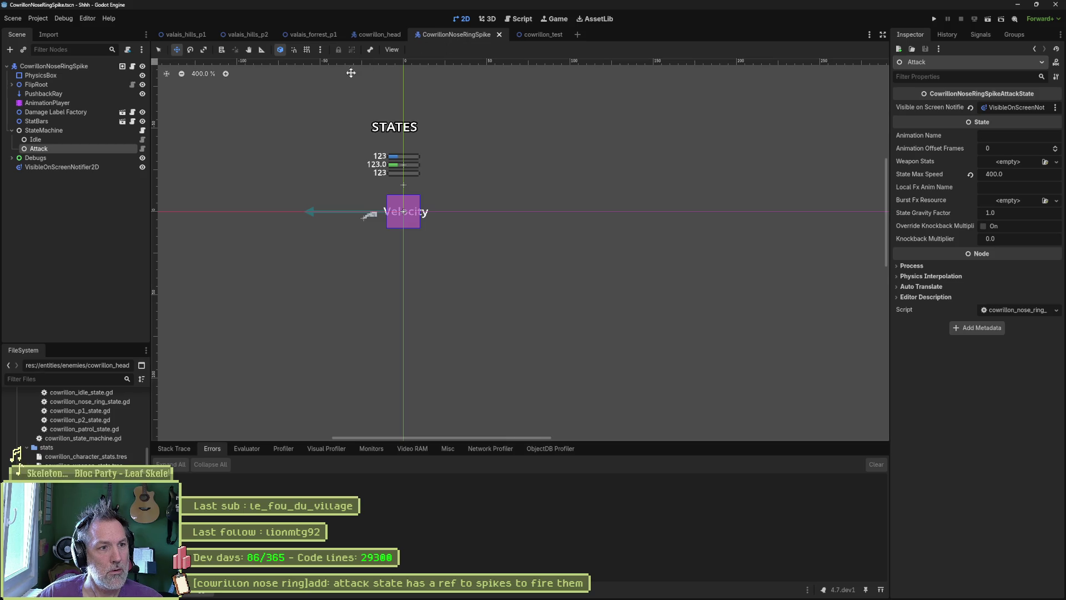
left_click(57, 66)
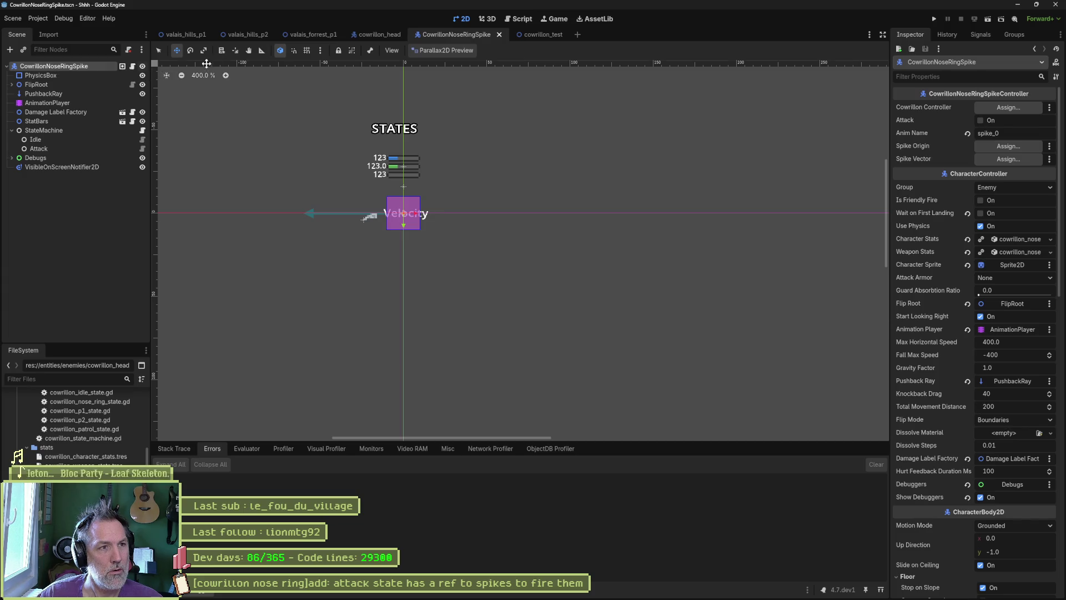
left_click(374, 35)
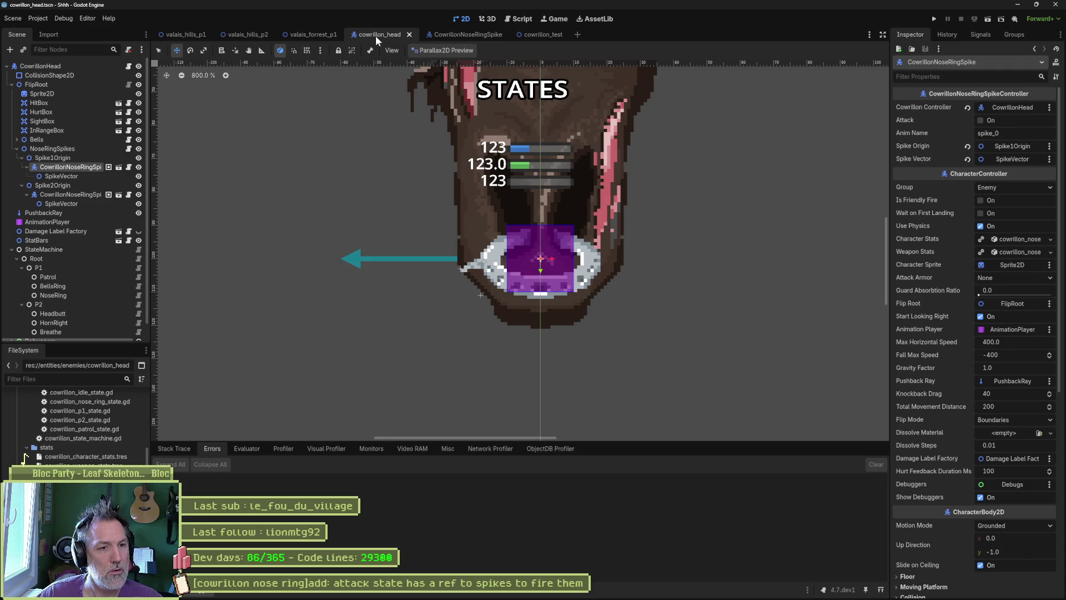
left_click(72, 158)
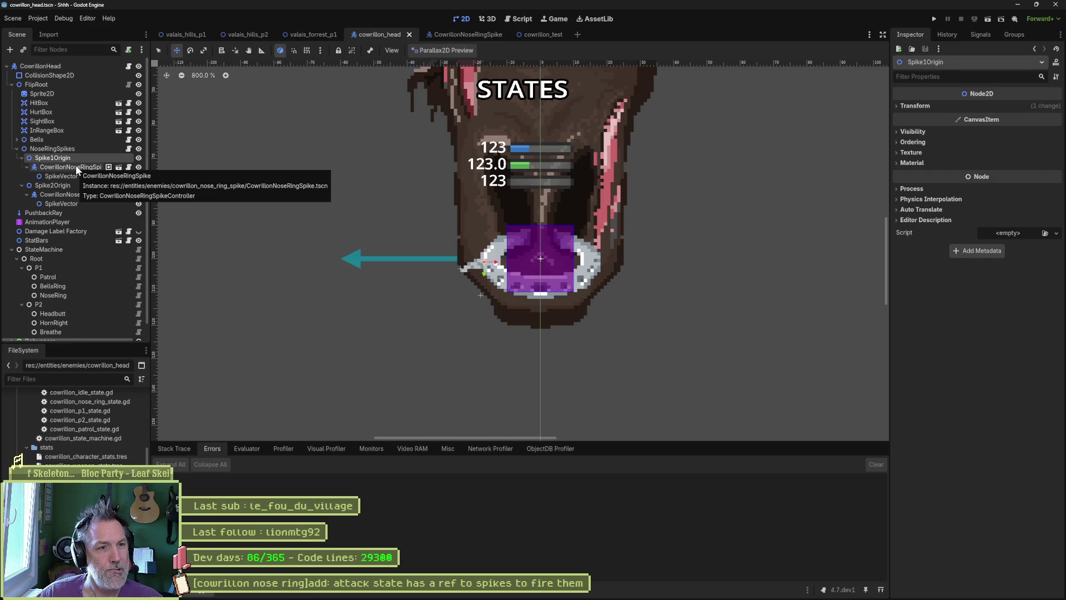
left_click(77, 168)
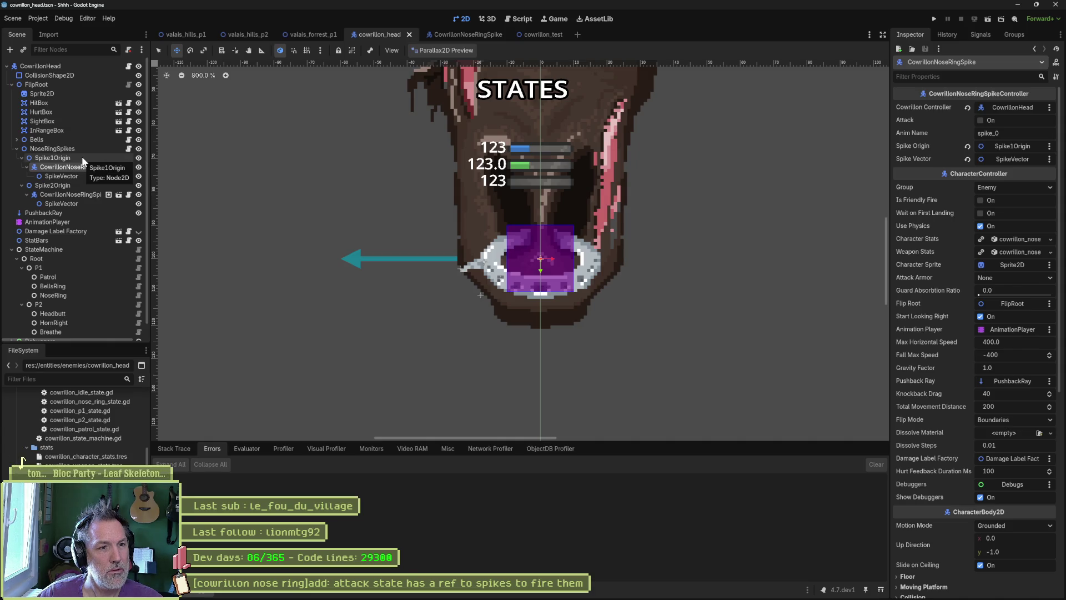
left_click(82, 156)
left_click(85, 164)
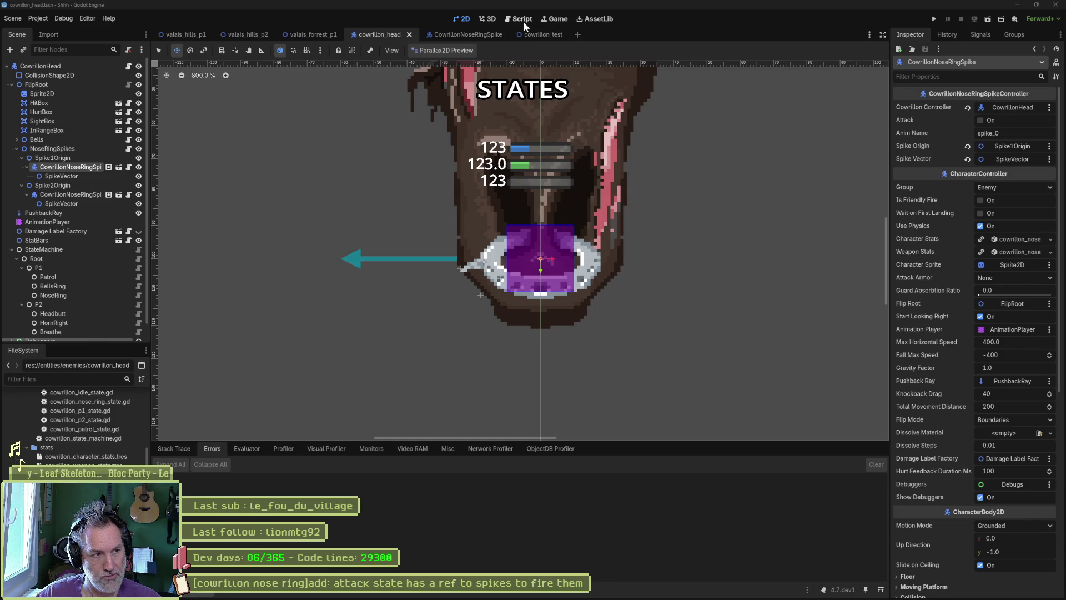
Step: Set the spike StateMachine's Initial State to Attack, save the scene, and run cowrillon_test
left_click(475, 35)
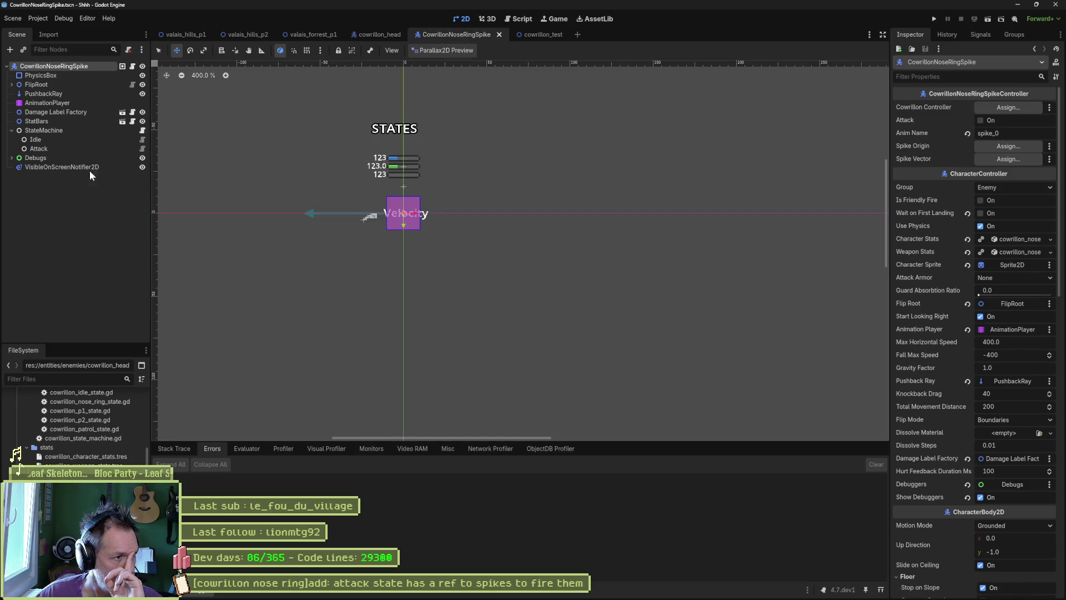
left_click(46, 131)
left_click_drag(46, 139, 1015, 108)
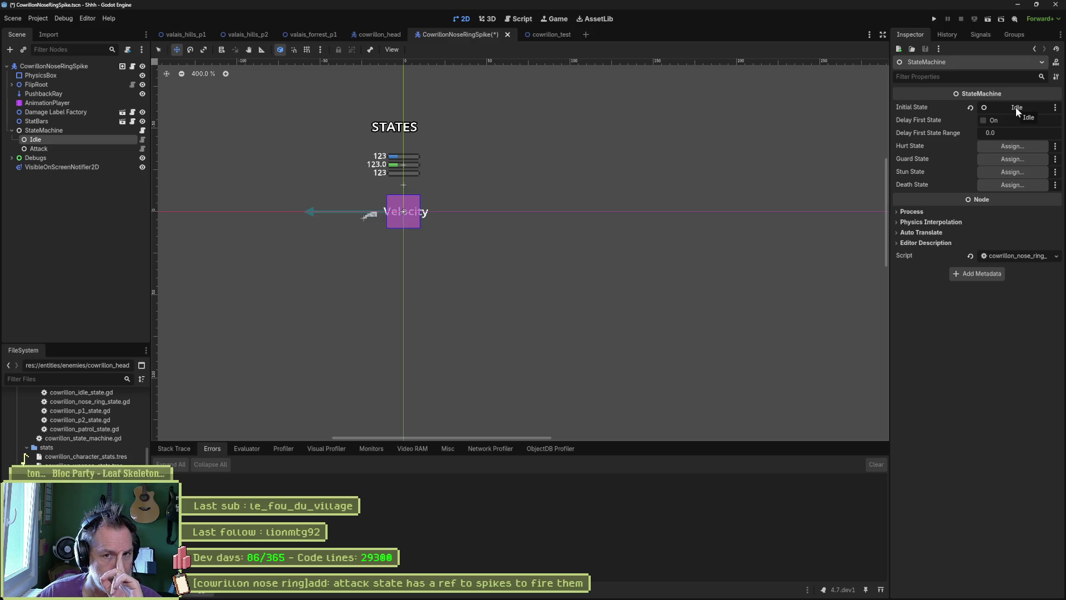
mouse_move(38, 149)
left_mouse_down()
mouse_move(1021, 100)
mouse_move(1024, 111)
left_mouse_up()
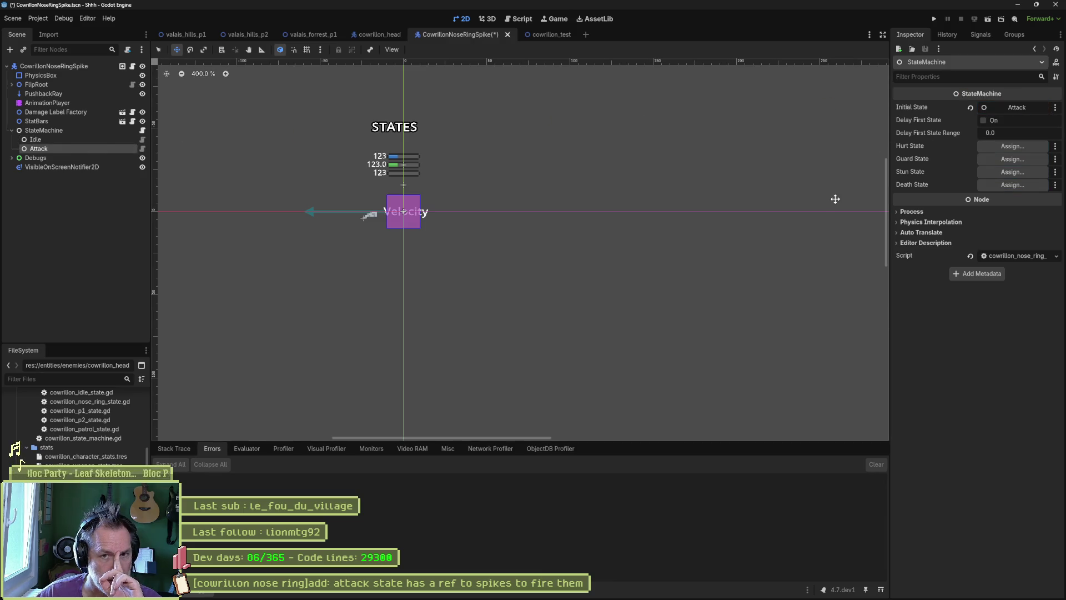
key("ctrl+s")
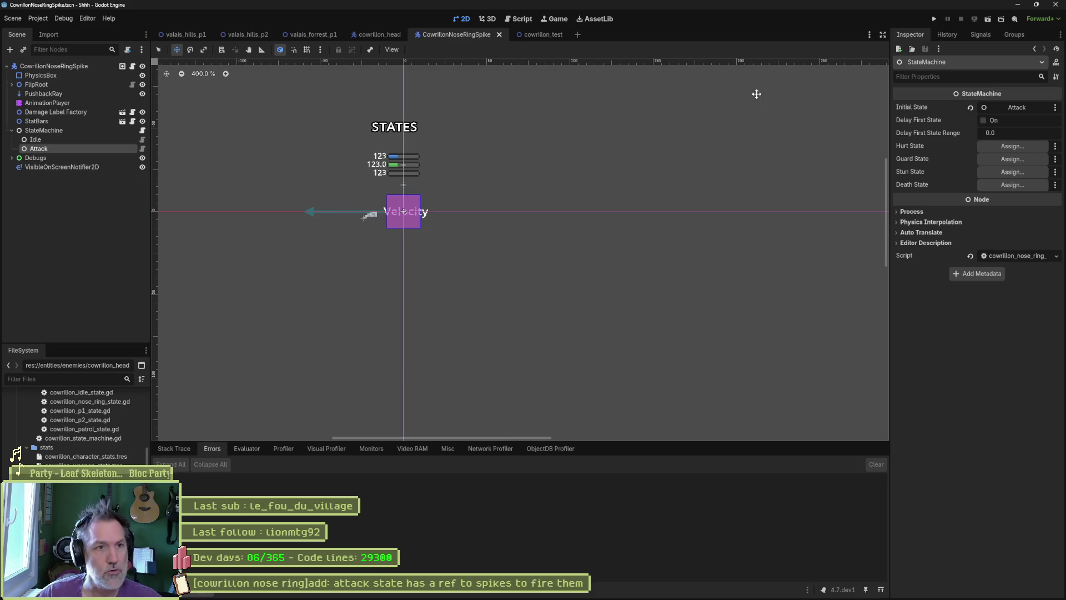
left_click(538, 32)
key("F6")
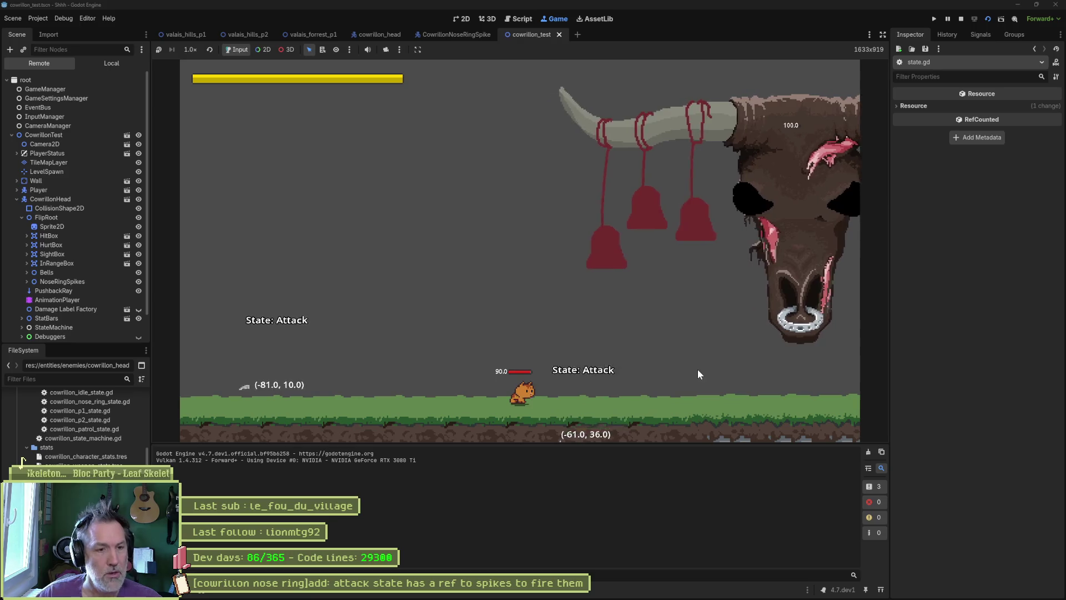
Step: Stop the test run and open cowrillon_nose_ring_spike_attack_state.gd at the end of line 31
key("F8")
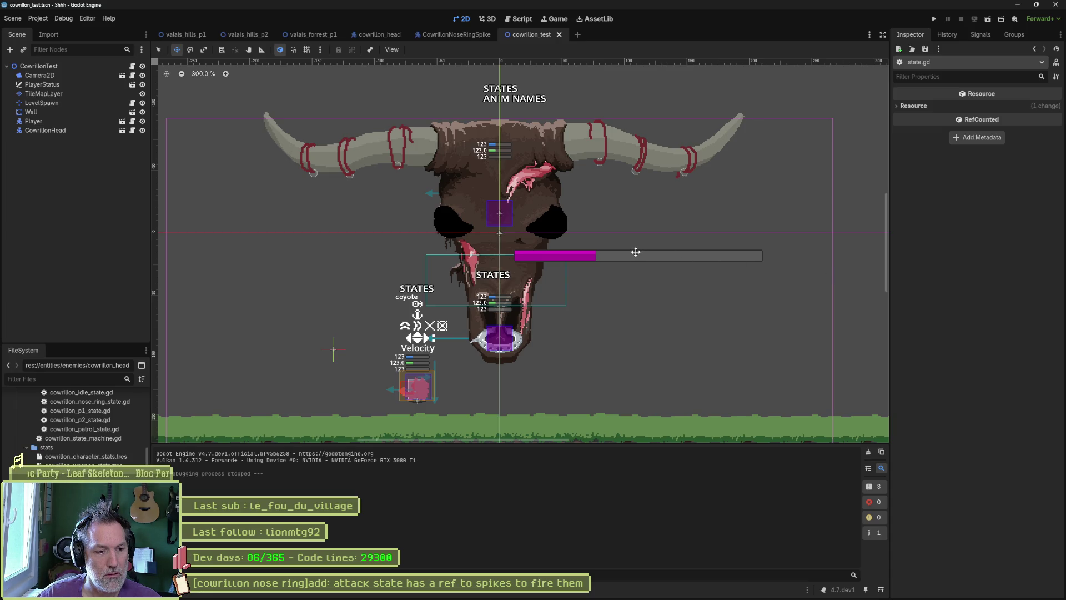
left_click(518, 18)
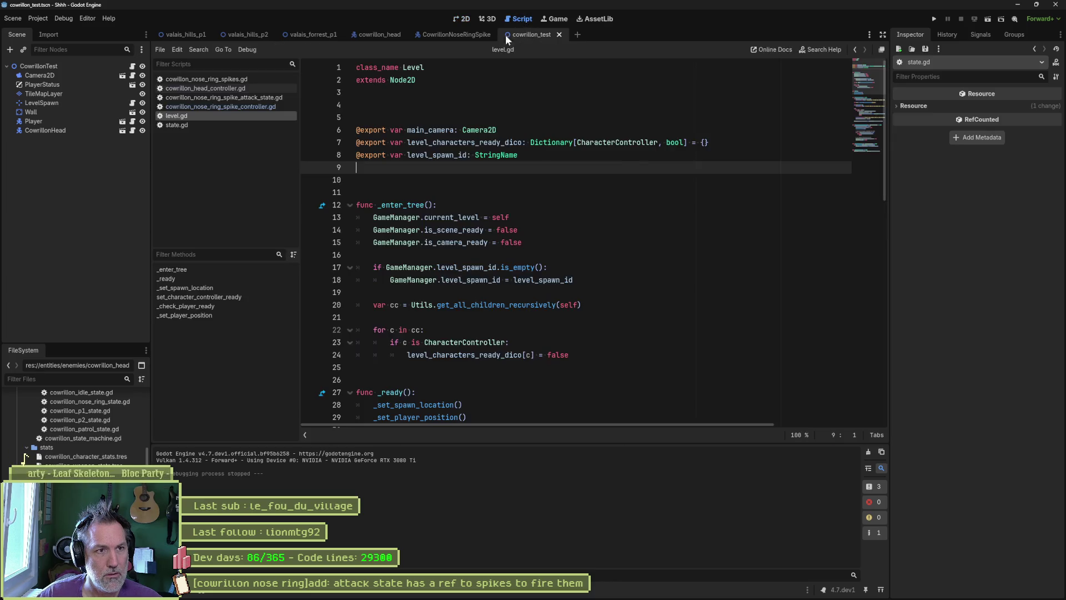
left_click(216, 97)
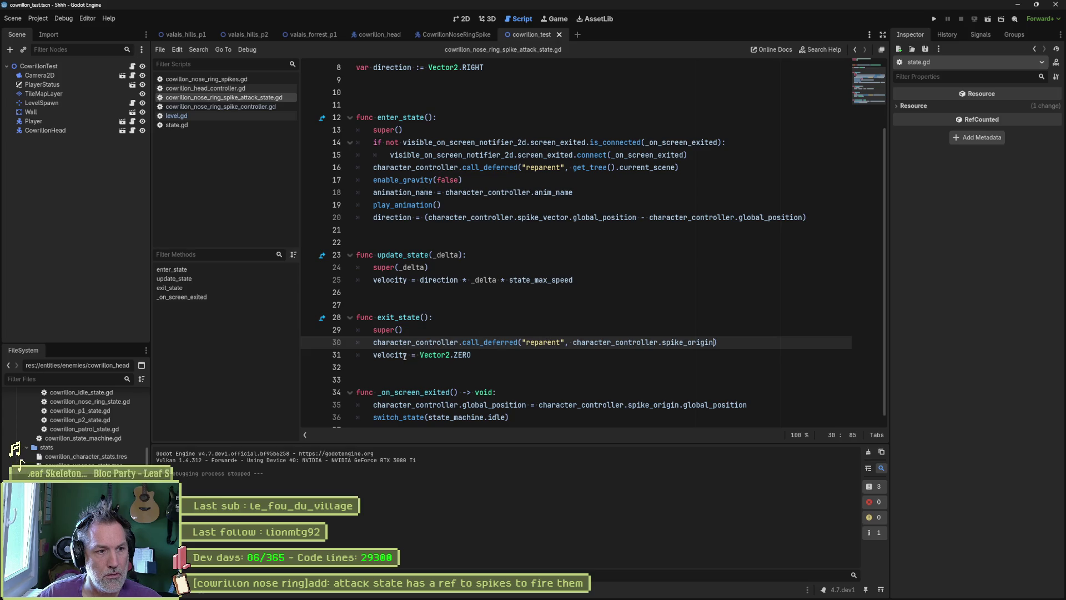
left_click(484, 355)
Step: Add print_debug(character_controller.name, " attack exit") to exit_state, save, and test-run the scene
key("Return")
type("print_Debu")
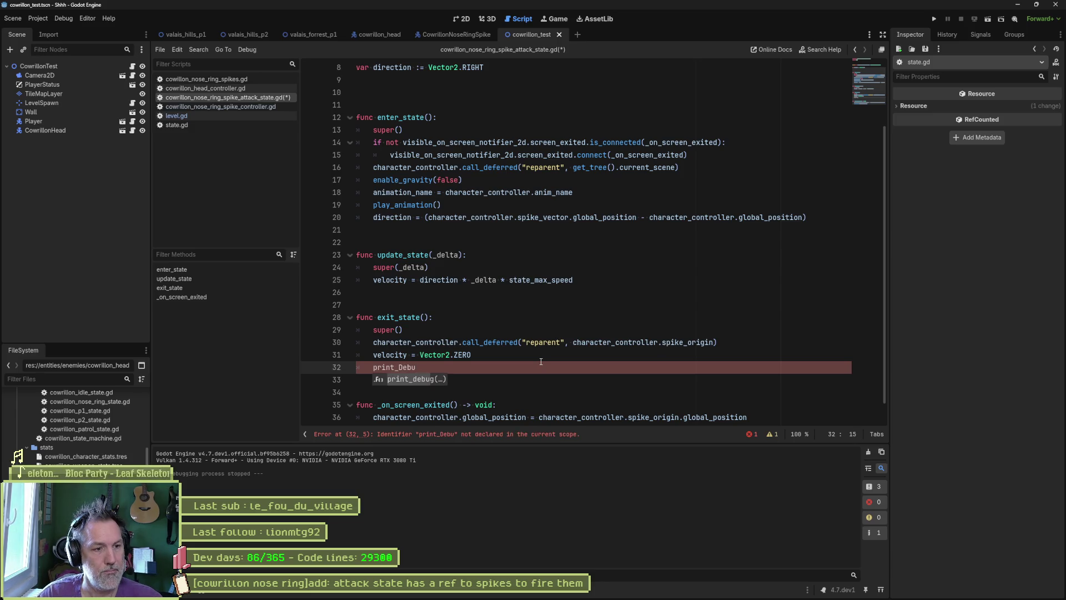
key("Return")
type("character_controller.nam")
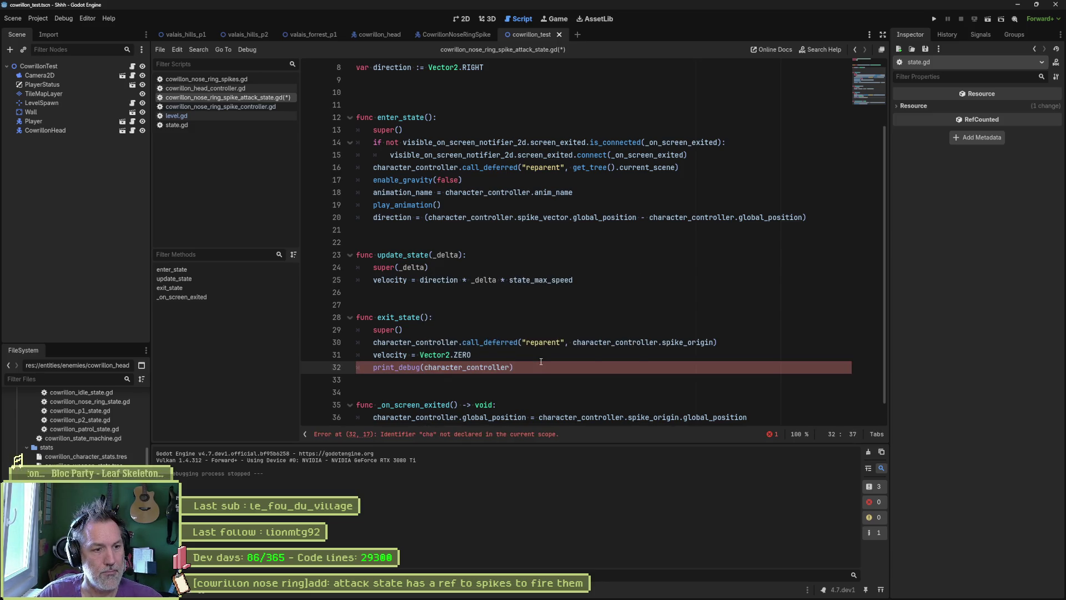
type("e, \" at")
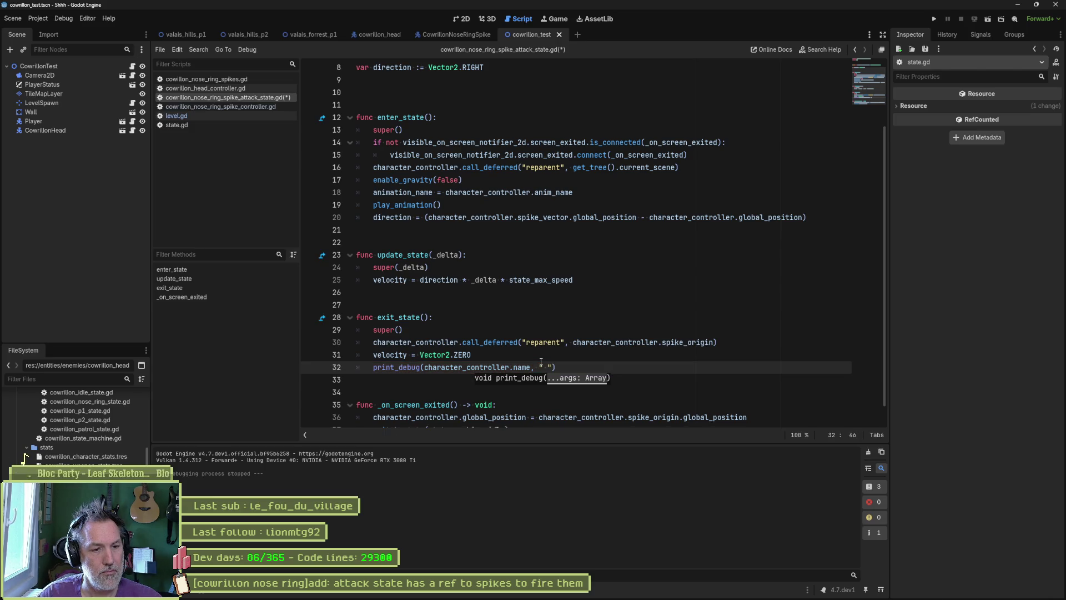
type("tack exit")
key("ctrl+s")
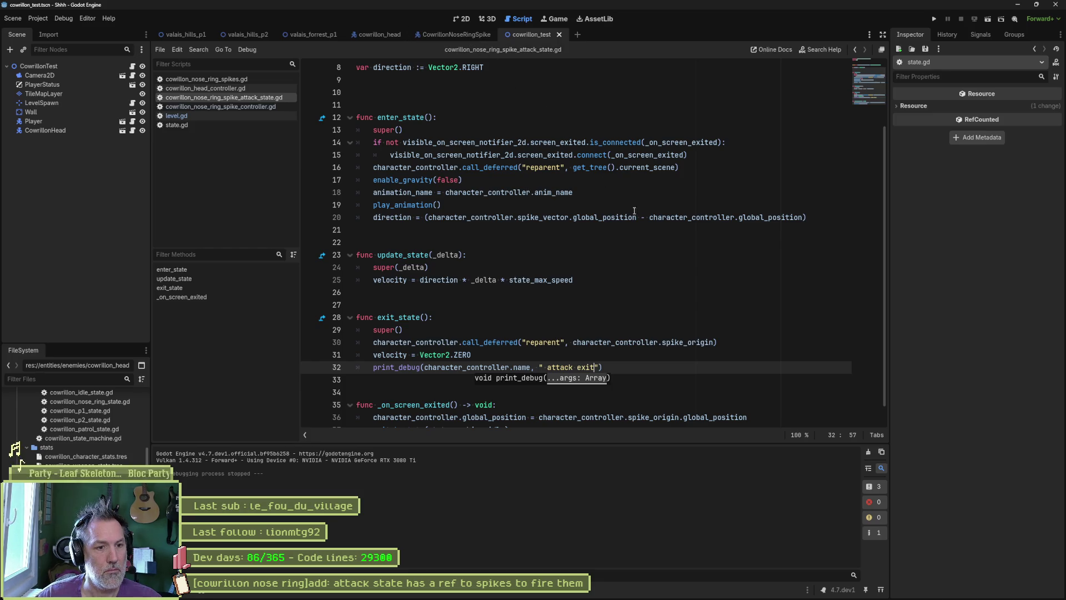
key("F6")
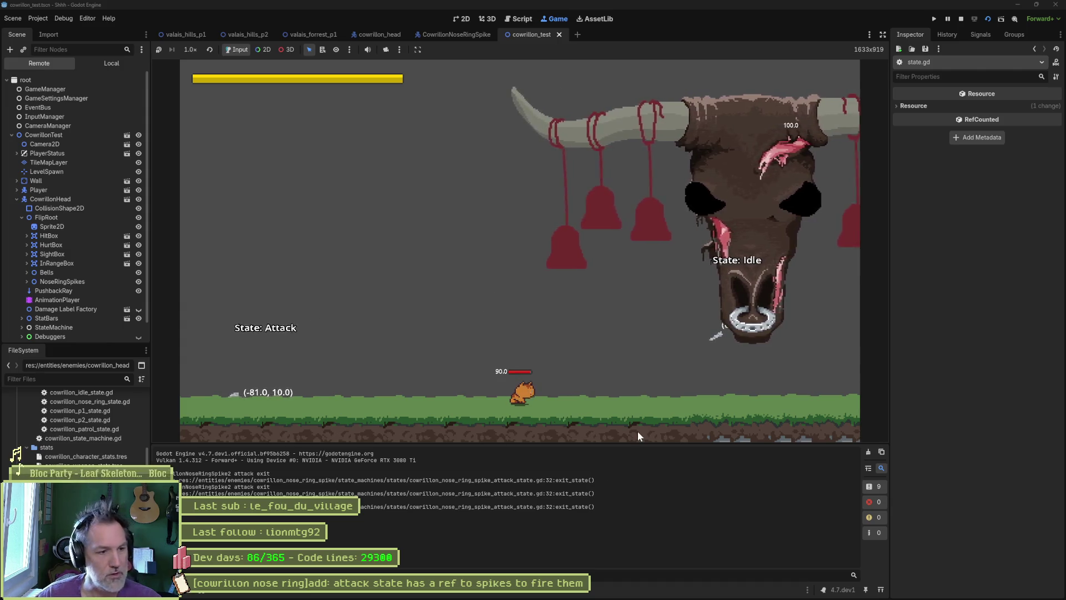
key("F8")
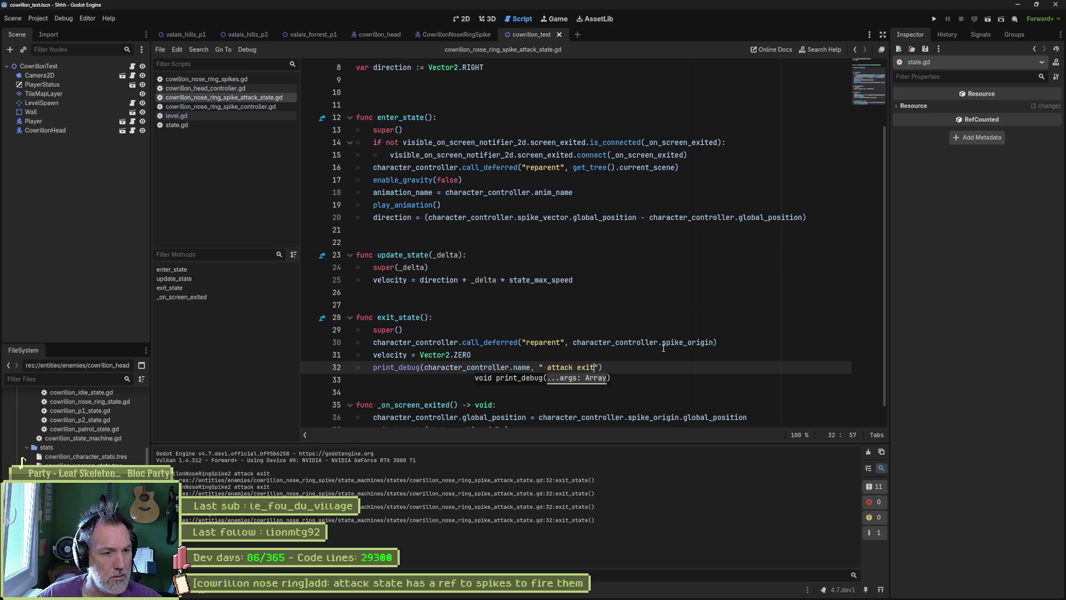
Step: Open the Idle node's state script in the CowrillonNoseRingSpike scene
scroll(632, 355, "down", 1)
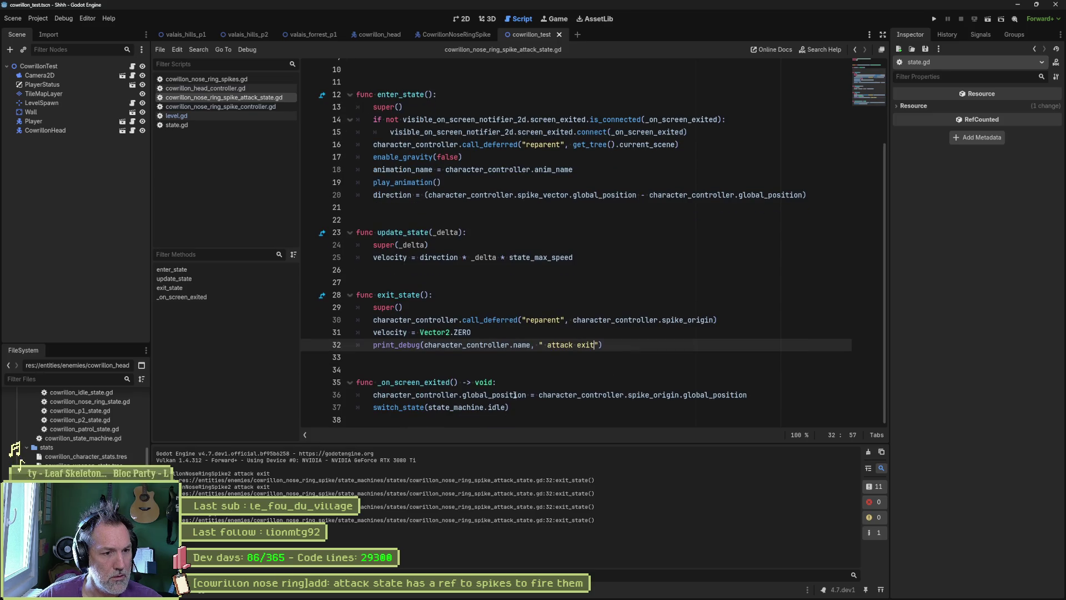
left_click(513, 407)
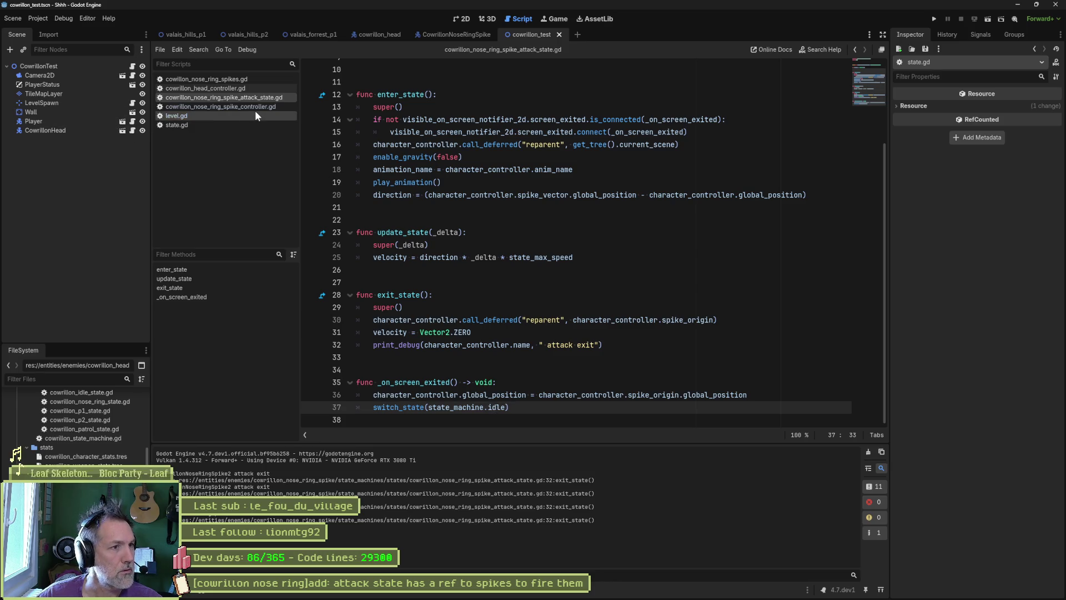
left_click(478, 36)
left_click(142, 138)
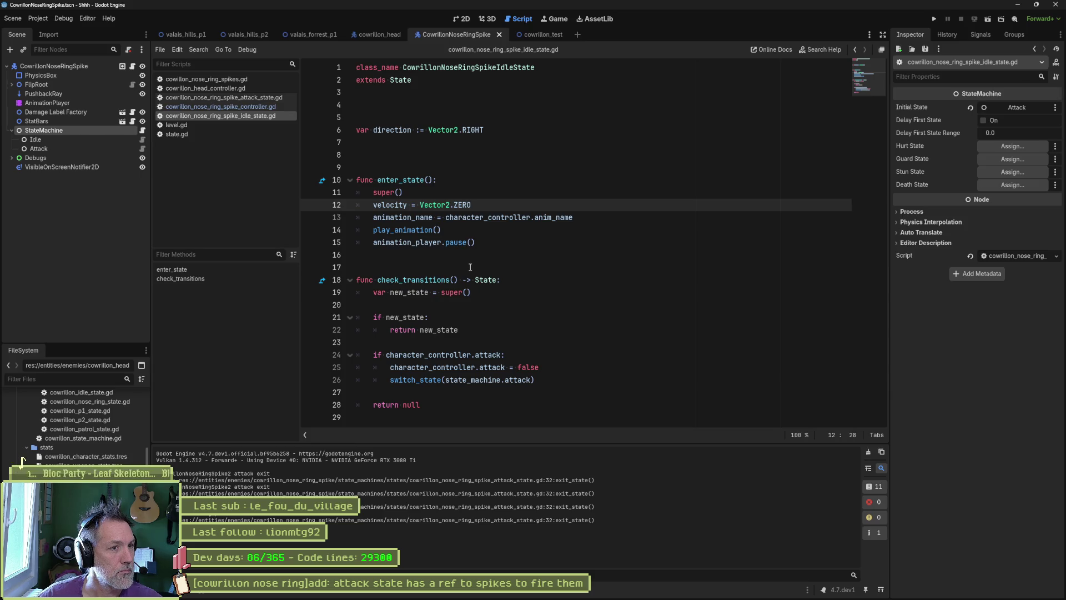
Step: Add print_debug(character_controller.name, " enter idle") after super() in idle enter_state, then run cowrillon_test
left_click_drag(372, 205, 470, 205)
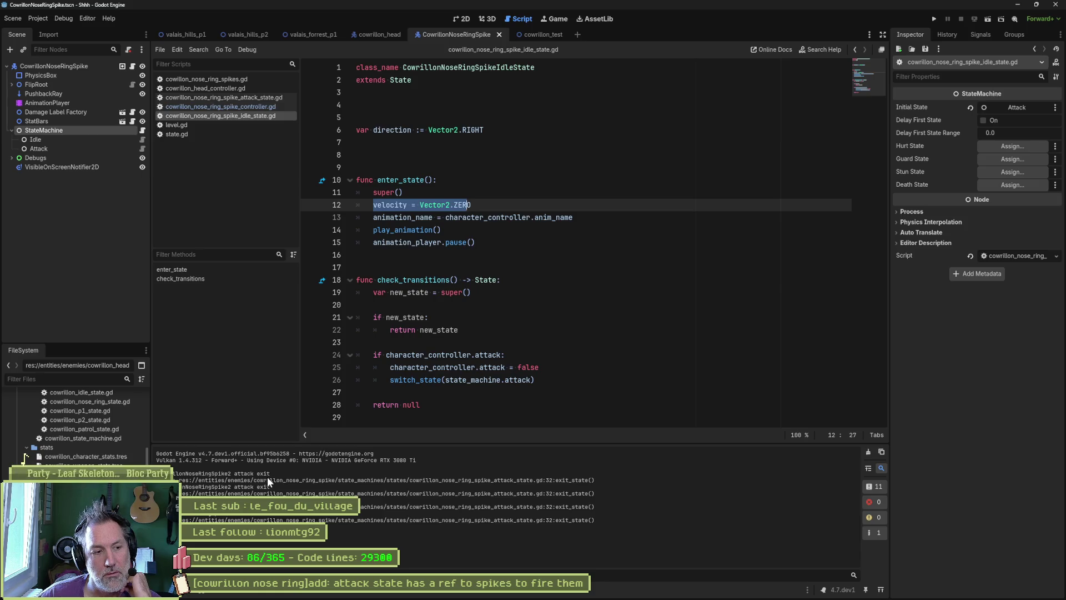
left_click(436, 193)
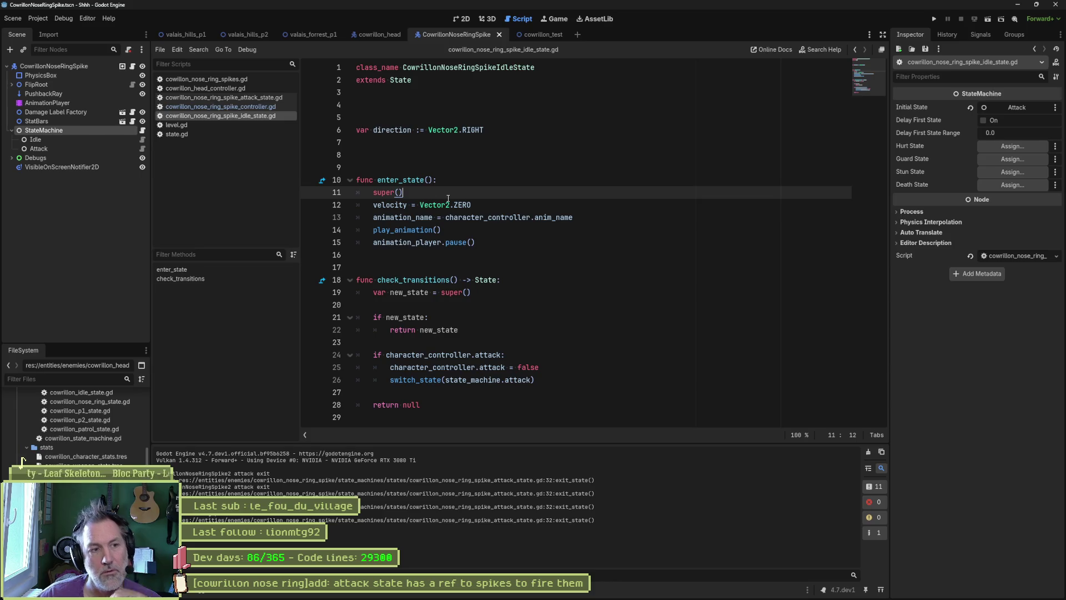
key("Return")
type("print_de")
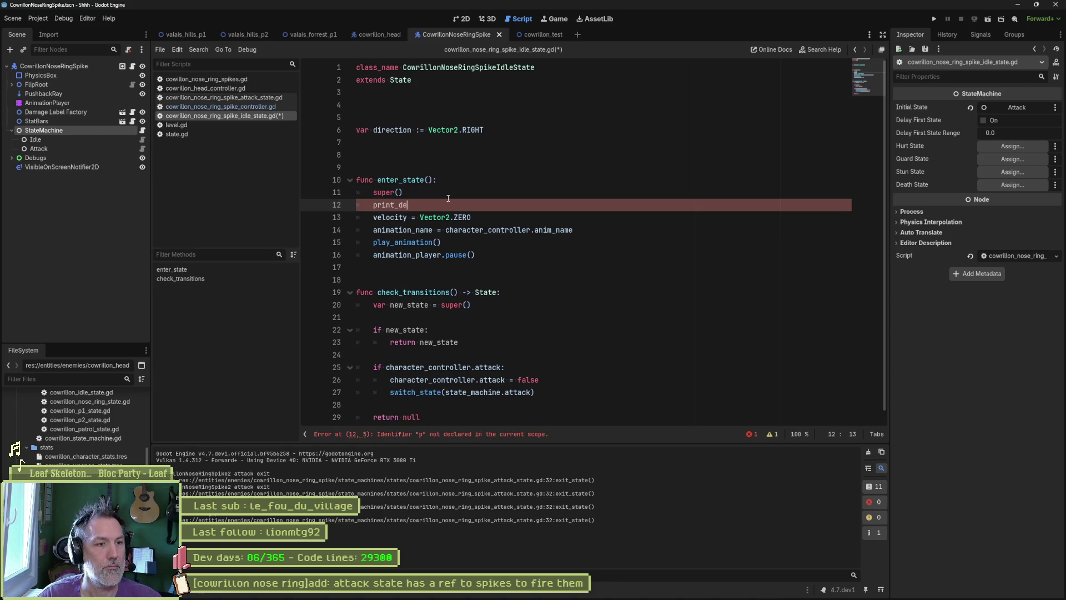
type("bug(character_controller.")
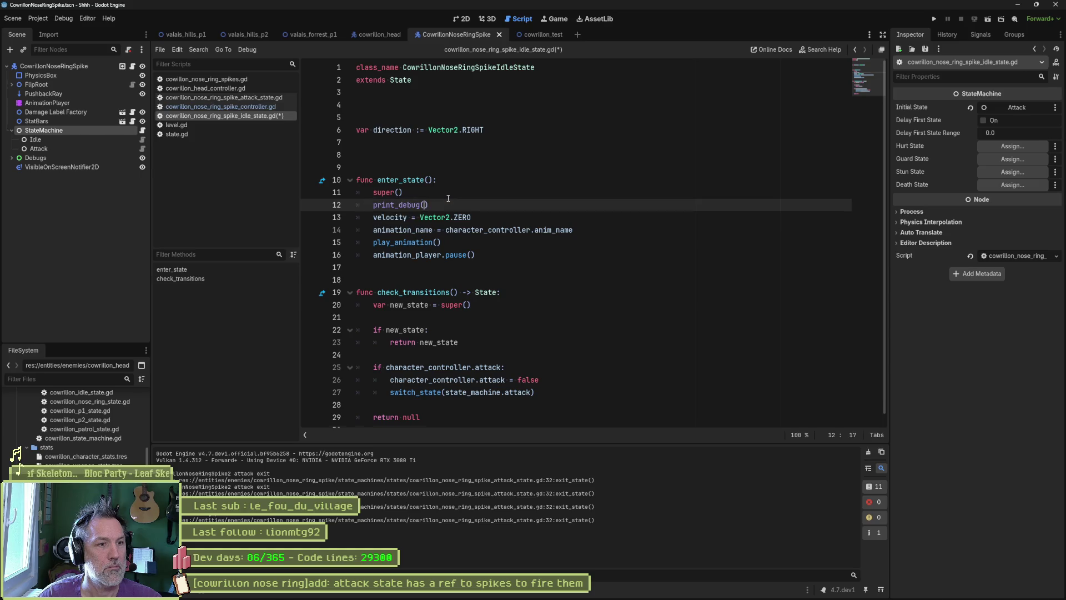
type("name, \" ")
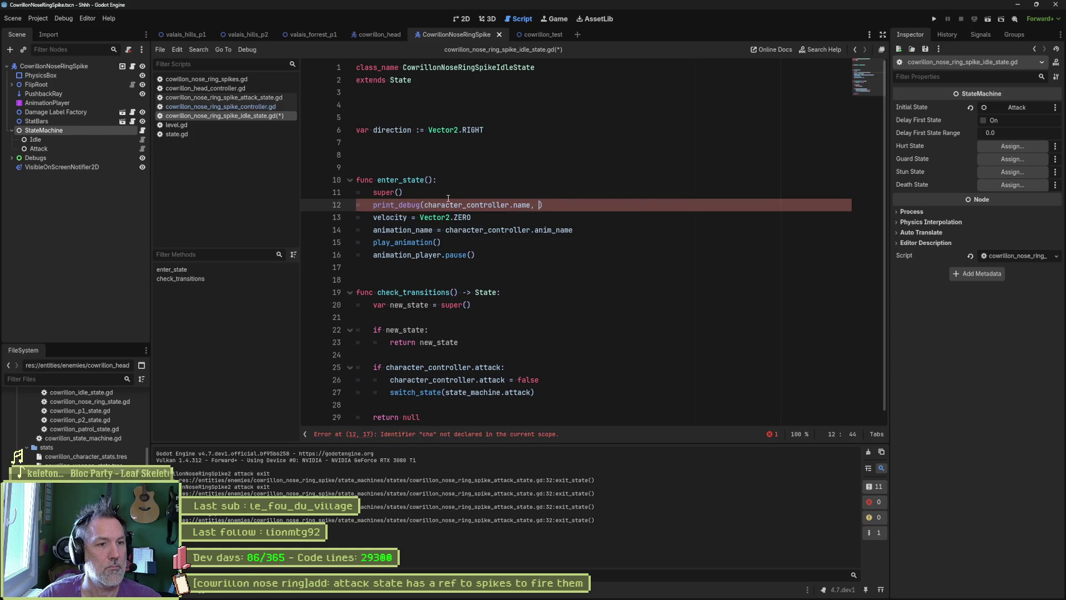
type("enter idle")
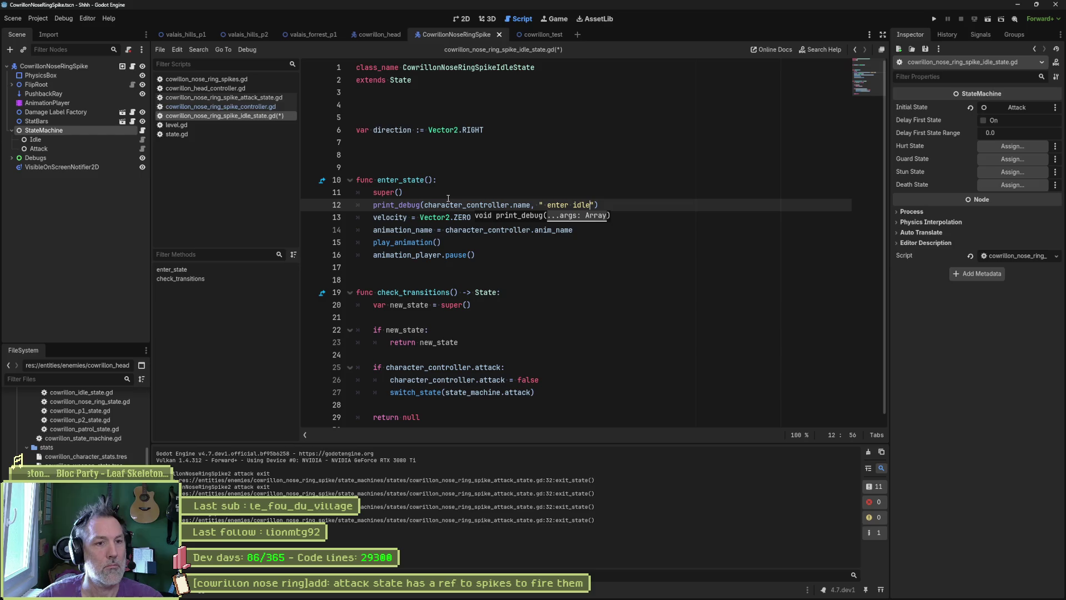
left_click(541, 35)
key("F6")
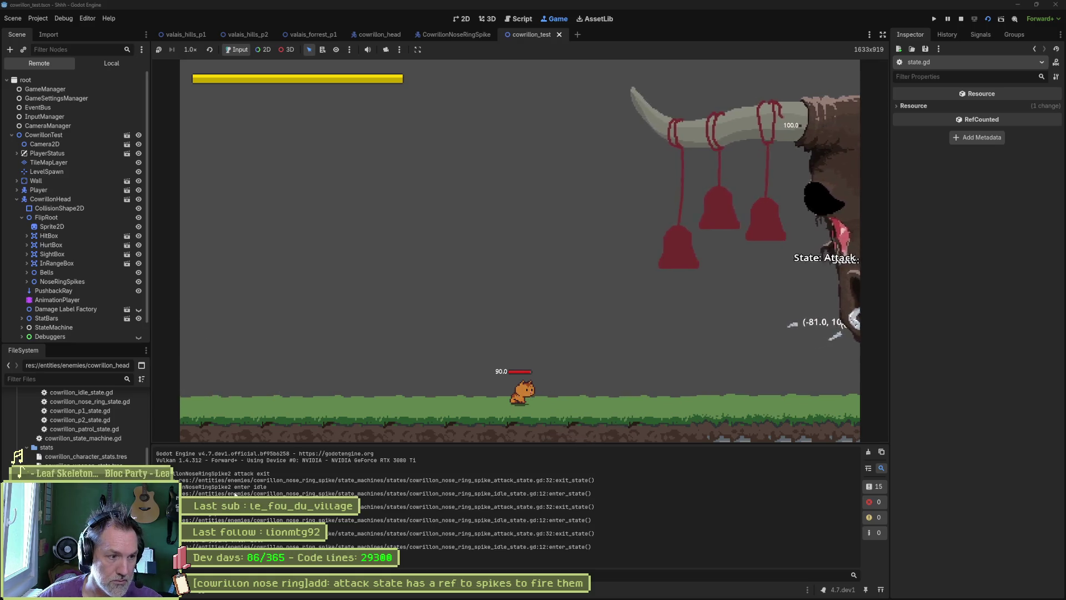
Step: Stop the game and open the Attack node's script in the CowrillonNoseRingSpike scene
key("F8")
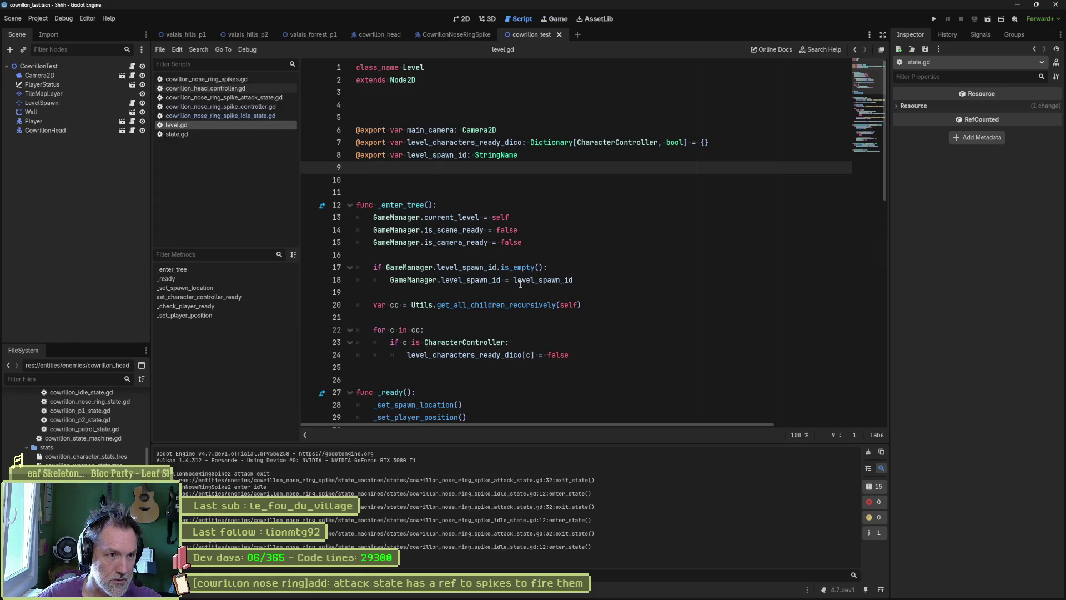
scroll(520, 284, "down", 3)
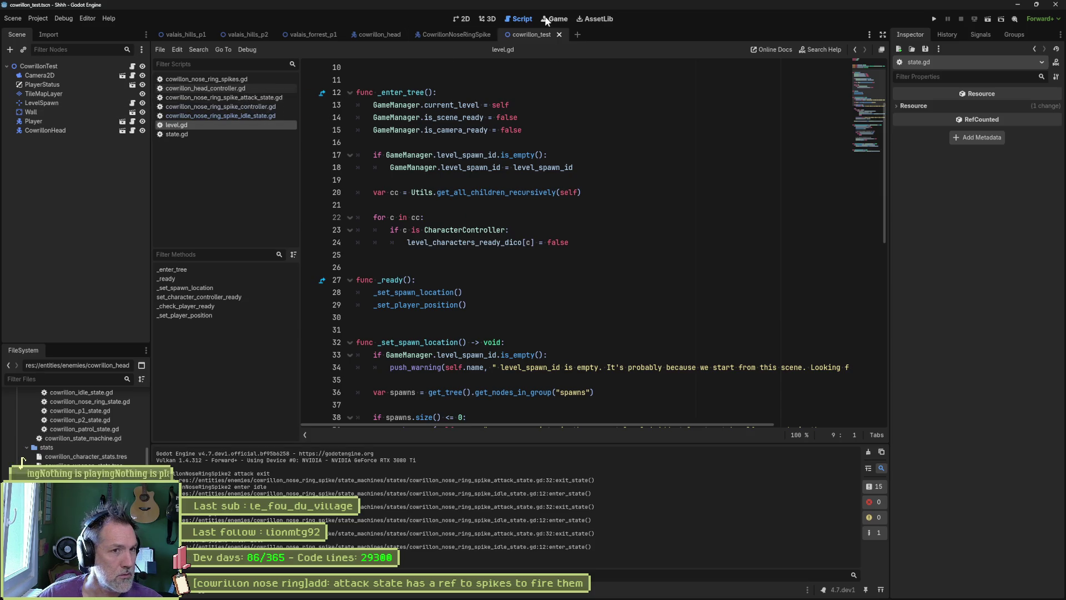
left_click(461, 35)
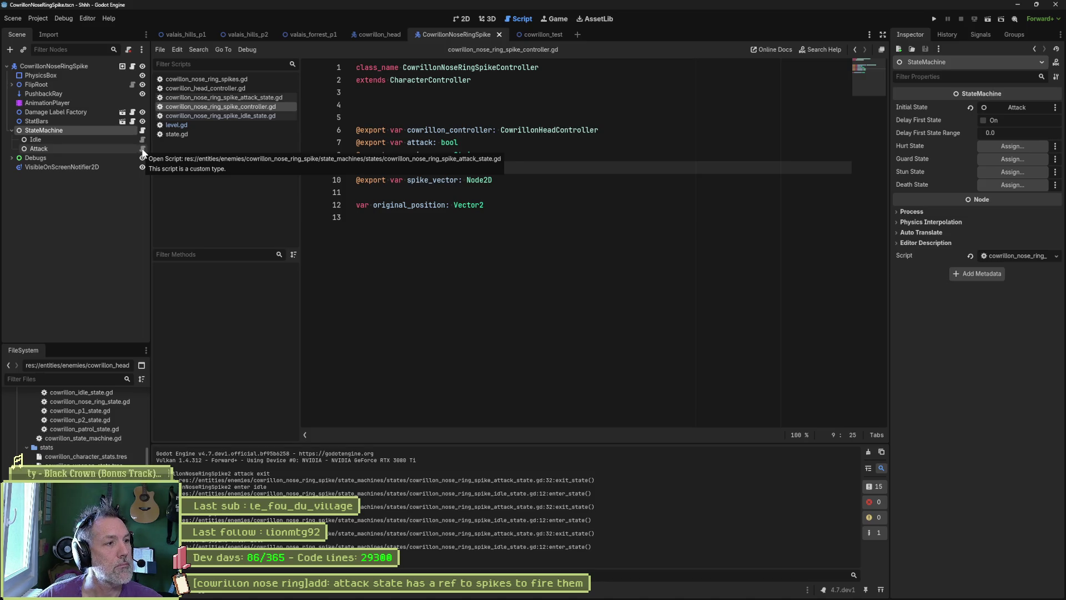
left_click(143, 149)
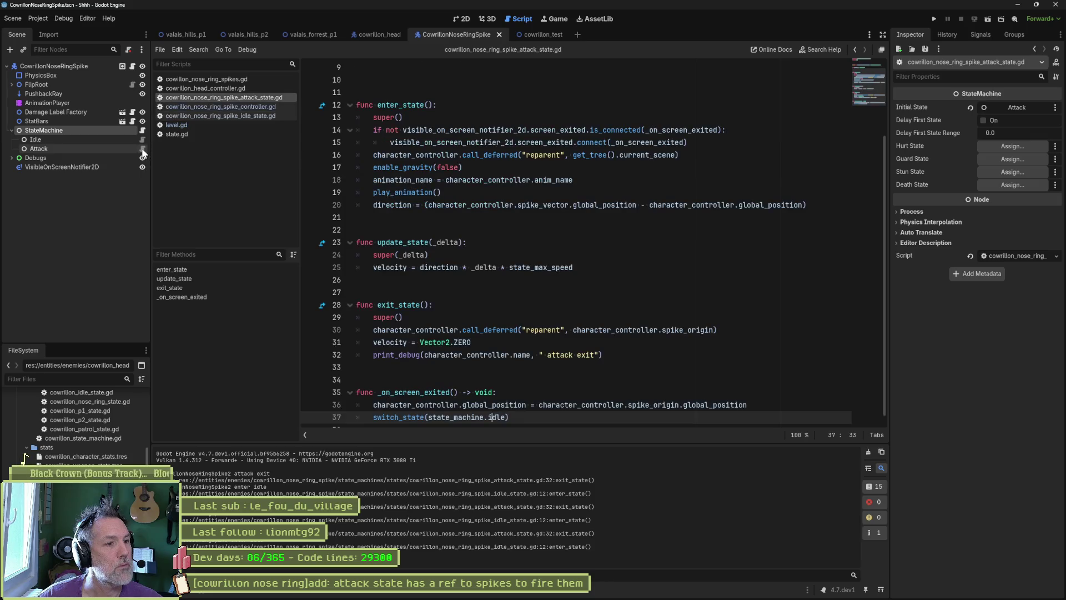
Step: Add is_attacking = false after super() in the attack exit_state, then run and stop the game
left_click(469, 315)
key("Return")
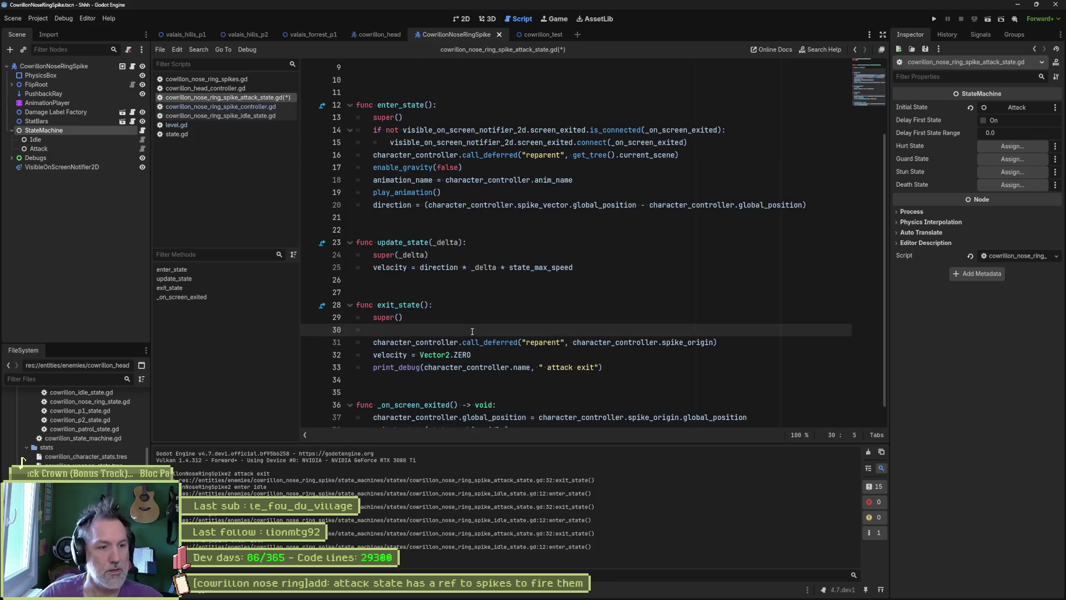
type("att")
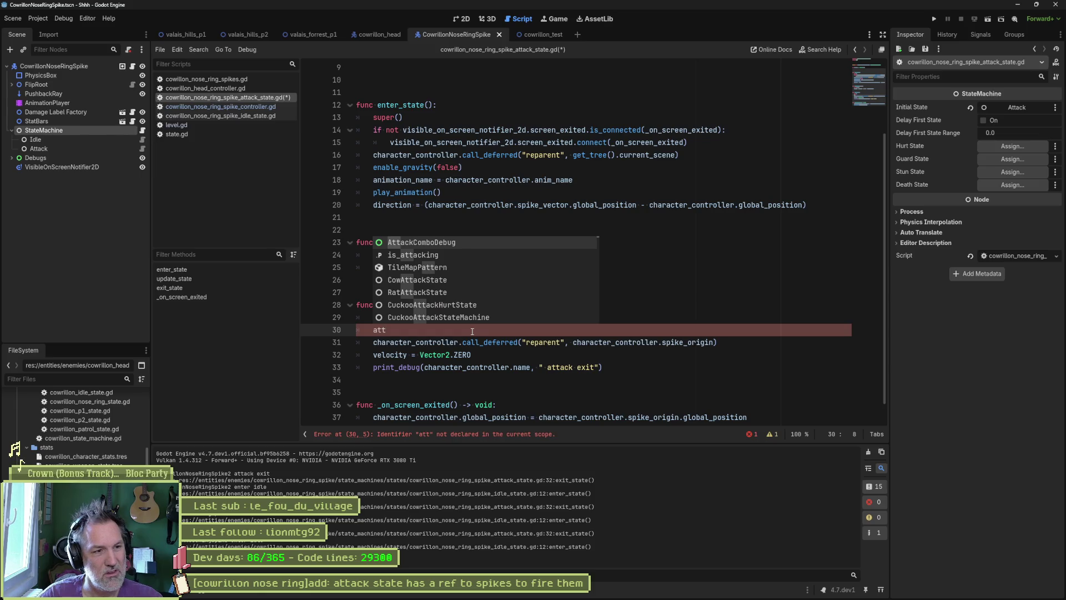
key("Down")
key("Return")
type("false")
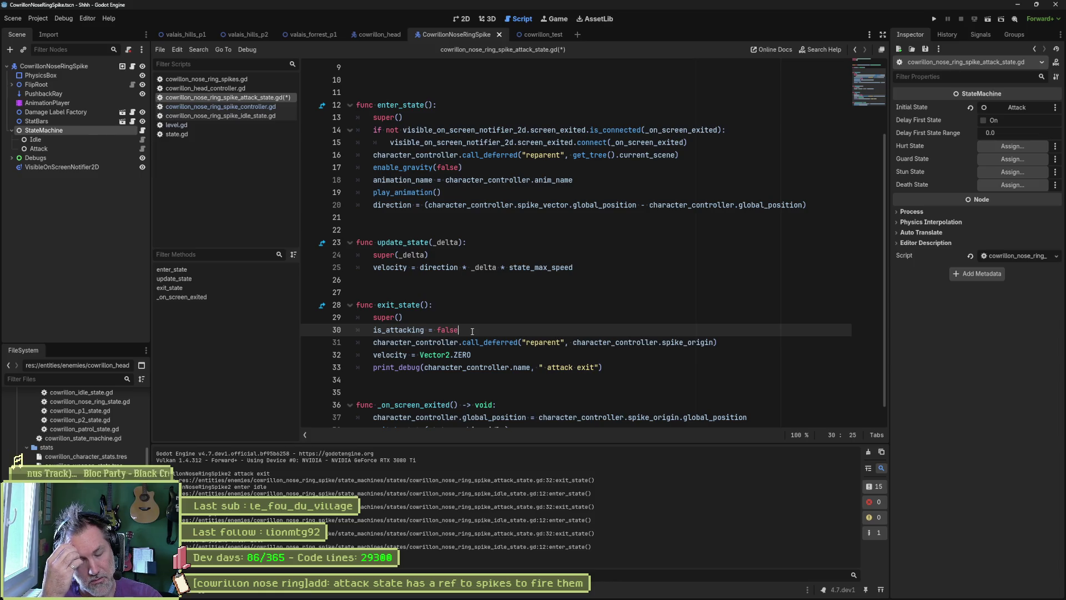
key("F5")
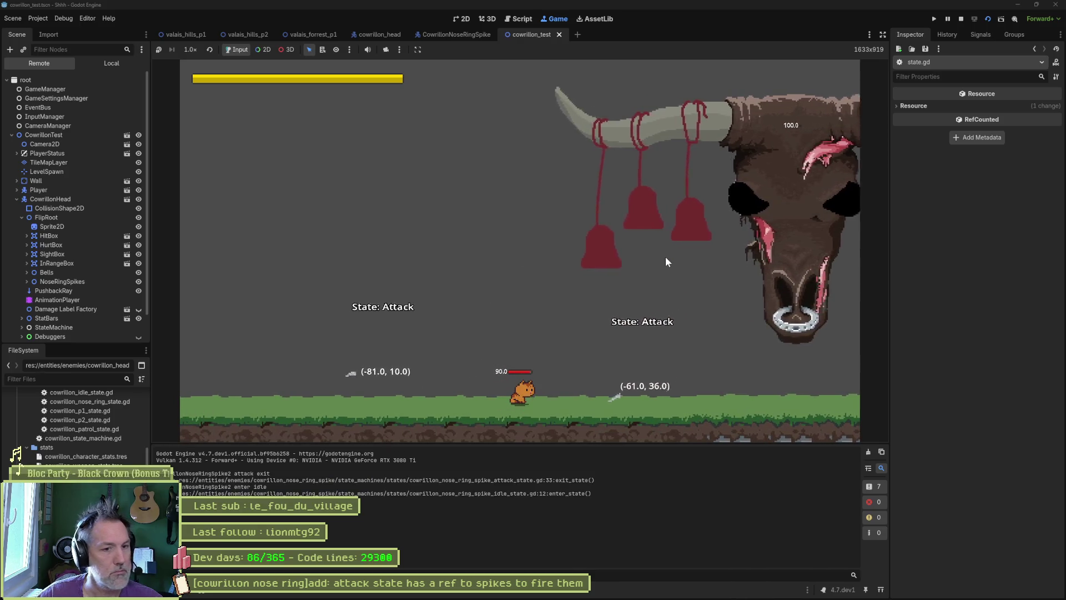
key("F8")
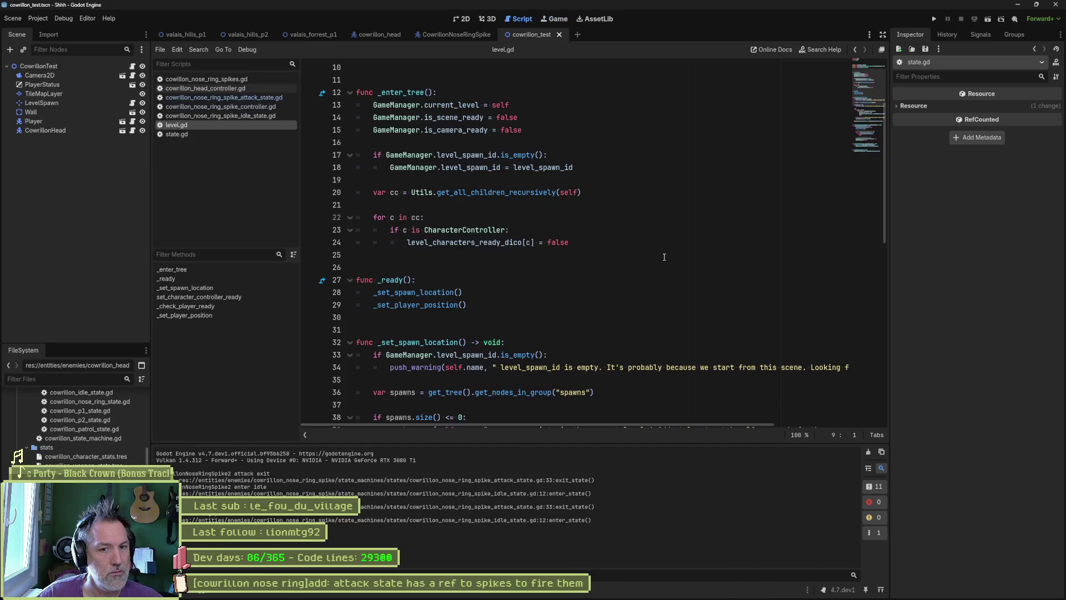
Step: In the idle state's enter_state, add is_attacking = false, delete the debug print, and save
left_click(255, 115)
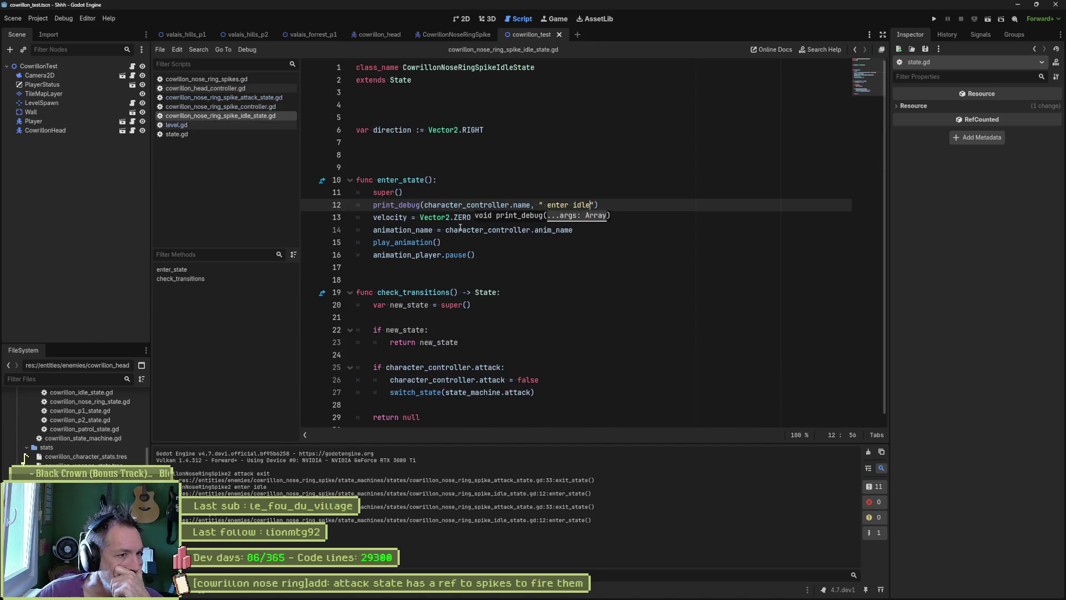
key("End")
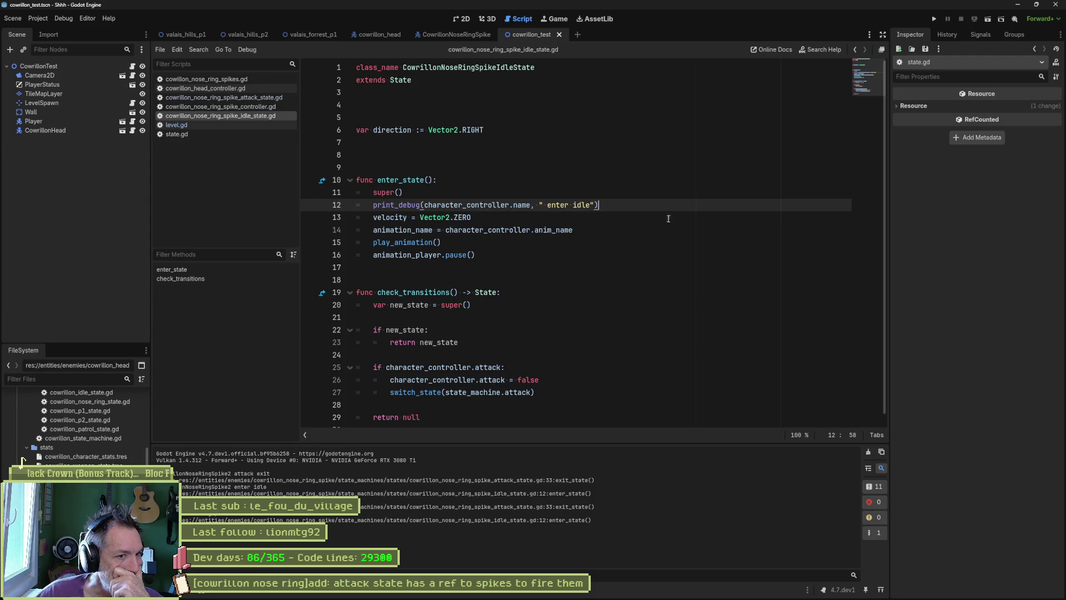
key("Down")
key("Return")
type("is")
key("Return")
type("j= false")
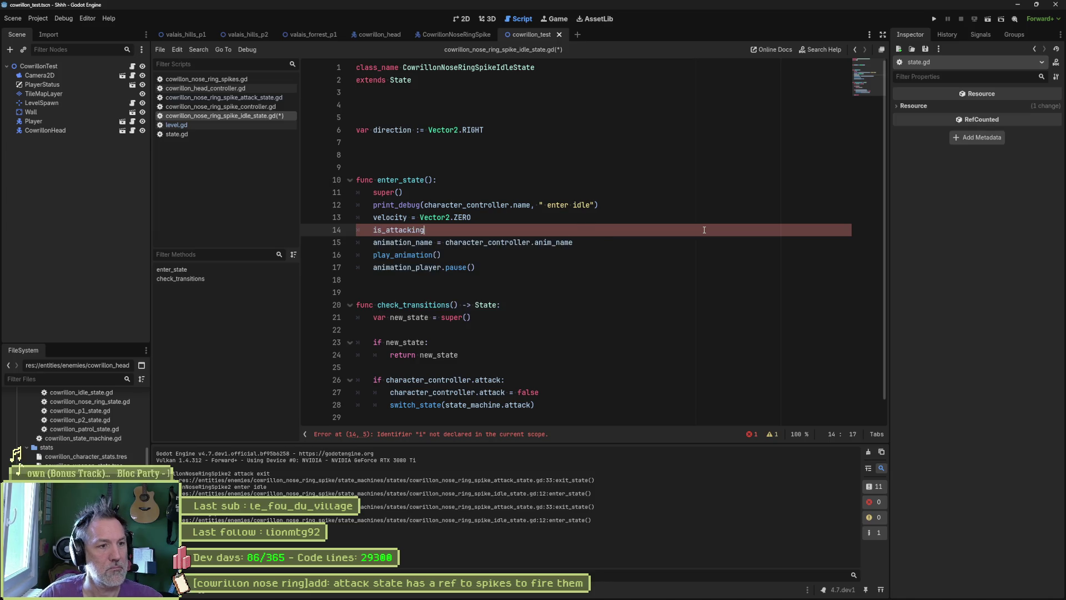
key("ctrl+Left")
key("Delete")
left_click(608, 206)
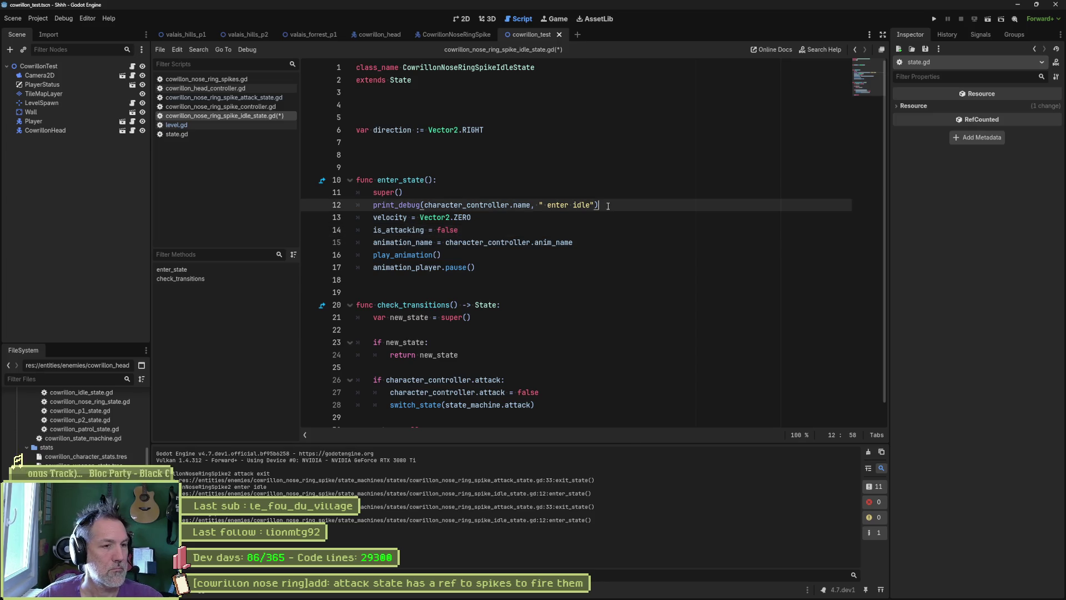
key("ctrl+shift+k")
key("ctrl+s")
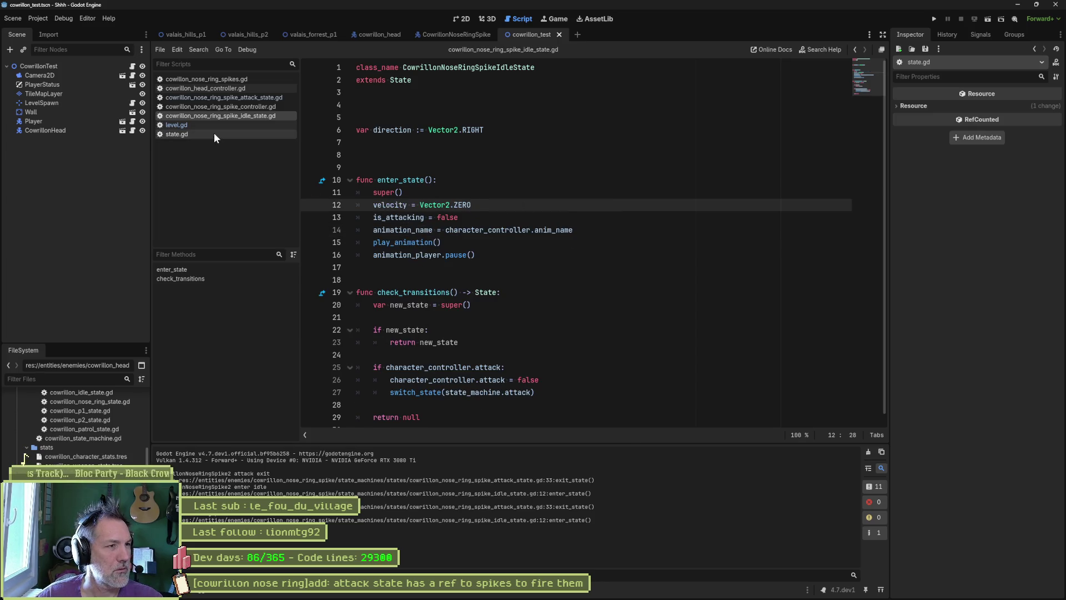
Step: Delete the is_attacking and velocity reset lines from the attack state's exit_state
left_click(233, 97)
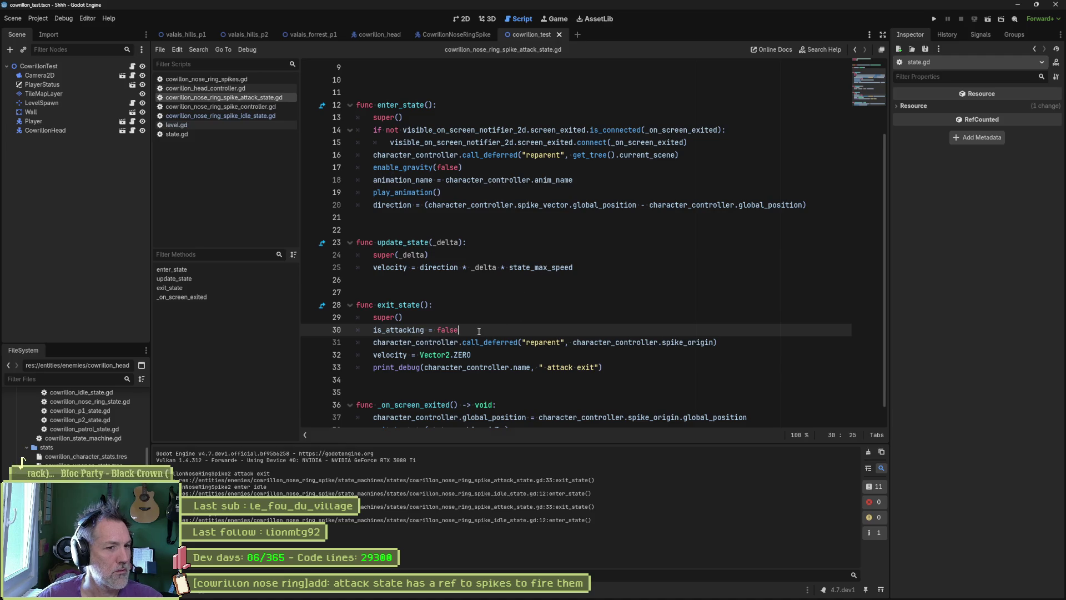
key("ctrl+shift+k")
left_click(502, 342)
key("ctrl+shift+k")
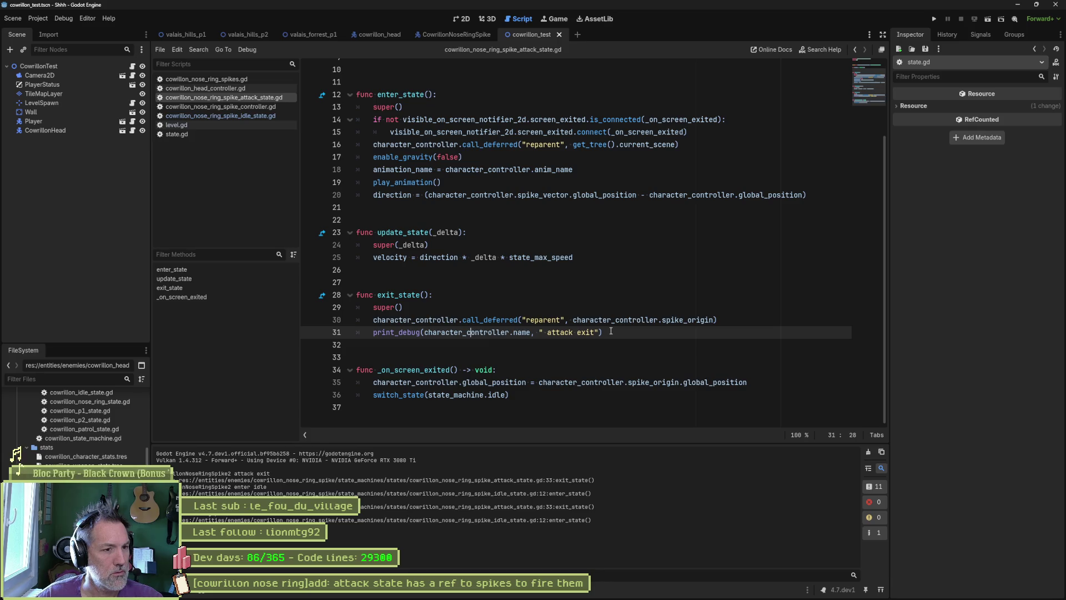
left_click(406, 296)
left_click(484, 395)
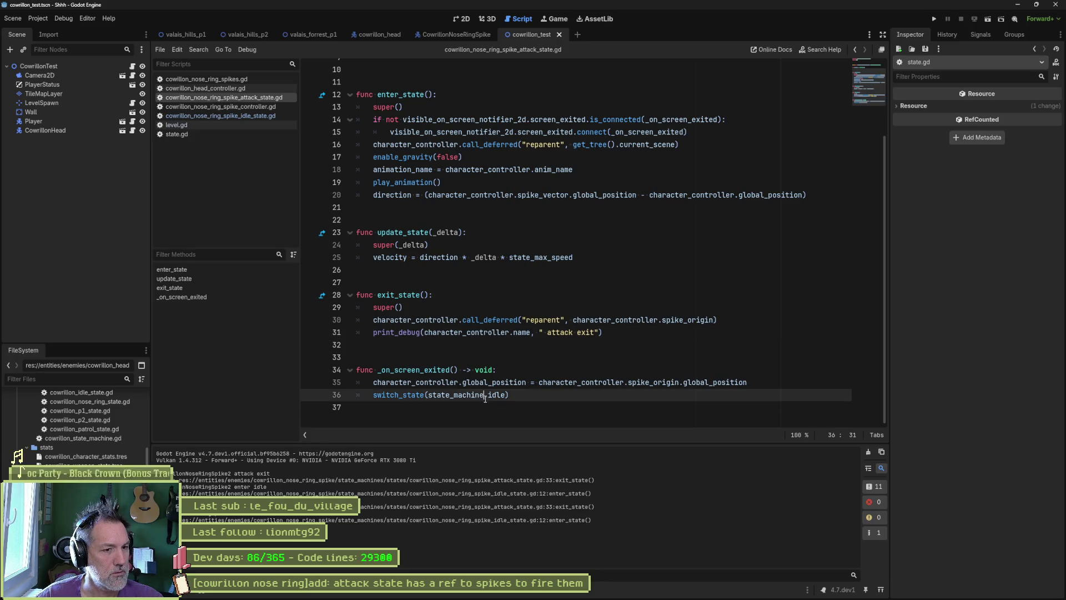
Step: Debug with breakpoints on the attack switch-to-idle line and idle enter_state line 11, stepping through
left_click(309, 396)
key("F6")
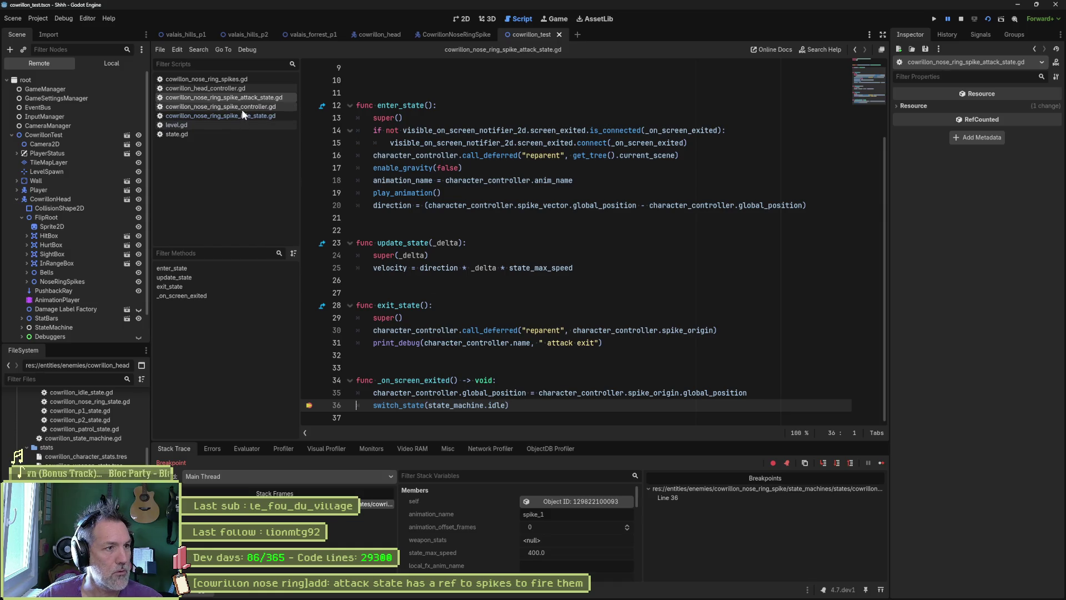
left_click(265, 115)
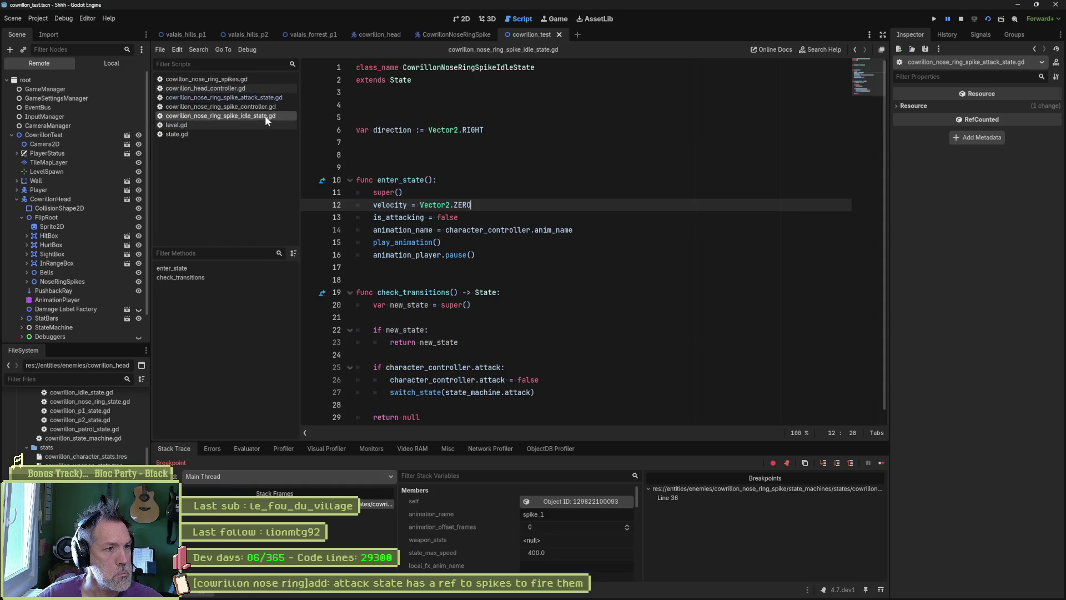
left_click(311, 193)
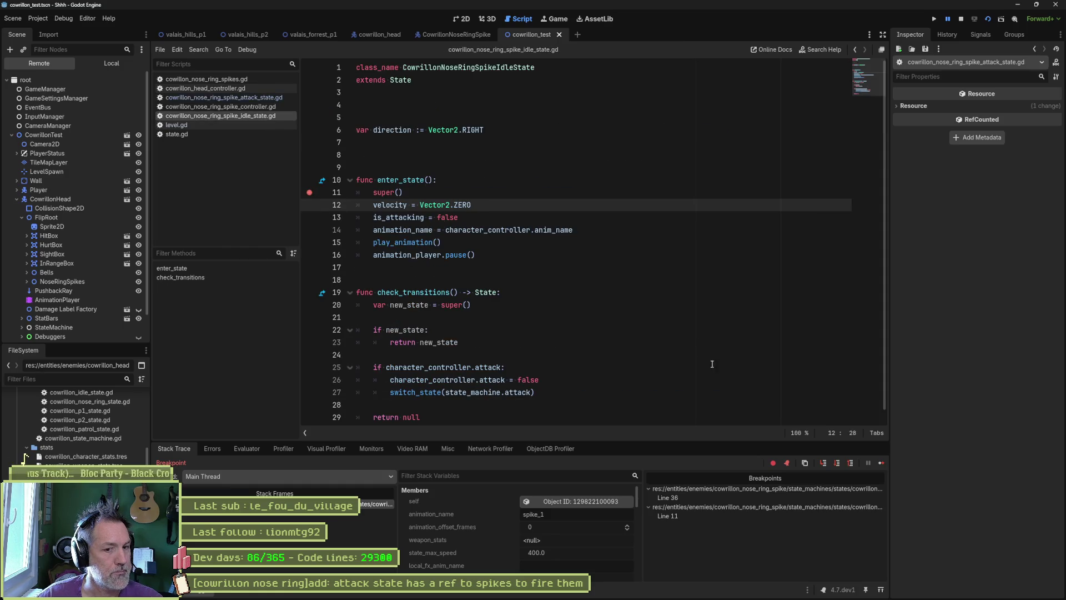
left_click(881, 463)
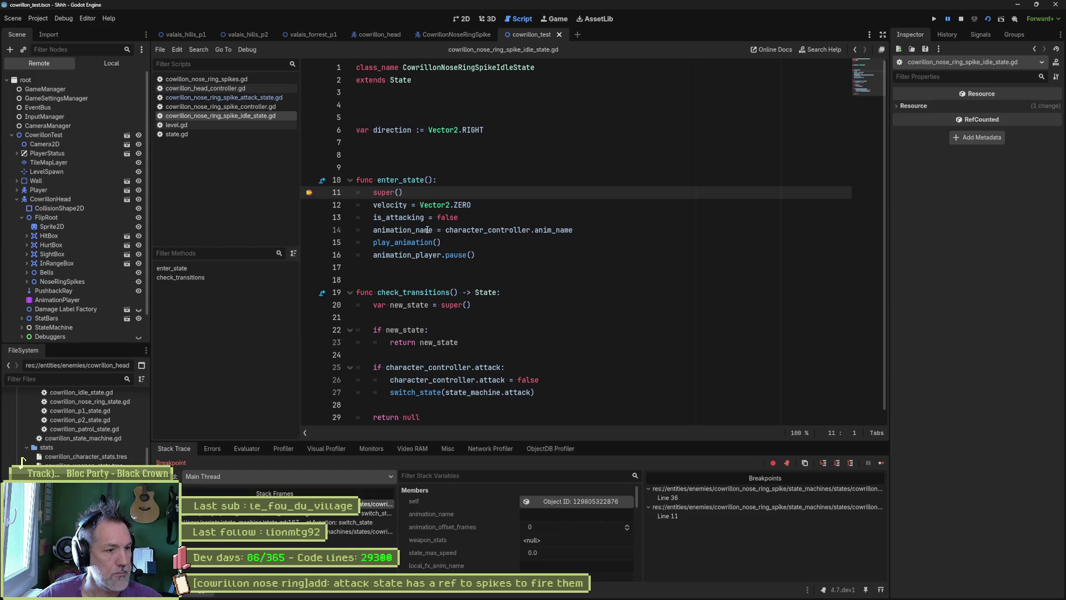
left_click(577, 501)
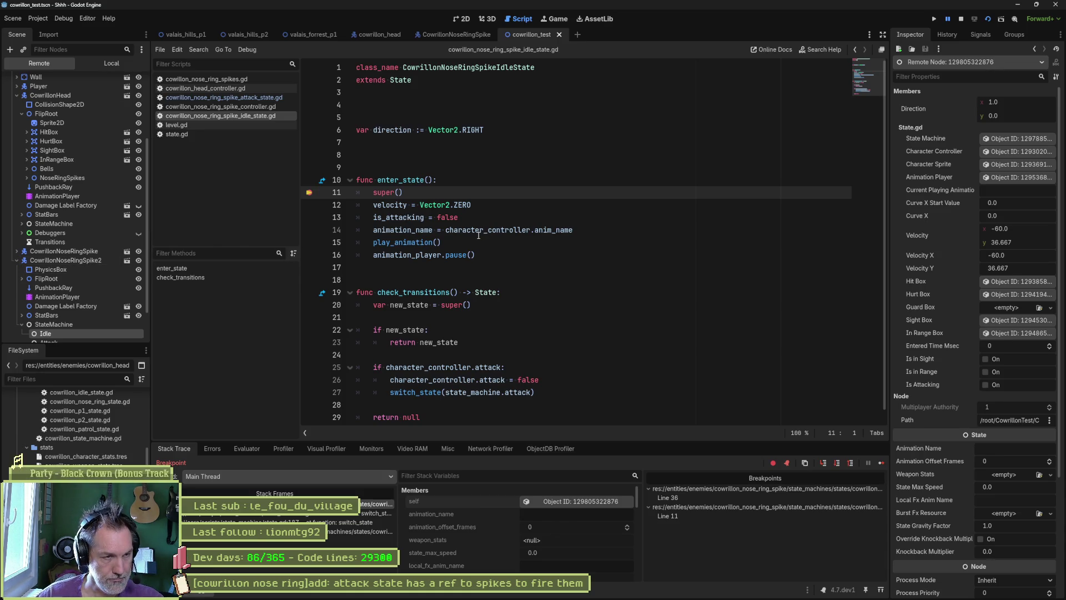
left_click(838, 463)
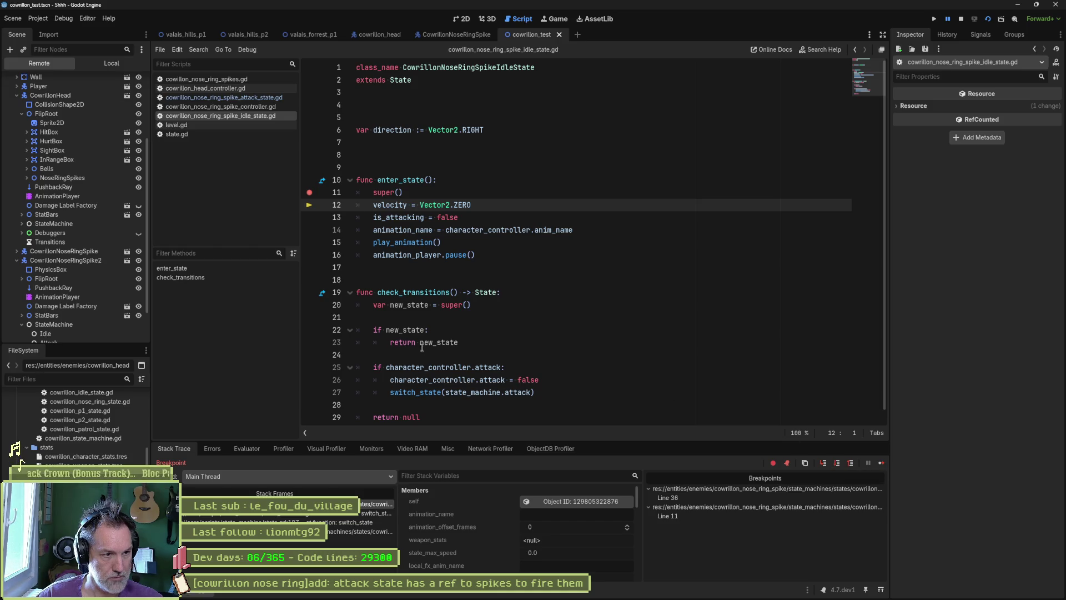
Step: Select attack and character_controller in the attack check, then open the debugger's Evaluator
scroll(417, 337, "down", 1)
double_click(487, 355)
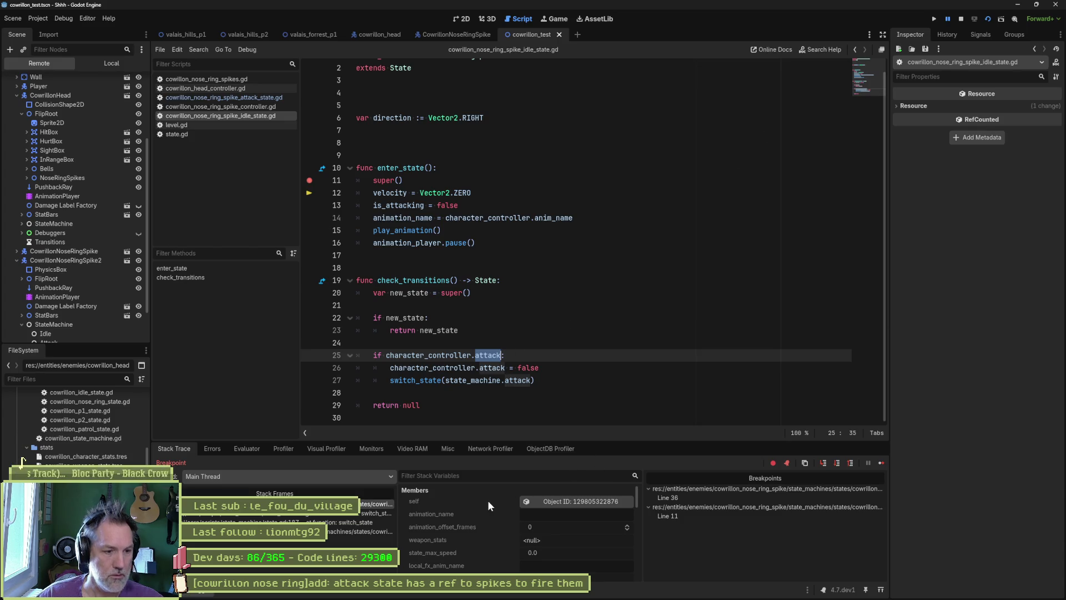
scroll(538, 541, "down", 3)
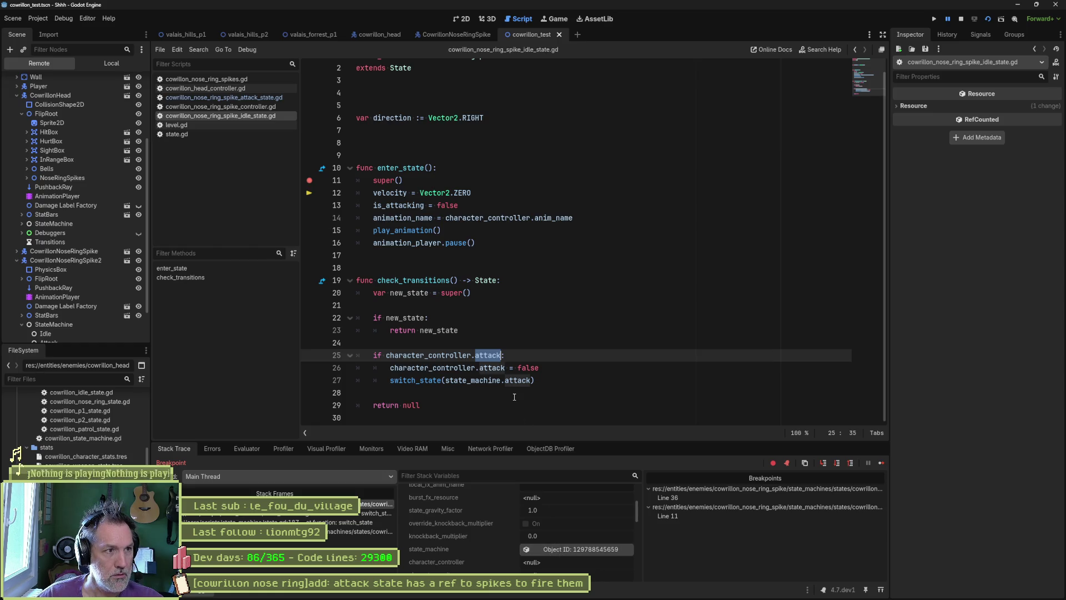
scroll(510, 389, "up", 1)
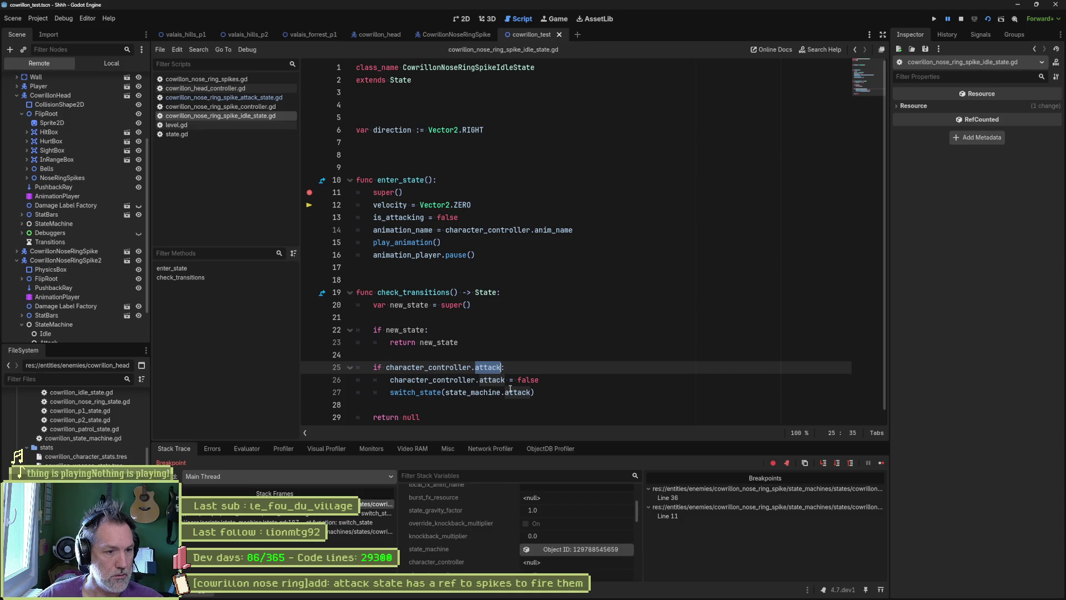
double_click(427, 367)
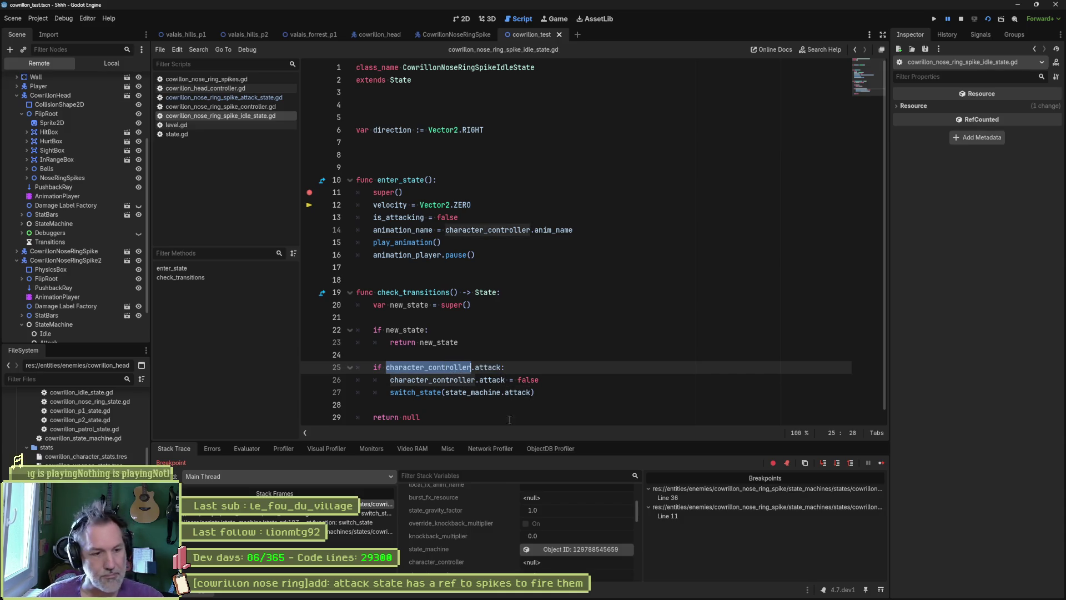
left_click(247, 448)
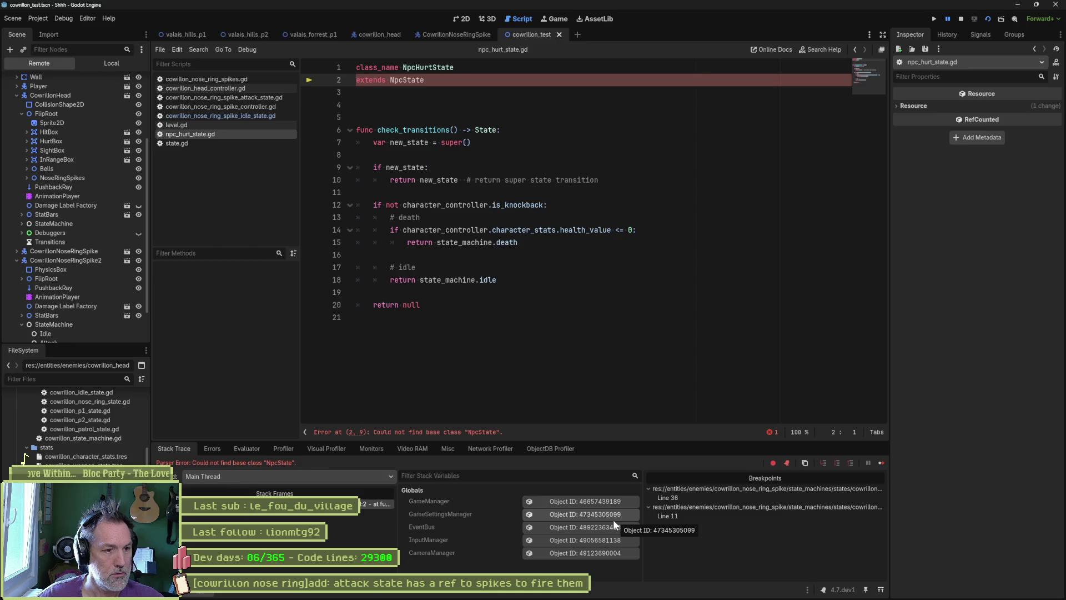
Step: Change npc_hurt_state.gd and npc_move_state.gd to extend State instead of NpcState
left_click(588, 213)
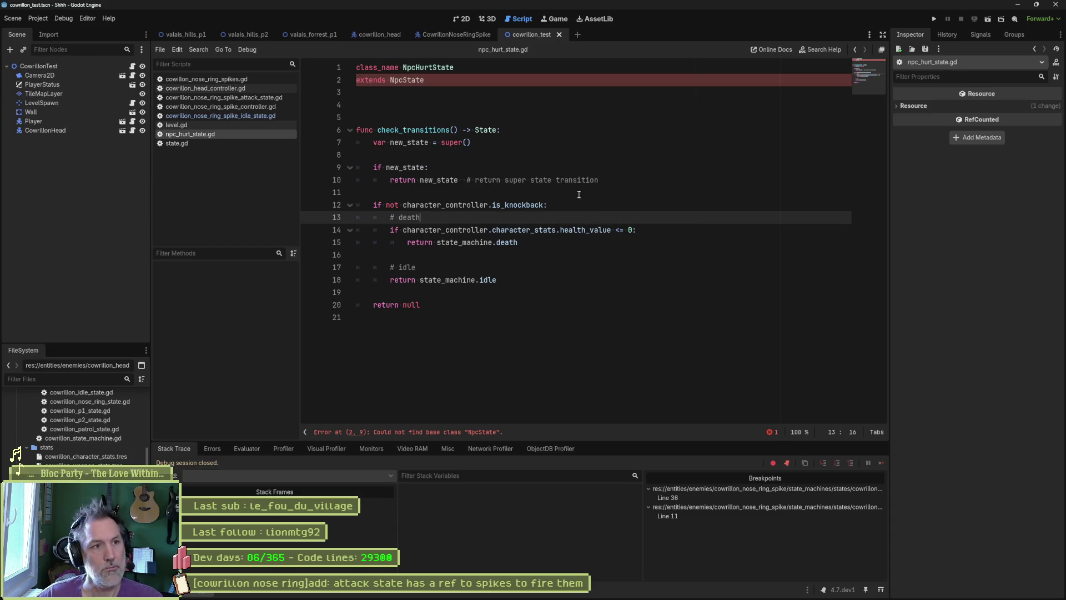
left_click(404, 81)
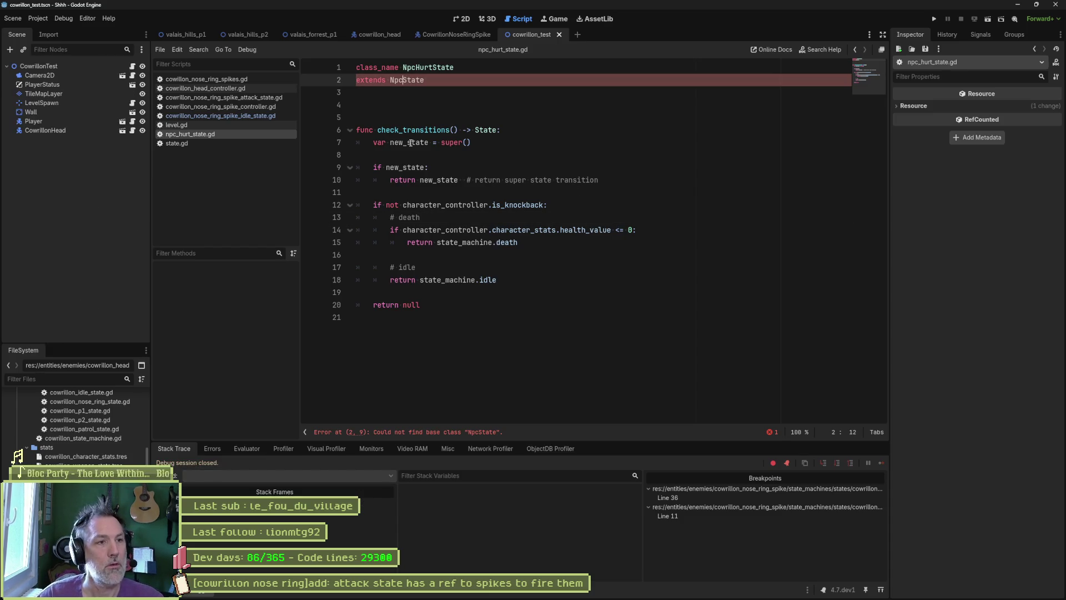
key("BackSpace")
key("BackSpace")
key("BackSpace")
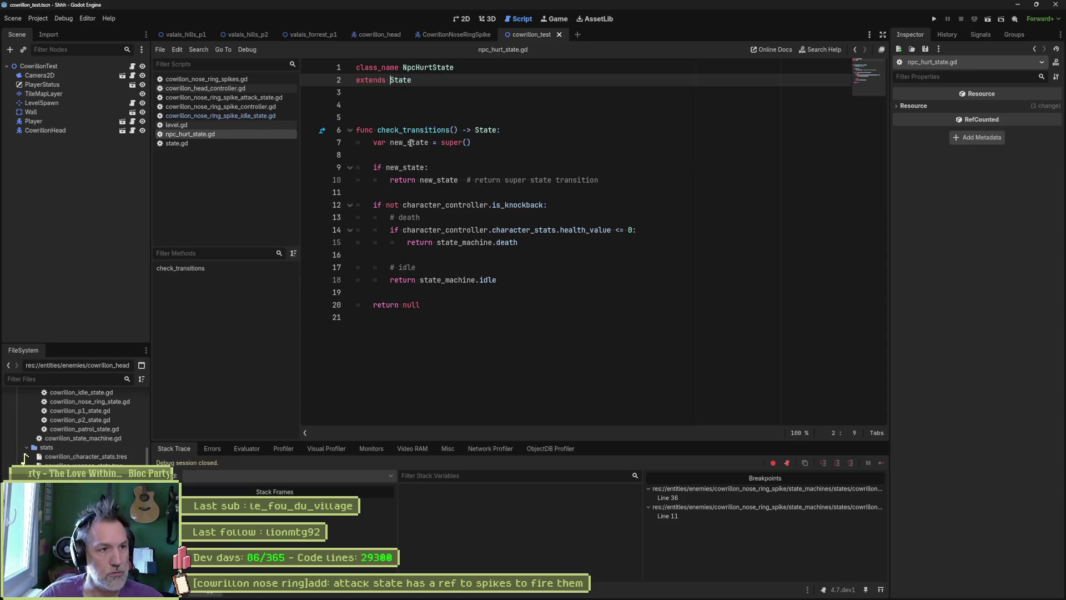
key("alt+shift+o")
type("npch")
key("BackSpace")
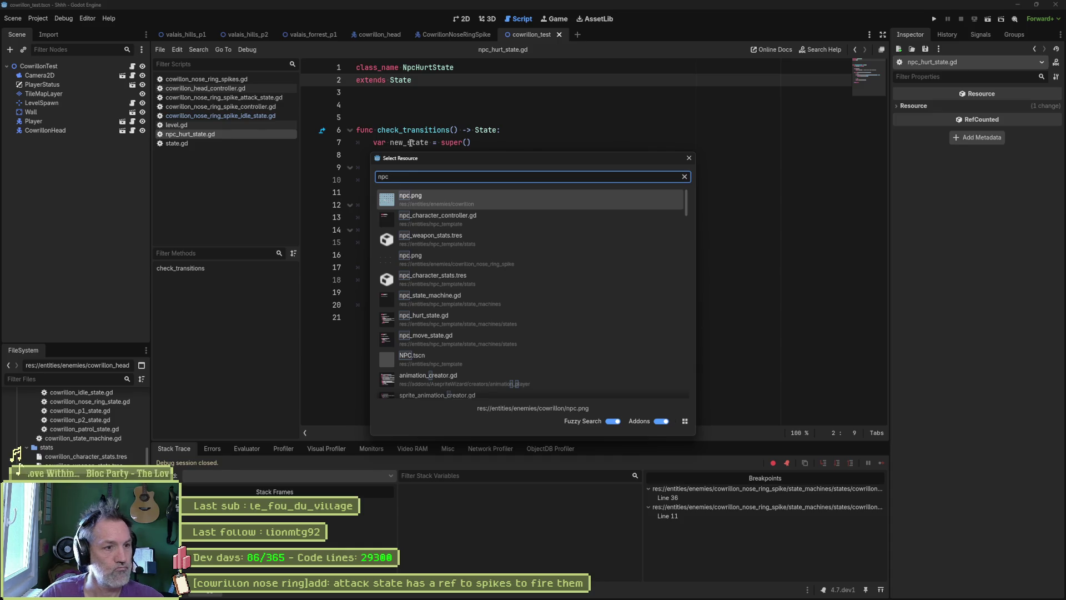
double_click(488, 335)
left_click(403, 79)
key("BackSpace")
key("BackSpace")
key("BackSpace")
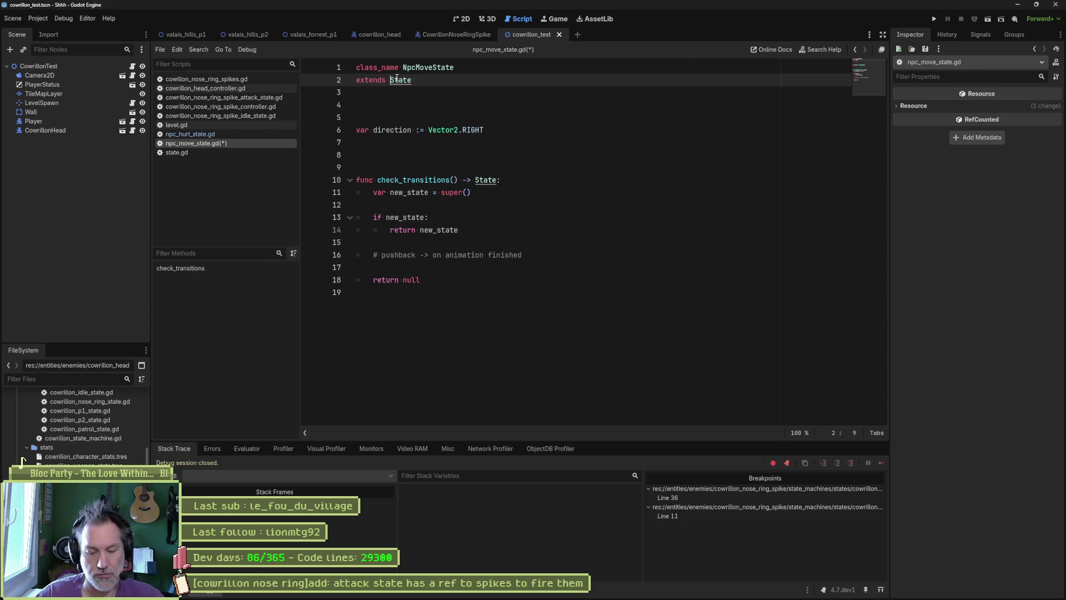
Step: Search all files for remaining NpcState references, save, and close both npc scripts
key("ctrl+shift+f")
type("npcState")
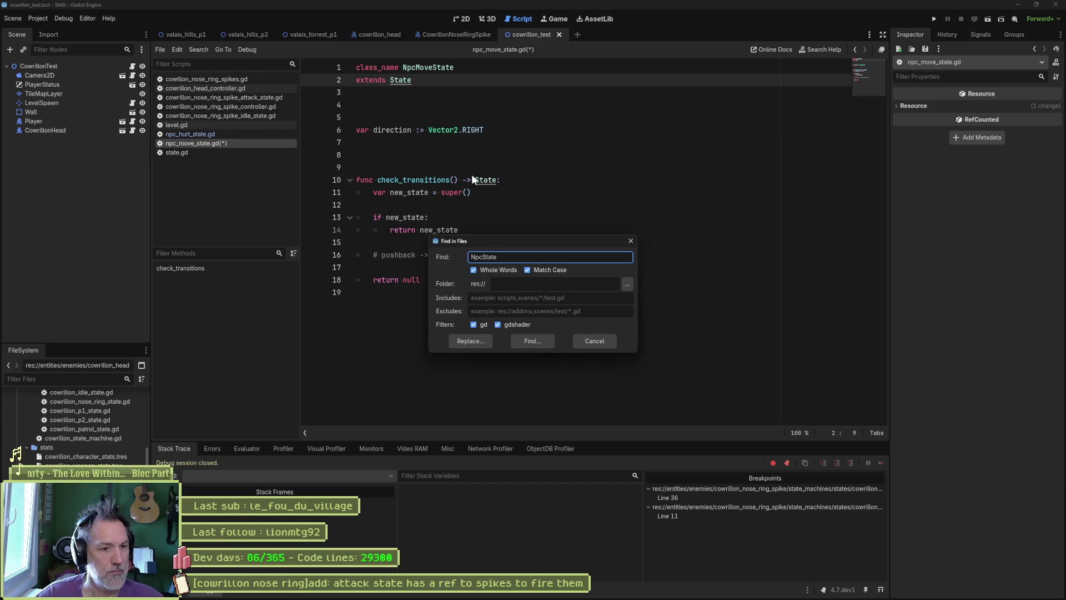
left_click(534, 342)
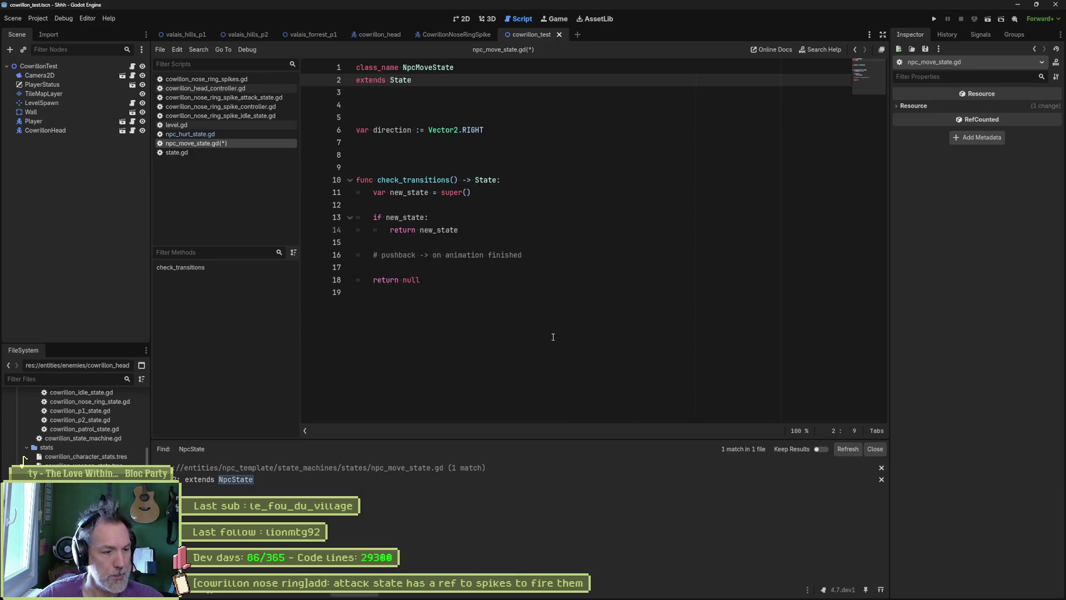
left_click(379, 481)
key("ctrl+s")
left_click(871, 448)
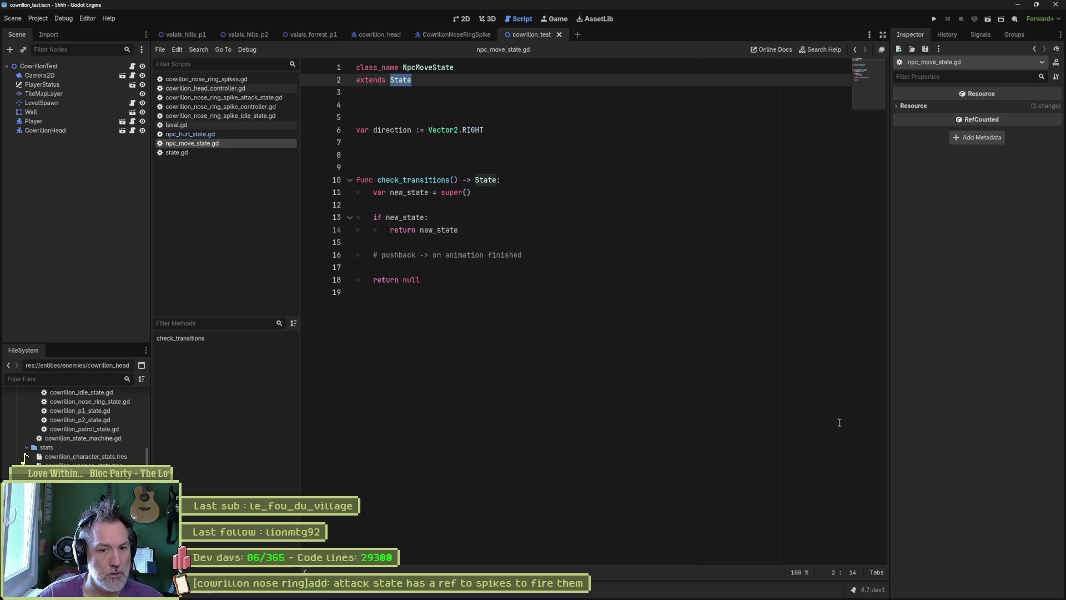
left_click(721, 345)
key("ctrl+w")
key("ctrl+w")
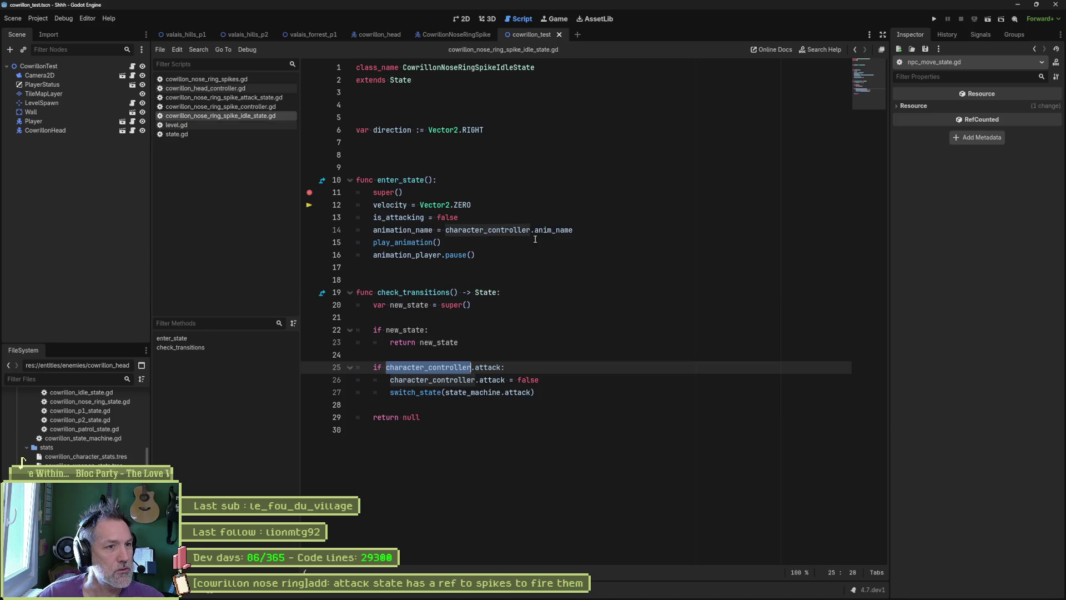
Step: Close level.gd and state.gd and open character_controller.gd via Quick Open
double_click(398, 217)
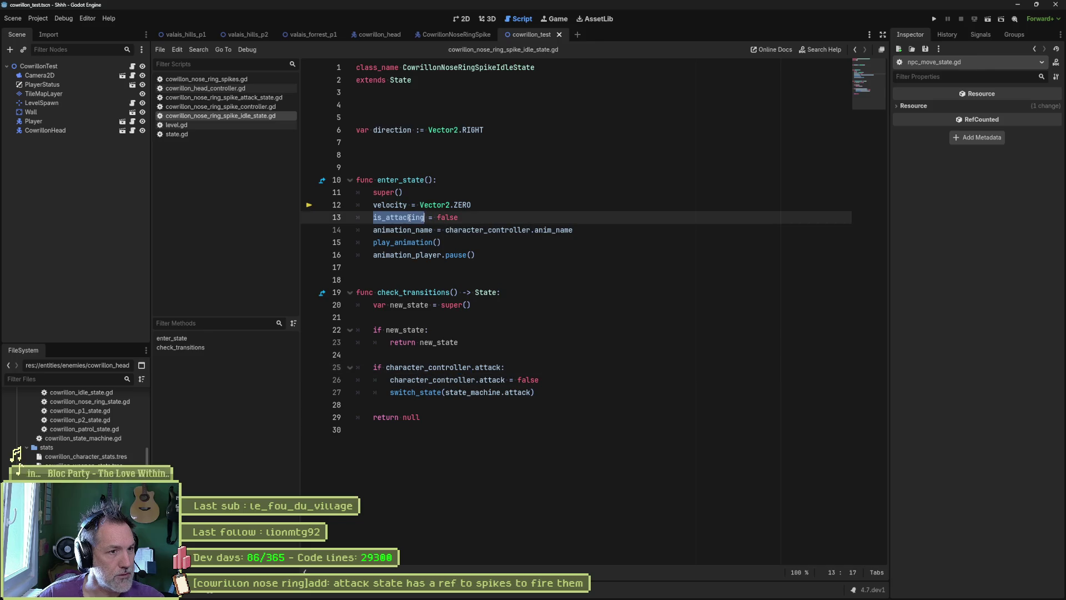
mouse_move(496, 387)
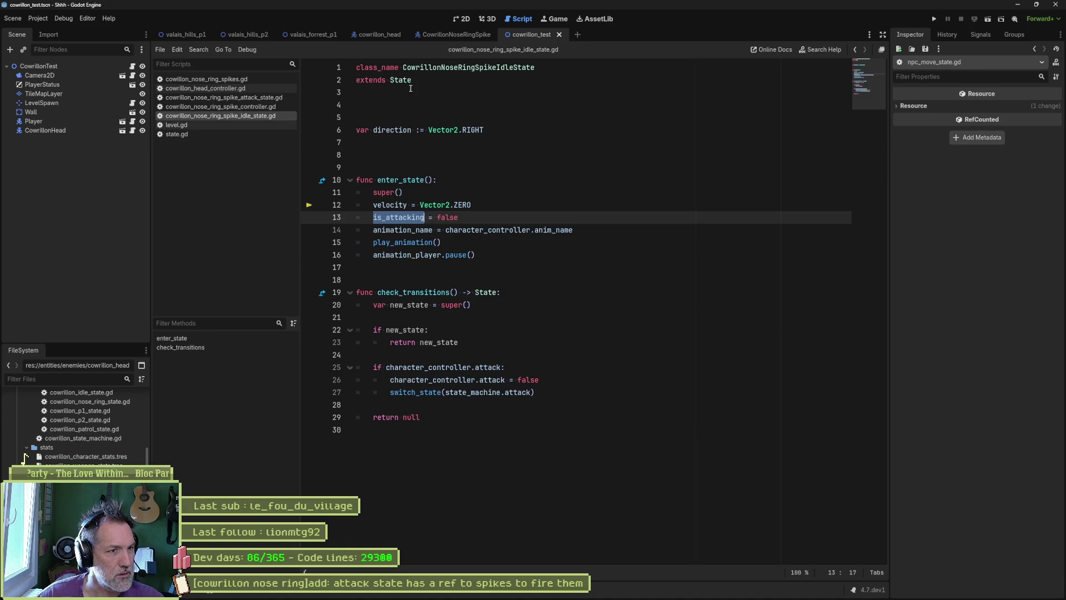
middle_click(211, 125)
middle_click(211, 125)
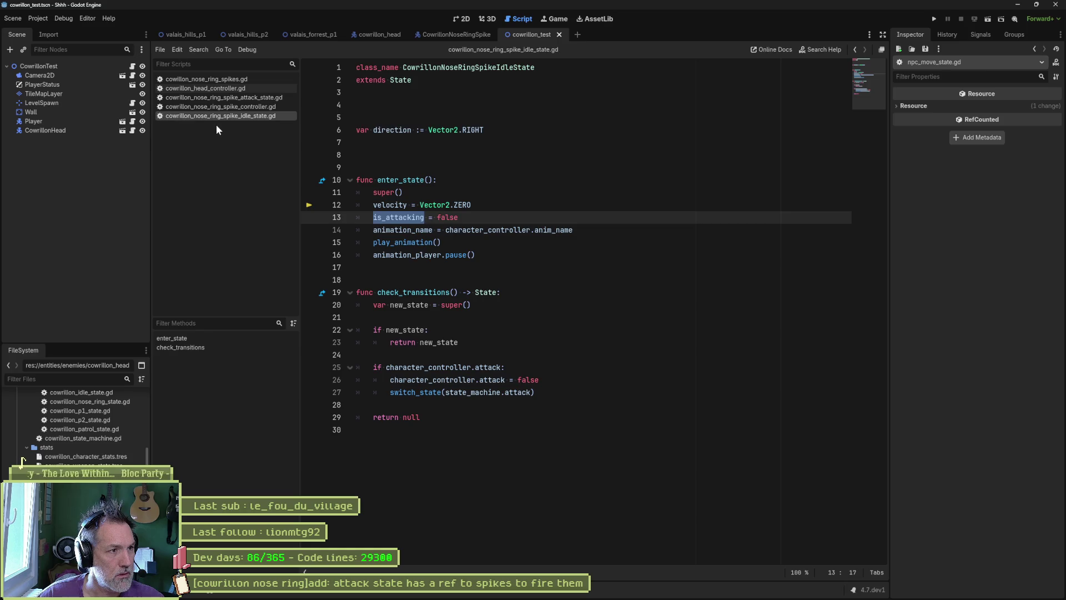
left_click(554, 179)
key("ctrl+alt+o")
type("charac")
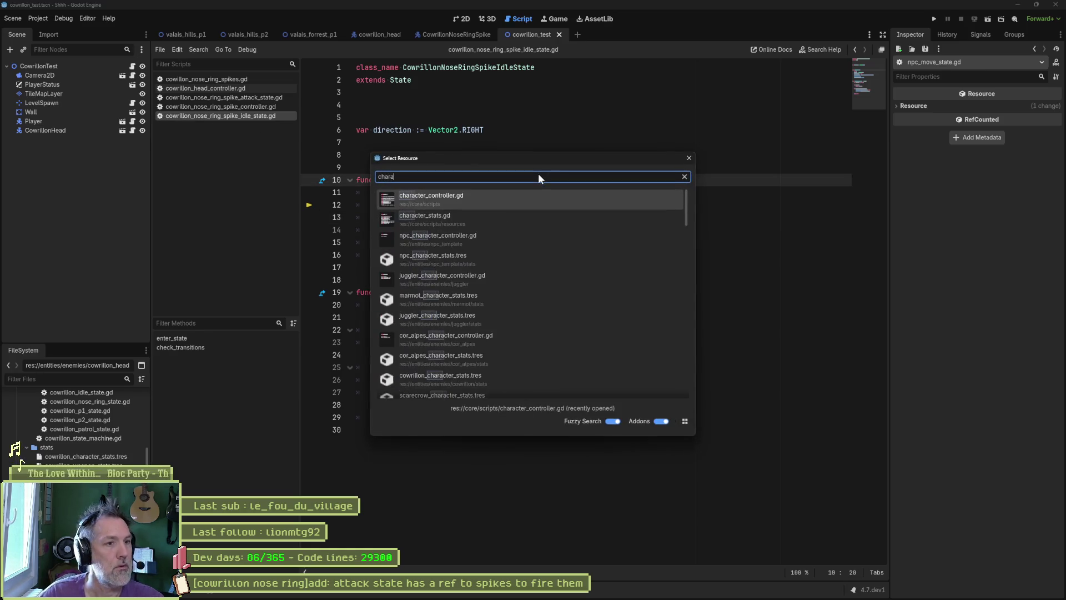
key("Return")
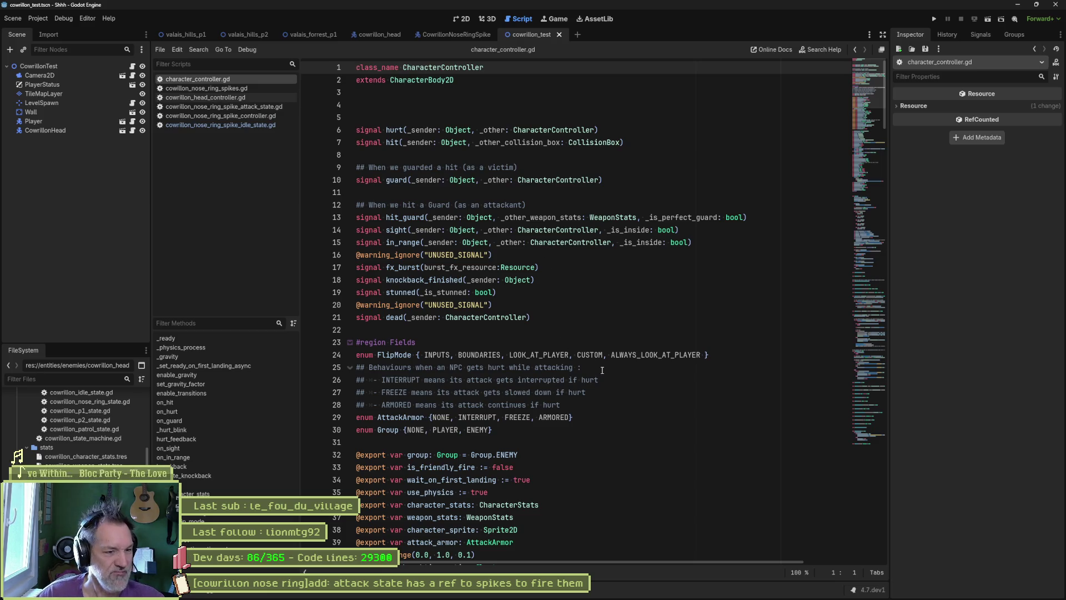
Step: Find in Files for is_attacking from its line-91 declaration, listing 25 matches in 19 files
scroll(602, 370, "down", 6)
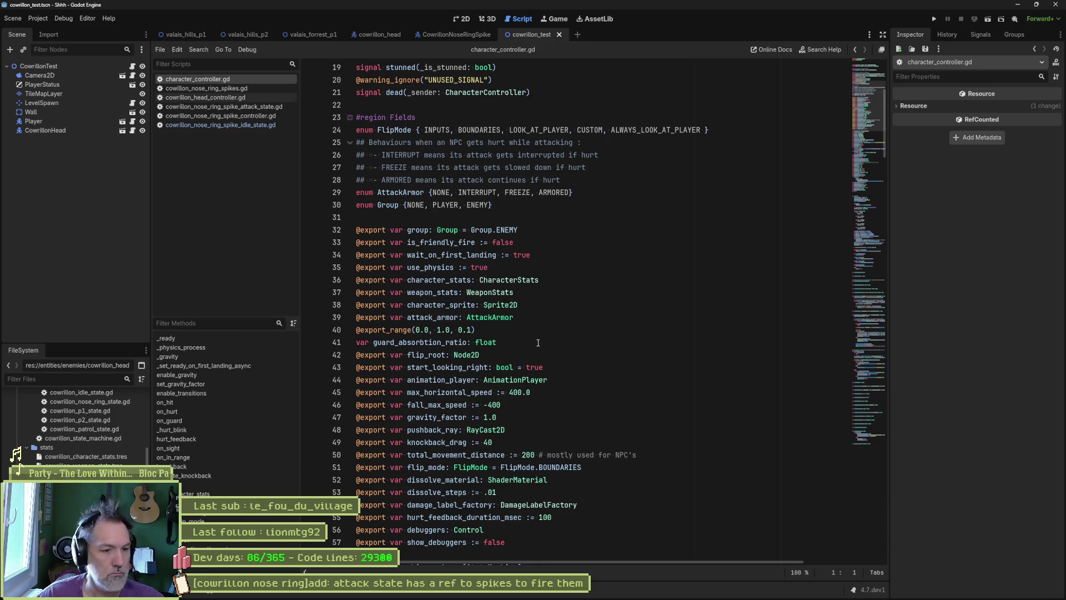
scroll(650, 361, "down", 5)
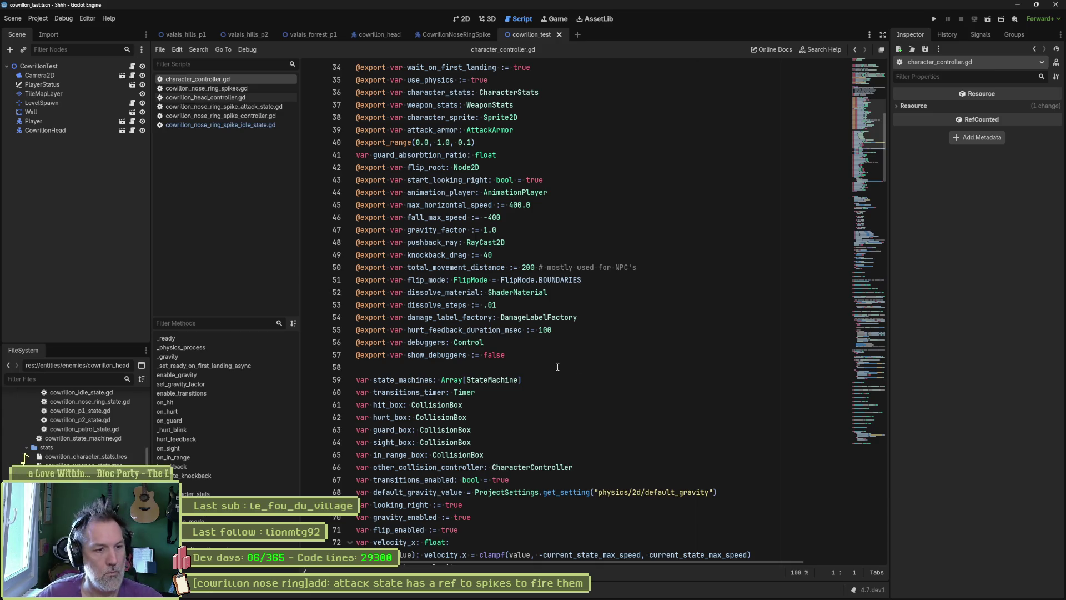
scroll(557, 367, "down", 4)
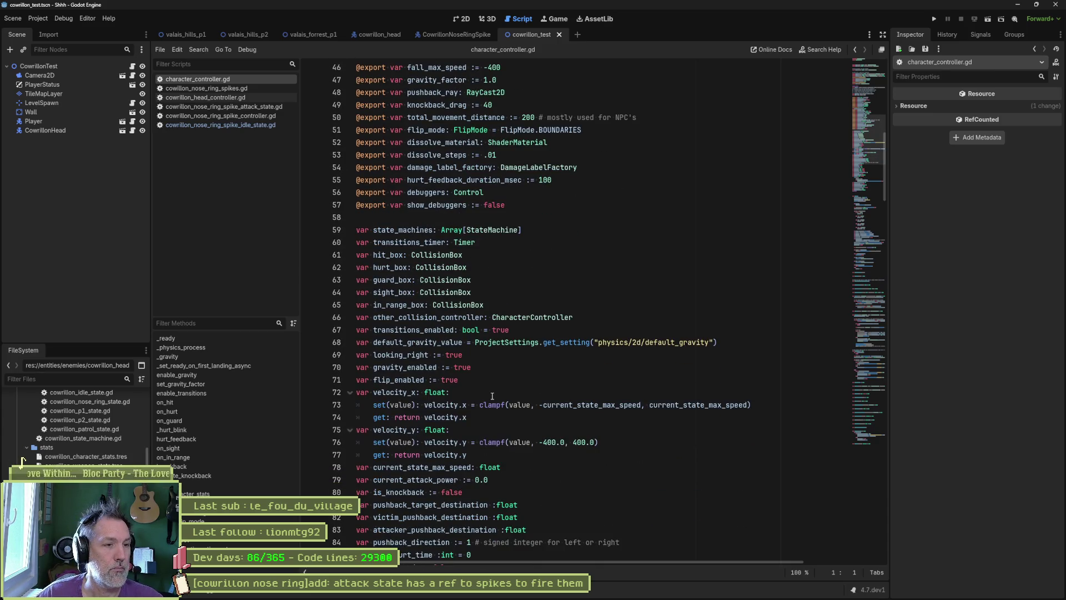
scroll(491, 396, "down", 1)
scroll(502, 427, "down", 4)
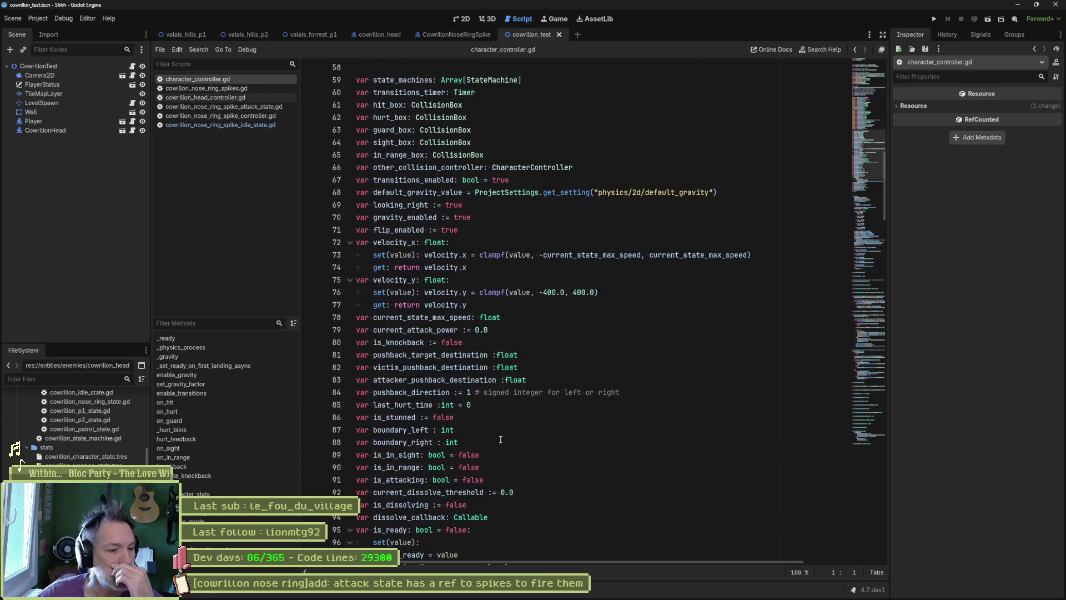
double_click(398, 442)
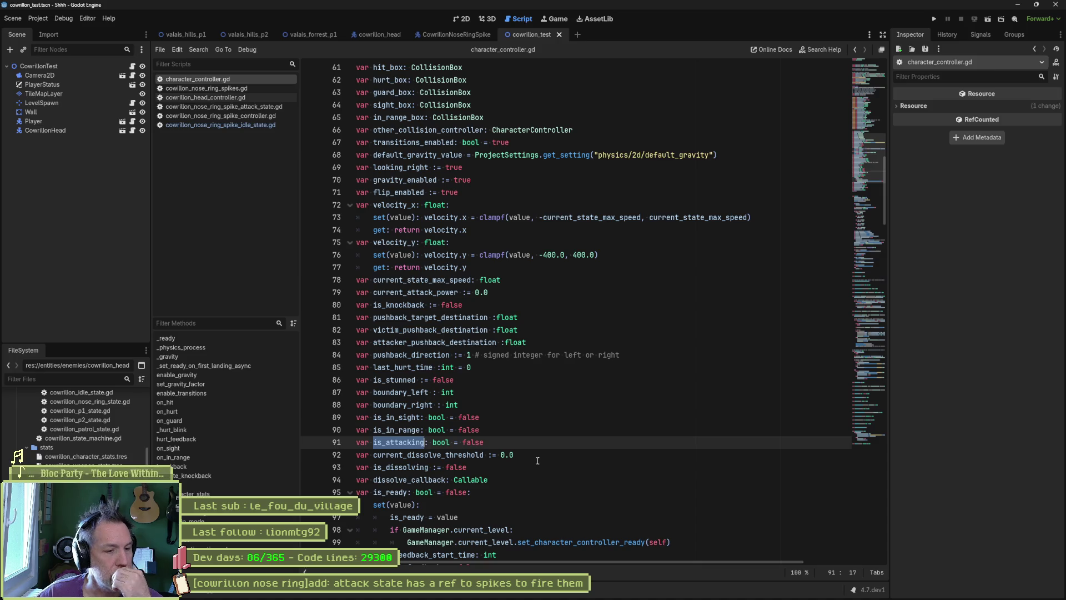
key("ctrl+shift+f")
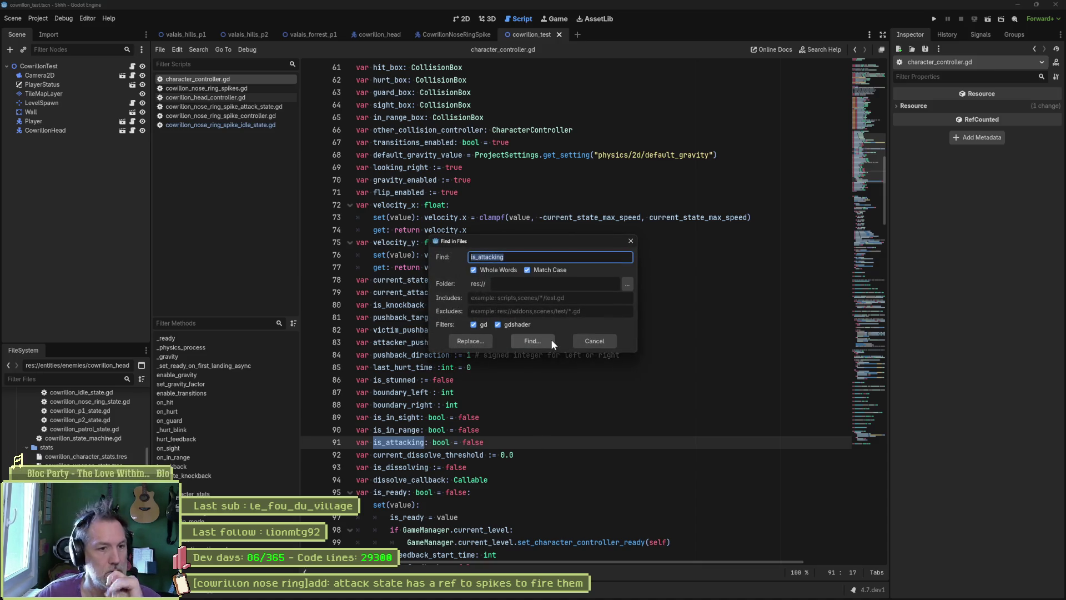
left_click(551, 341)
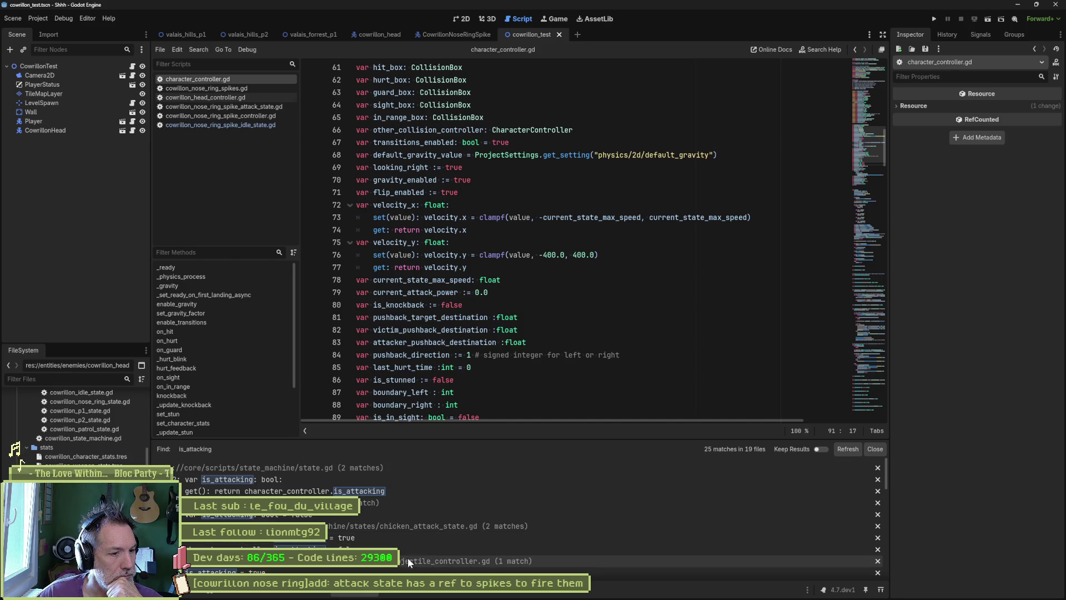
scroll(420, 540, "down", 2)
scroll(422, 540, "down", 2)
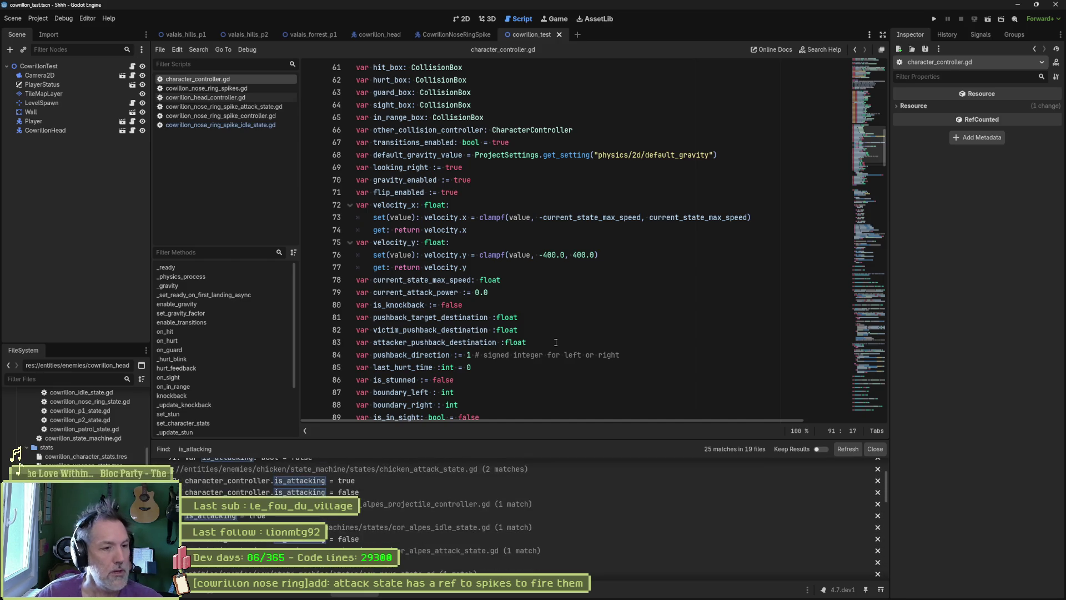
left_click(488, 305)
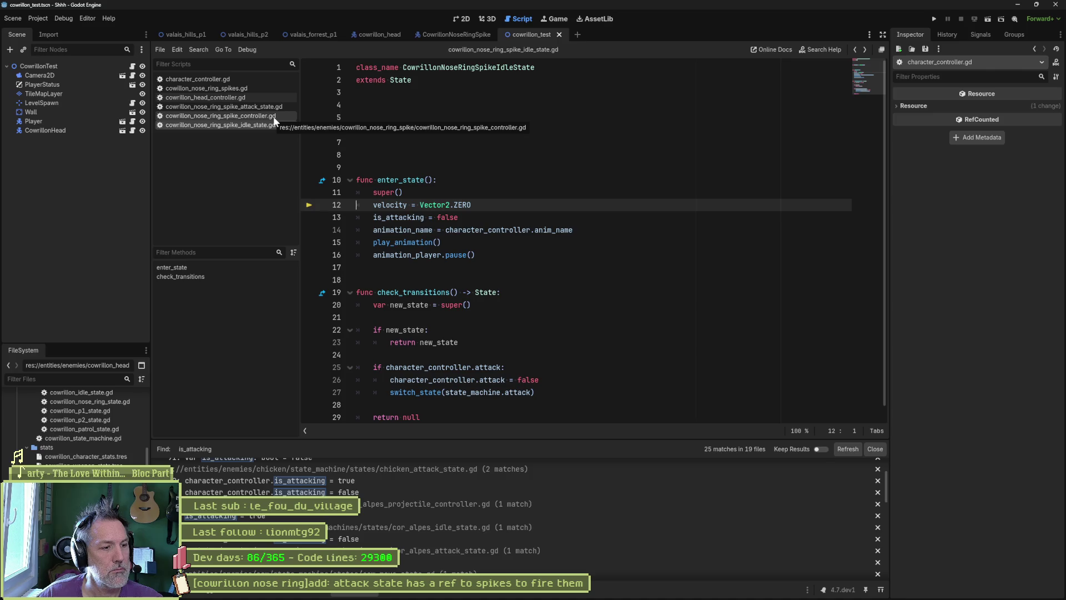
Step: Open state.gd from the search results to view its variable declarations
left_click(400, 80, "ctrl")
left_click(872, 94)
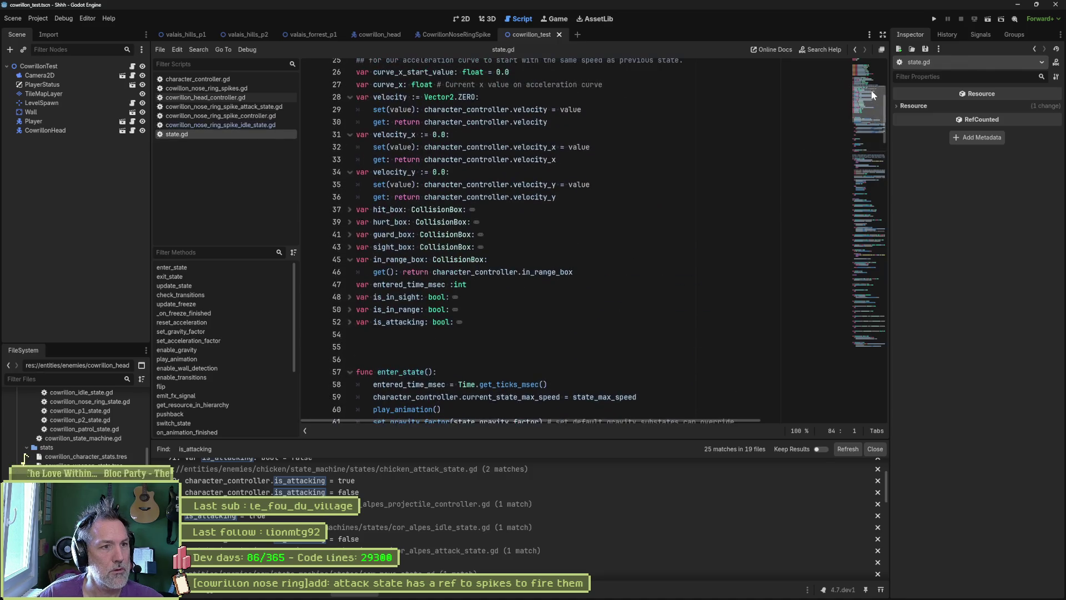
left_click_drag(872, 95, 866, 62)
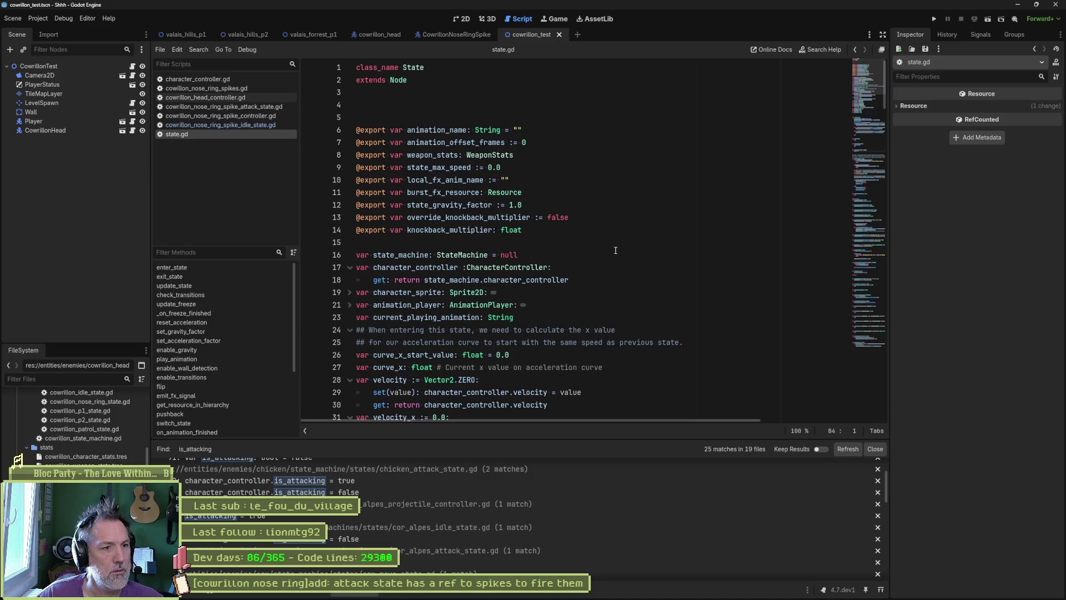
Step: Search all files for 'attack', giving 76 matches in 52 files
key("ctrl+shift+f")
type("attack")
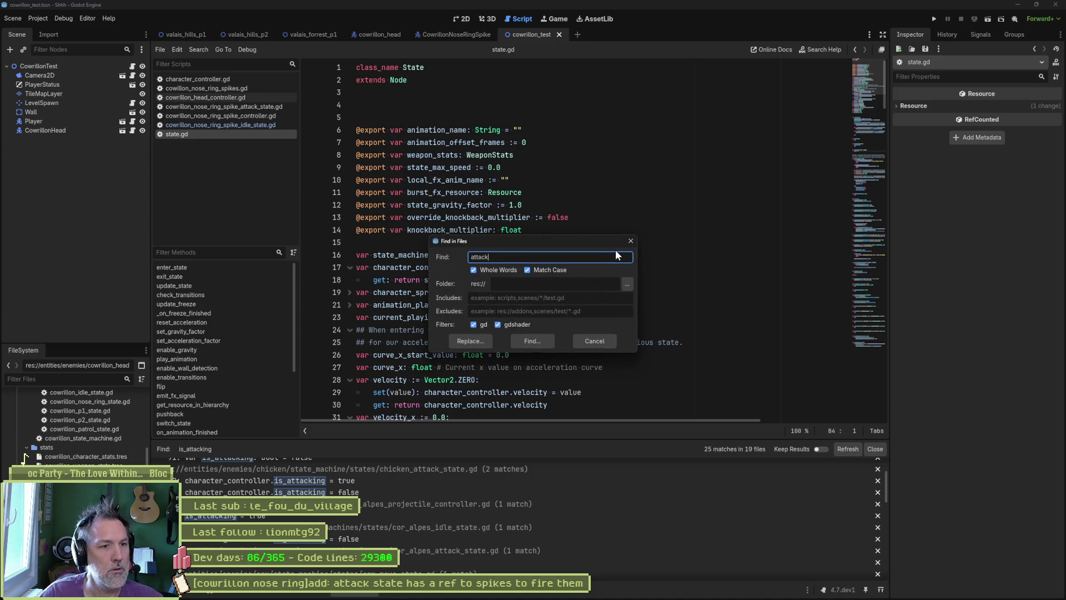
left_click(528, 341)
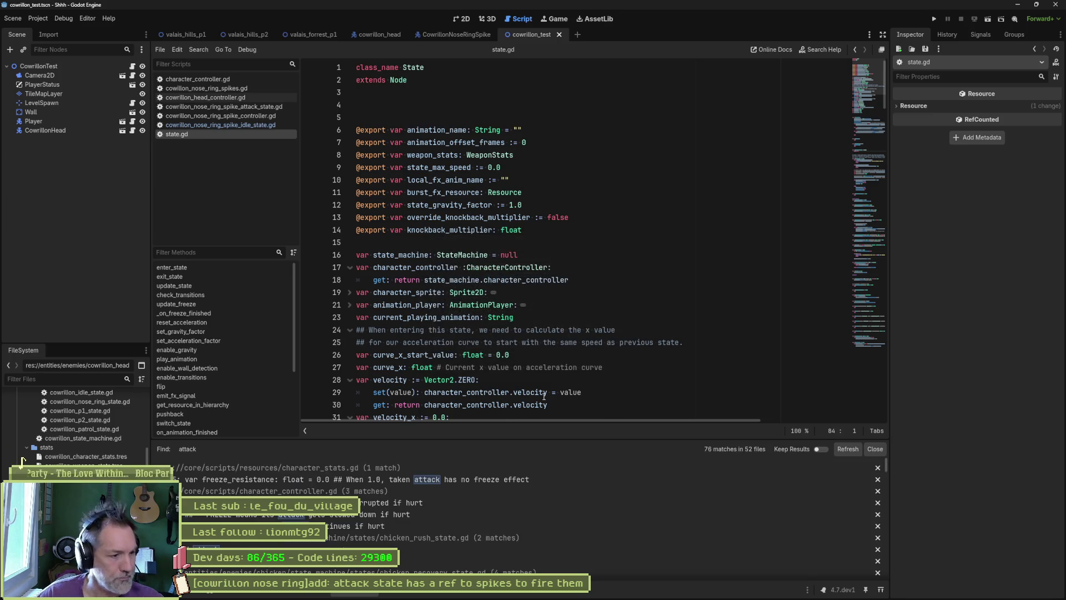
scroll(467, 518, "down", 2)
scroll(454, 526, "down", 4)
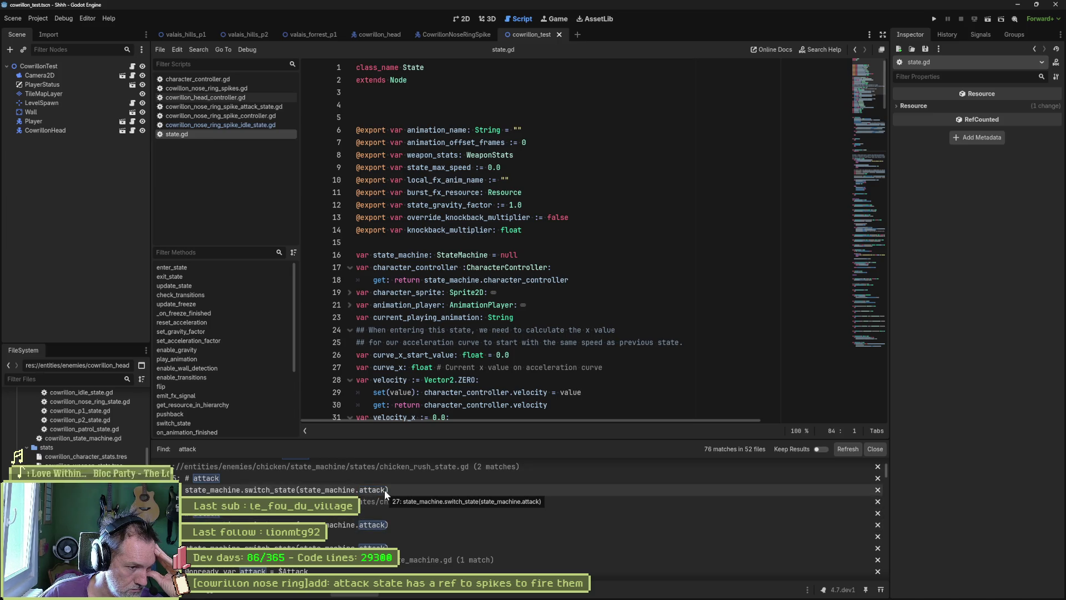
scroll(544, 543, "down", 3)
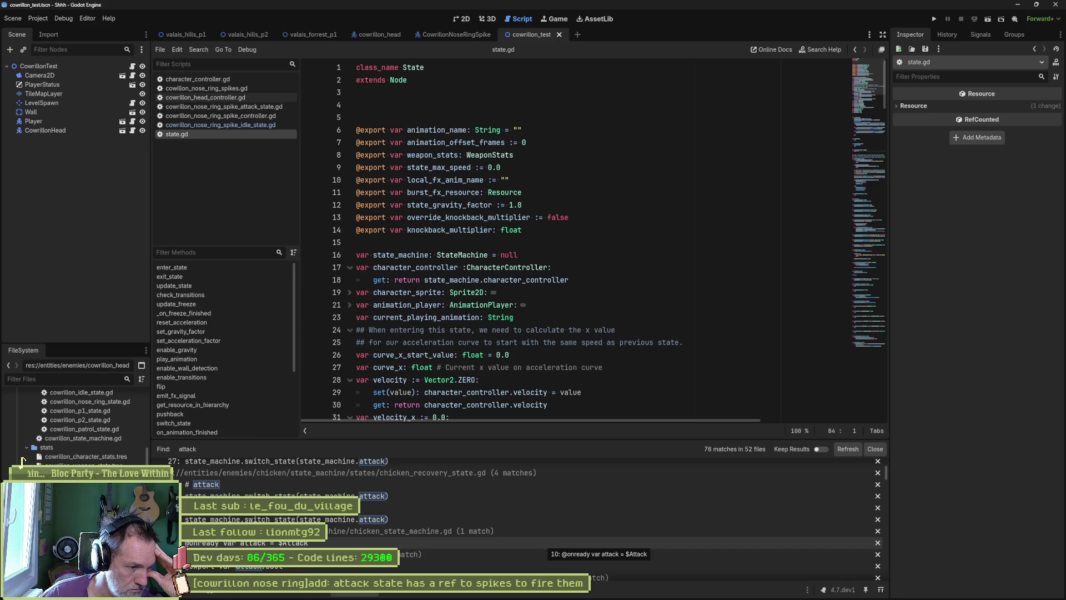
Step: Check chicken_controller.gd's attack export, close it, and switch to the CowrillonNoseRingSpike scene
left_click(311, 566)
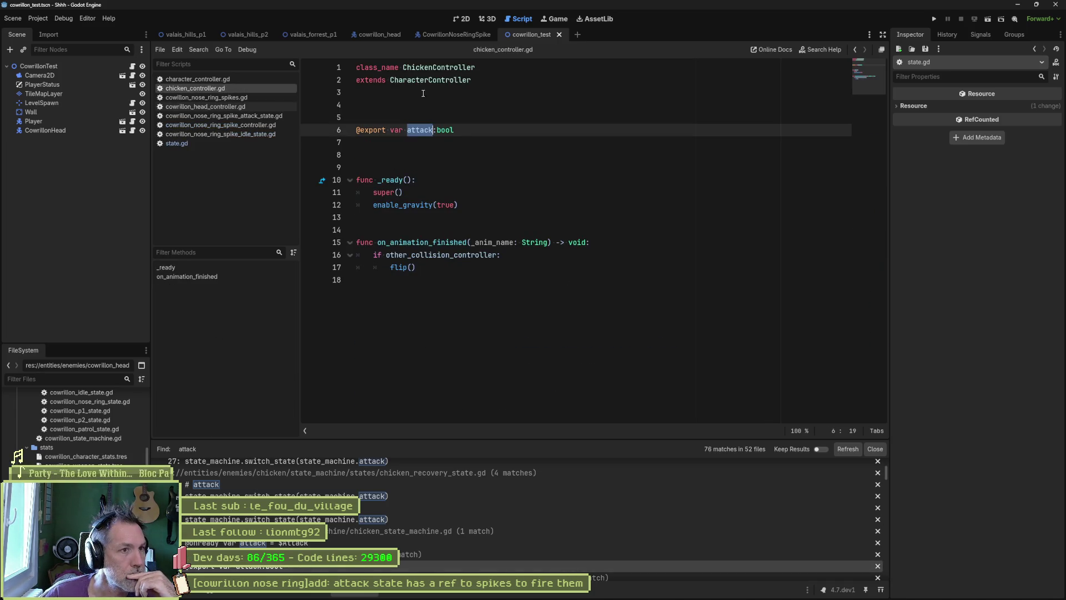
left_click(495, 117)
key("ctrl+w")
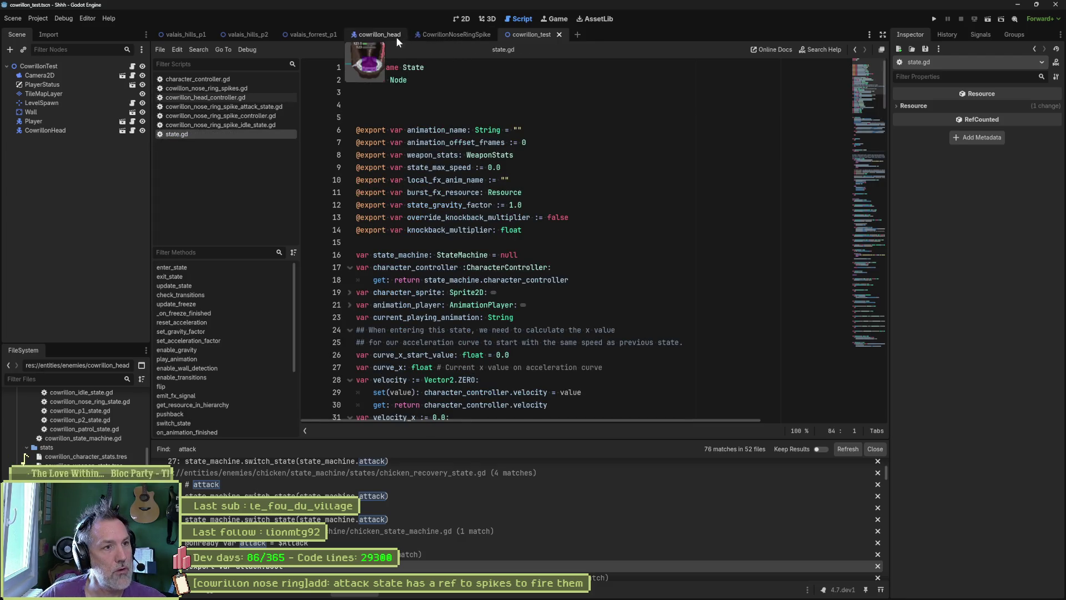
left_click(367, 35)
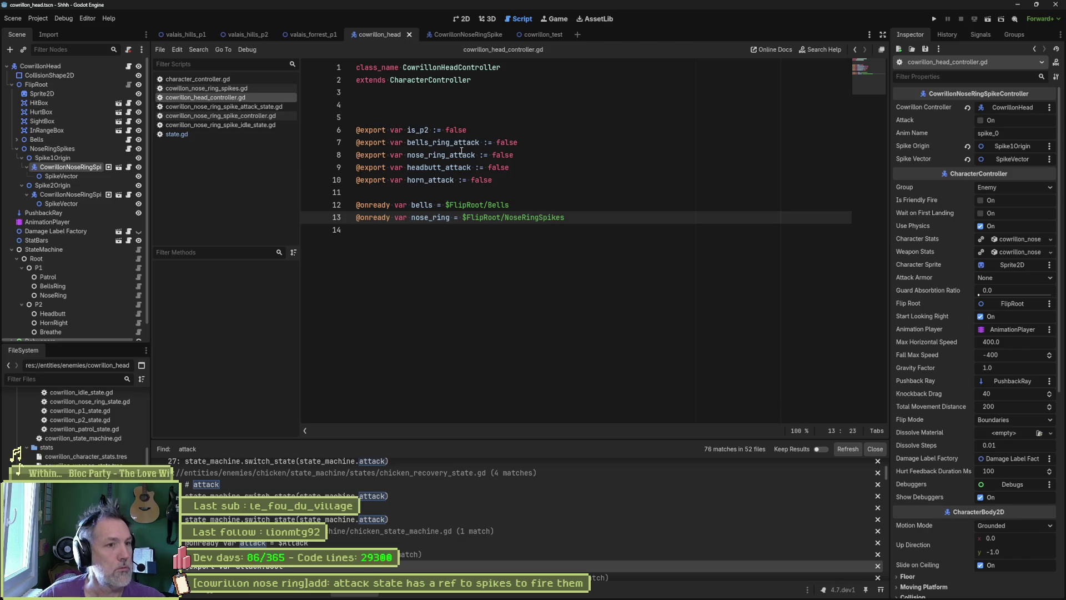
left_click(464, 34)
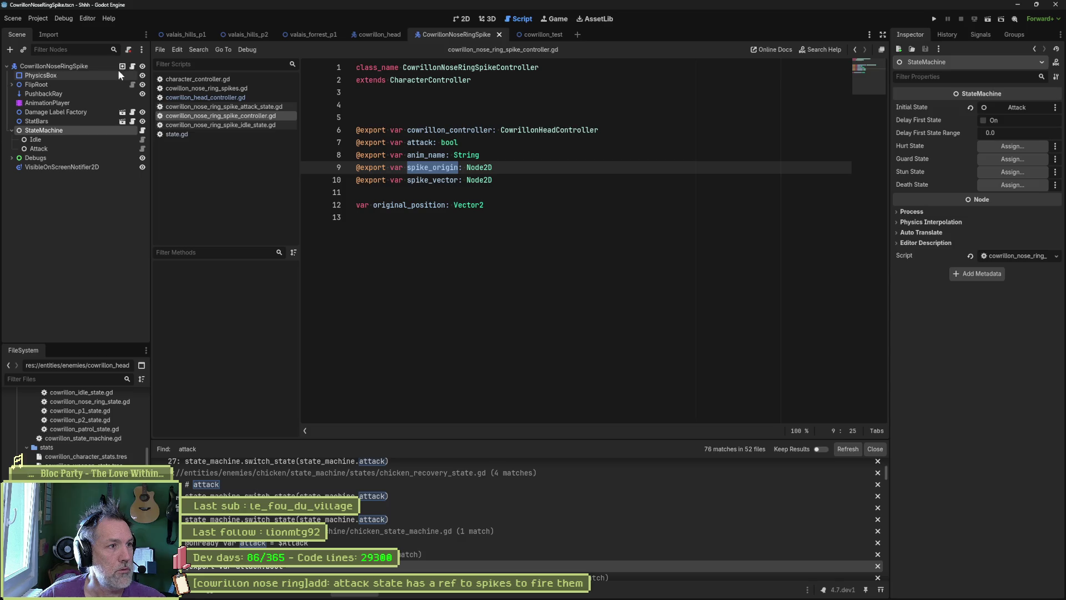
Step: Delete the attack export line from the spike controller script and save
left_click(132, 66)
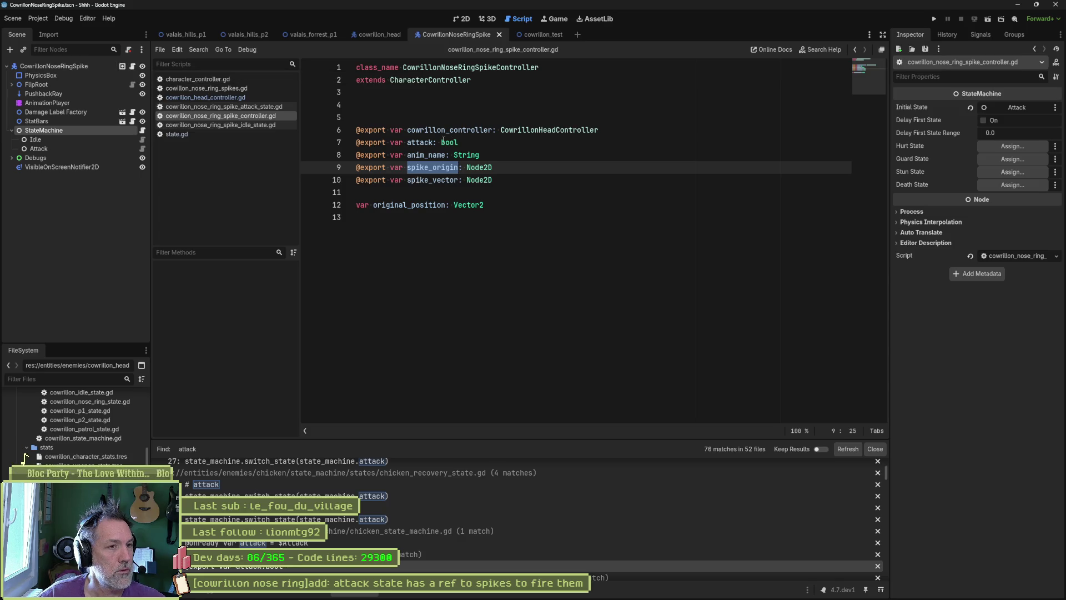
left_click(424, 142)
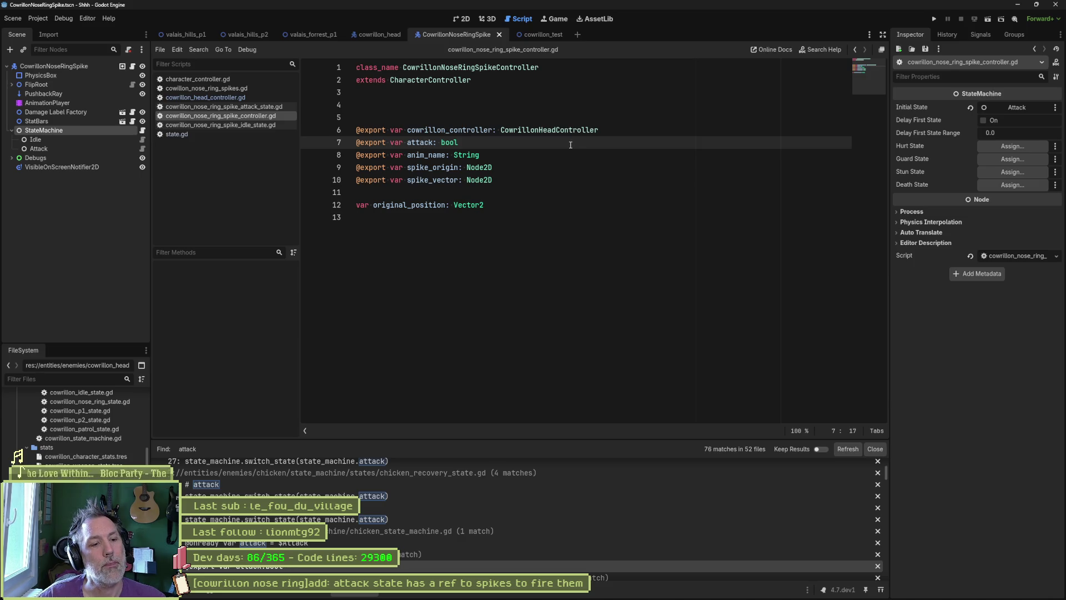
key("ctrl+shift+k")
key("ctrl+s")
Step: Review the Output errors, close the npc state scripts, clear the log, and run the project
left_click(868, 450)
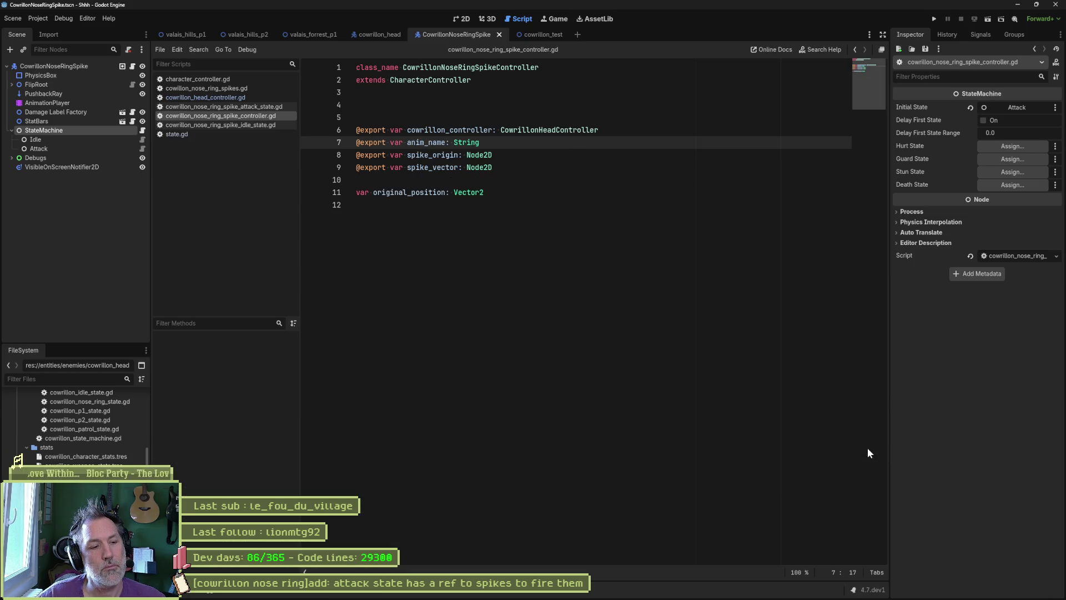
left_click(344, 589)
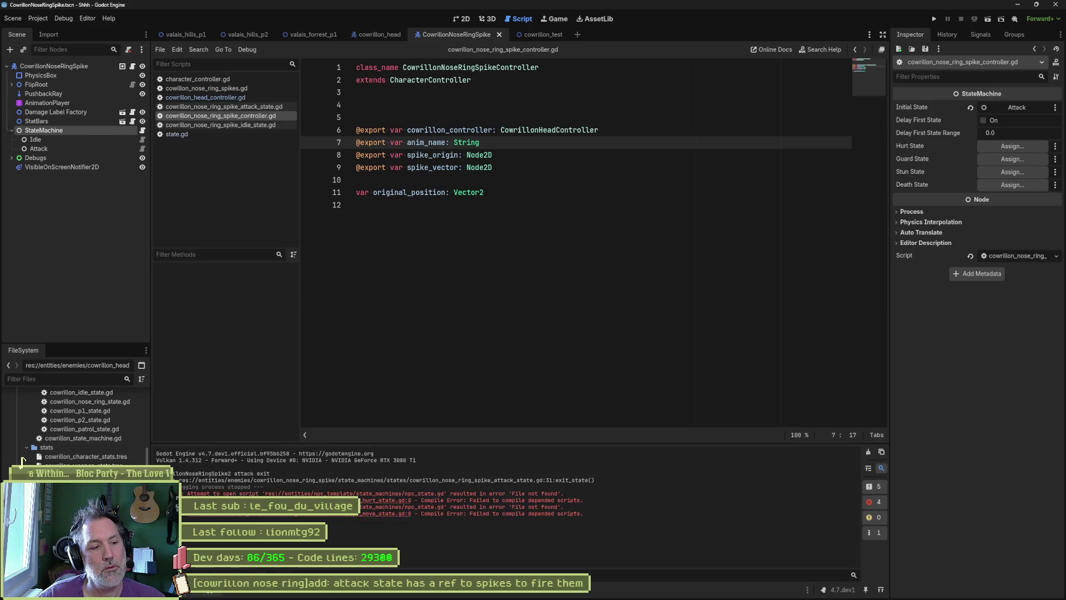
left_click(395, 502)
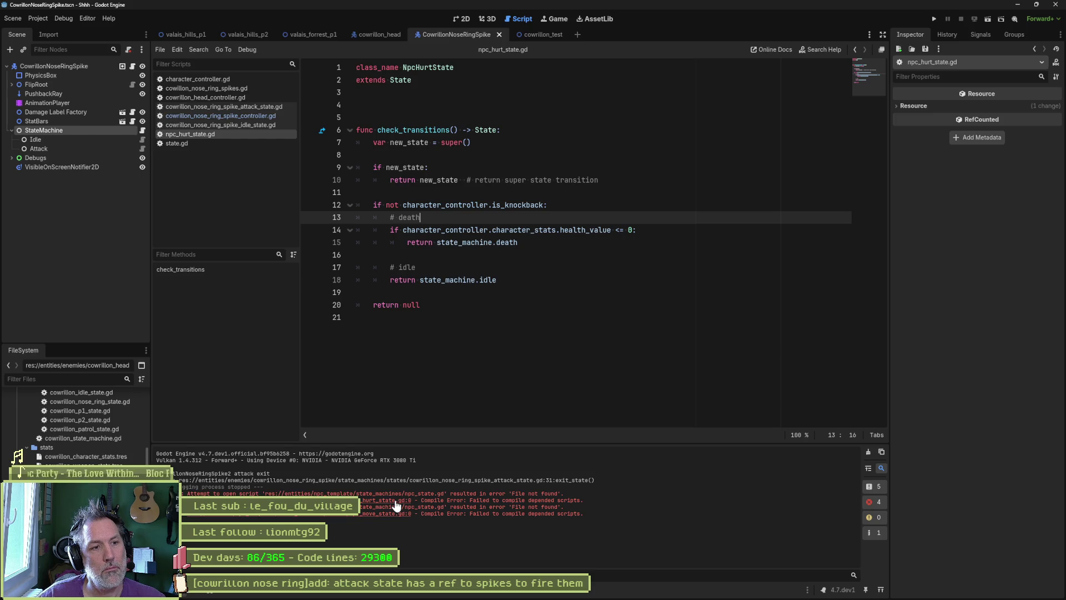
left_click(392, 514)
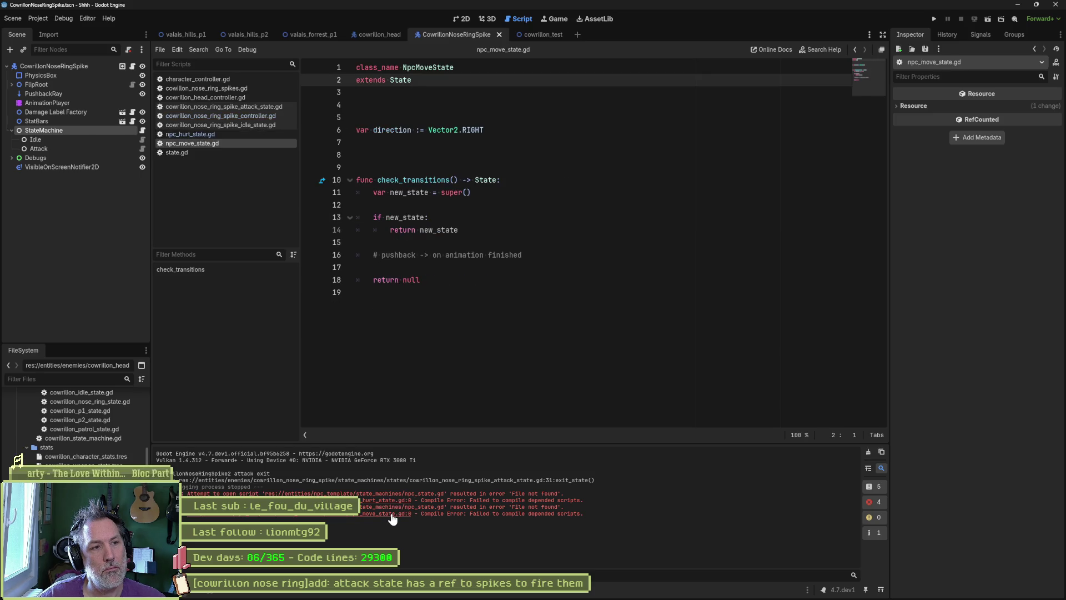
key("ctrl+w")
key("ctrl+w")
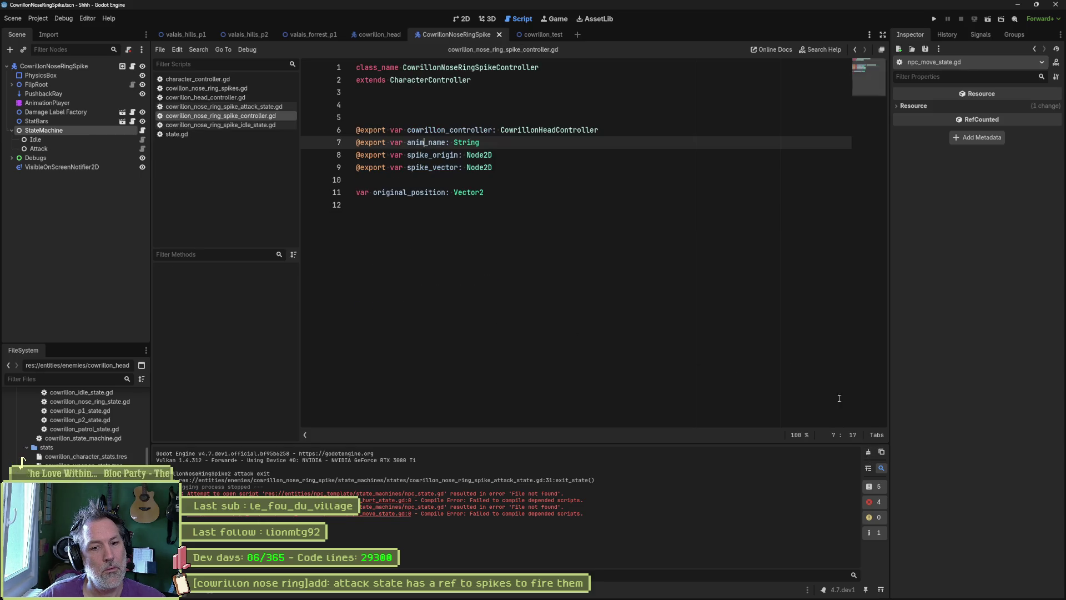
left_click(868, 451)
left_click(765, 341)
key("F5")
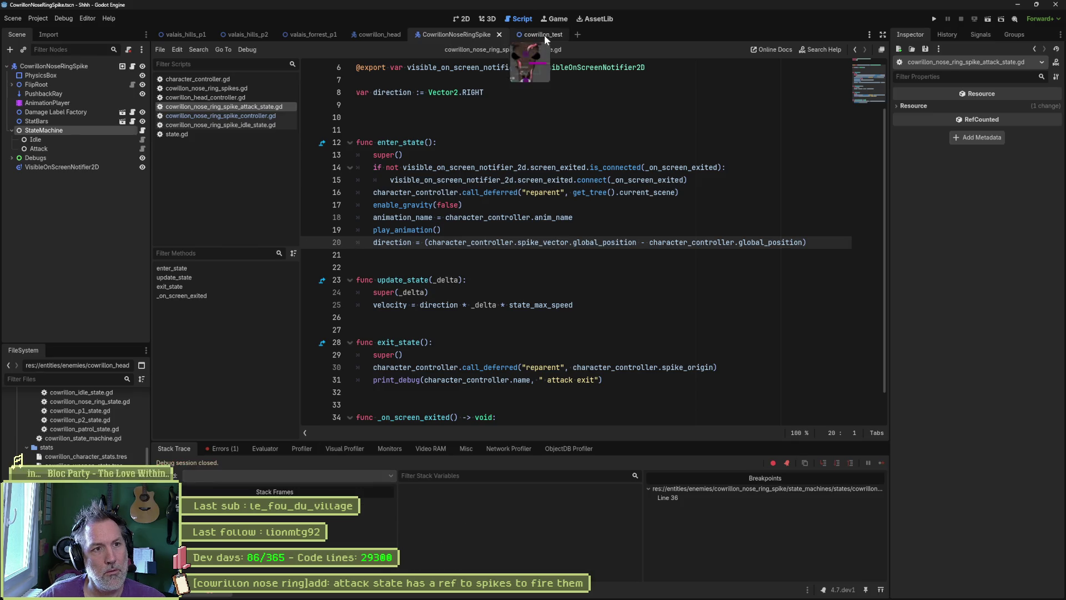
Step: Relaunch the game, which halts in fire_spikes on the invalid 'attack' assignment, then stop it
key("F5")
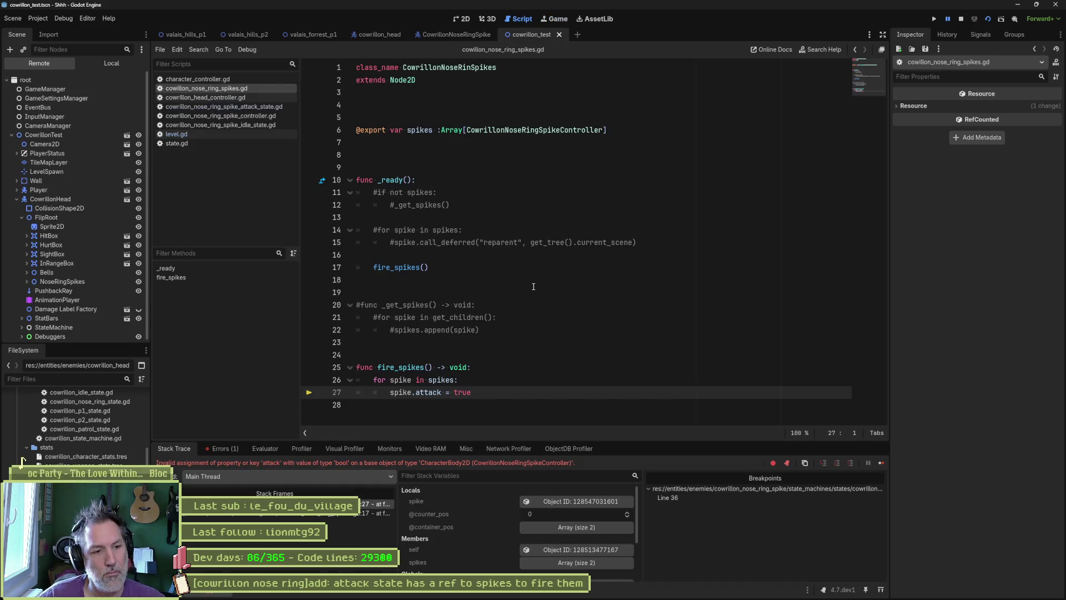
key("F8")
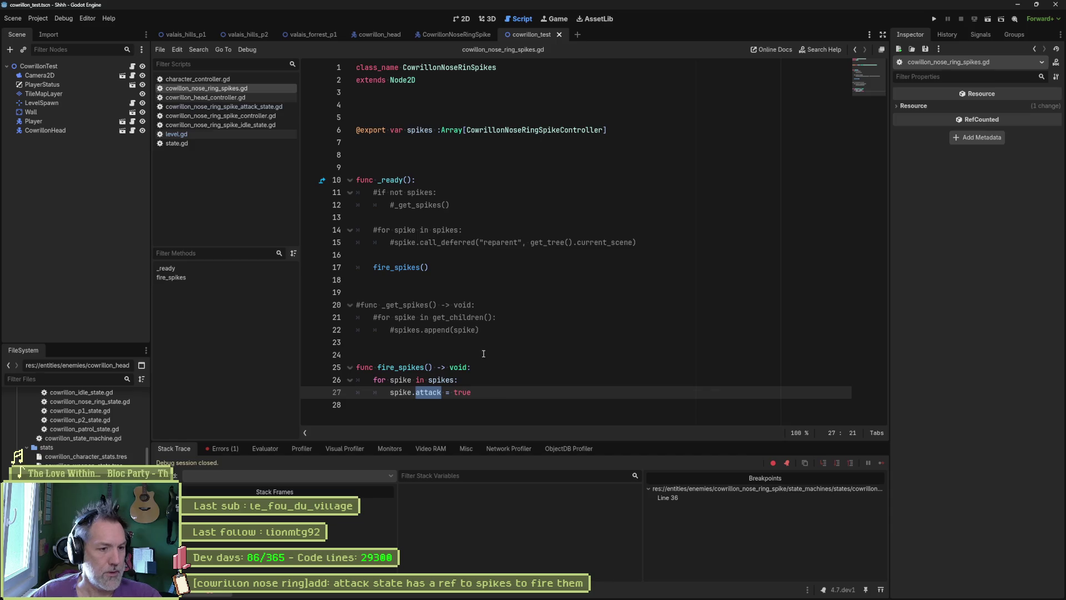
Step: Comment out the fire_spikes function, its fire_spikes() call and the _ready line, then save the spikes script
left_click_drag(412, 366, 411, 392)
key("ctrl+k")
left_click(373, 268)
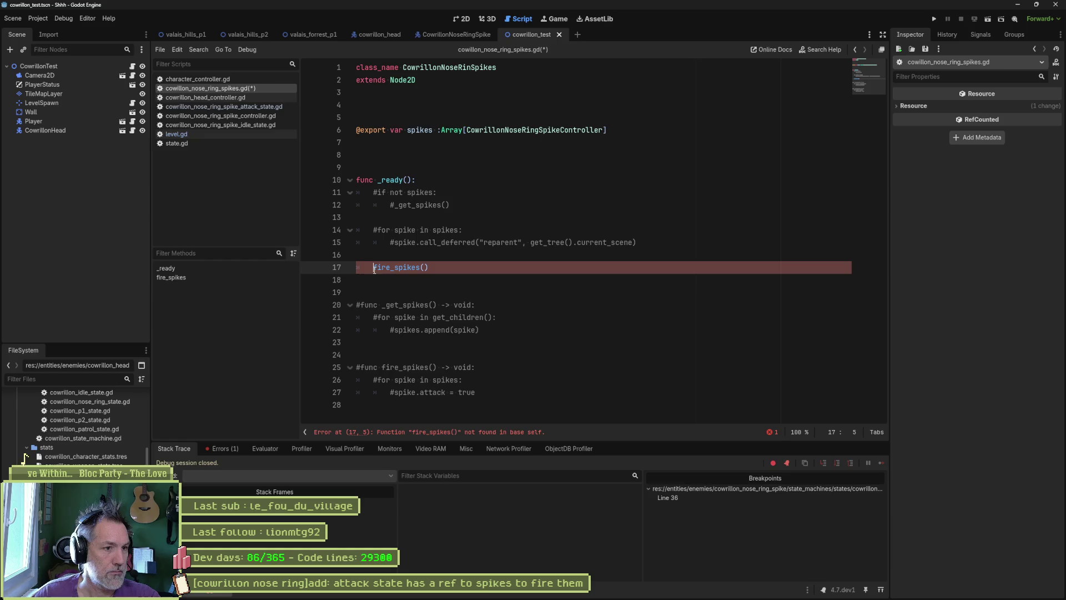
key("ctrl+k")
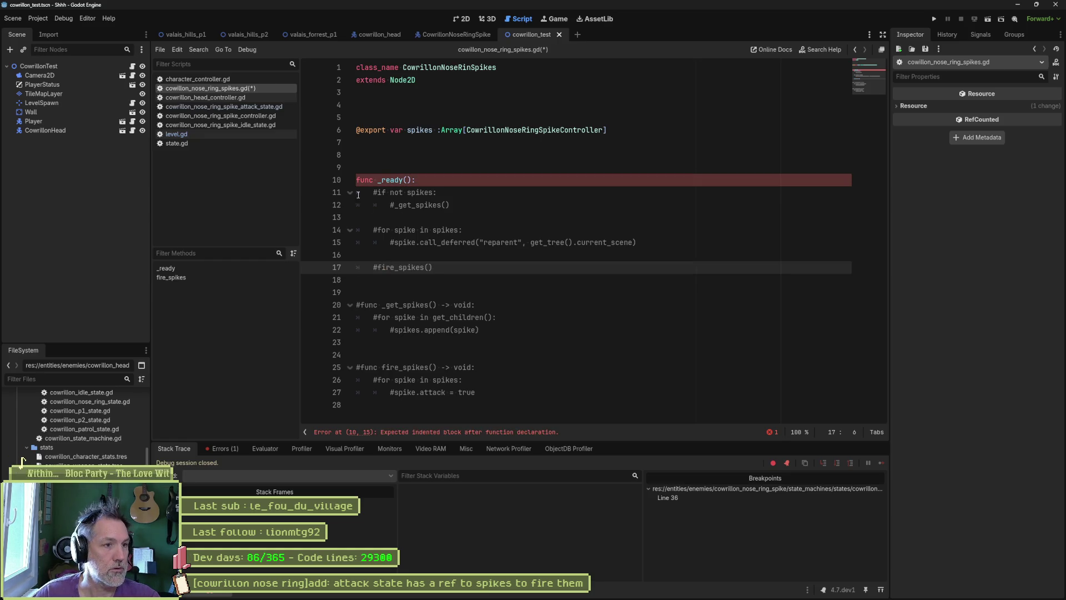
left_click(358, 182)
key("ctrl+k")
key("ctrl+s")
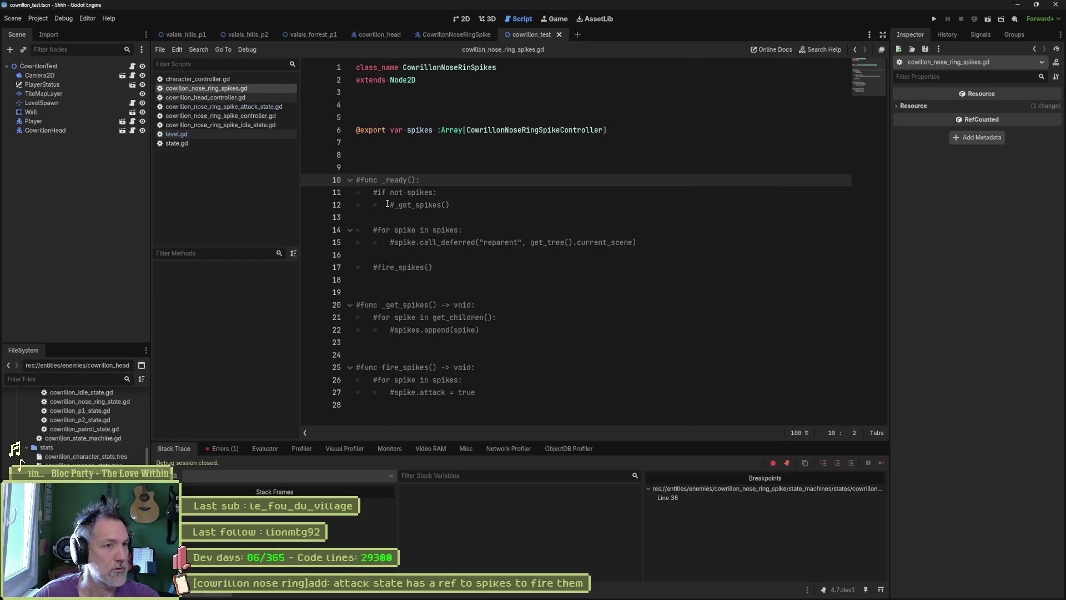
Step: In the CowrillonNoseRingSpike scene, review the Attack and Idle state scripts
left_click(457, 36)
left_click(143, 149)
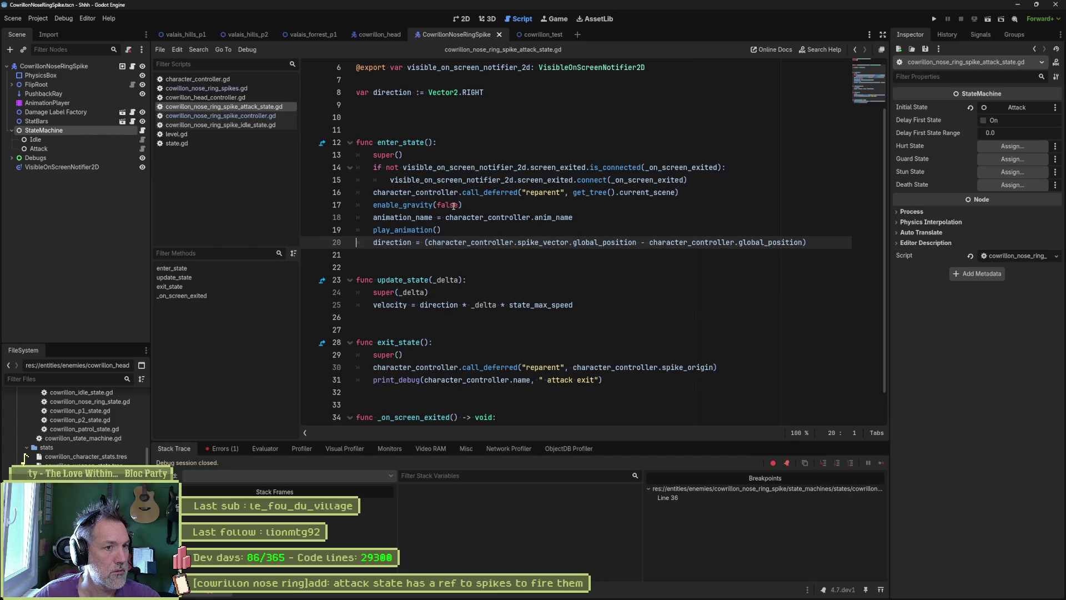
scroll(455, 213, "up", 2)
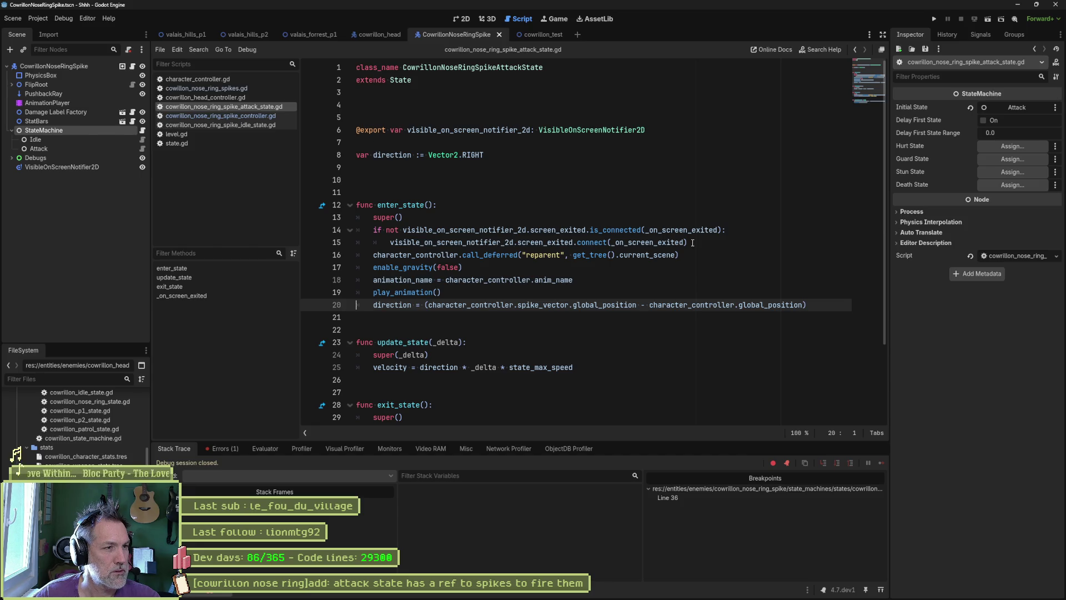
left_click(142, 140)
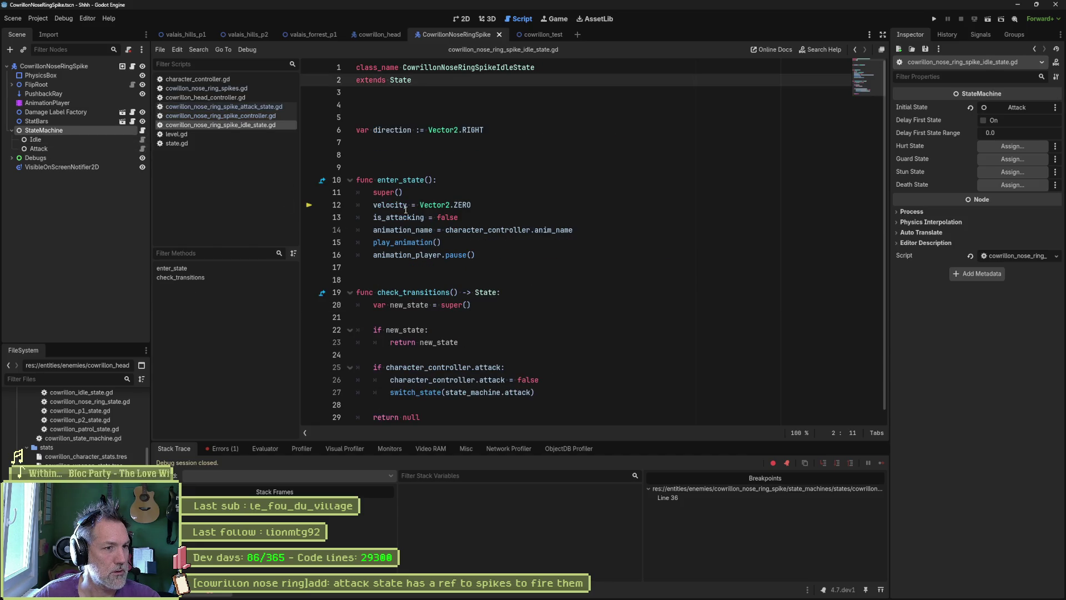
scroll(428, 277, "down", 1)
Step: Select character_controller.attack on line 26 and set up a find-in-files search for it
double_click(484, 367)
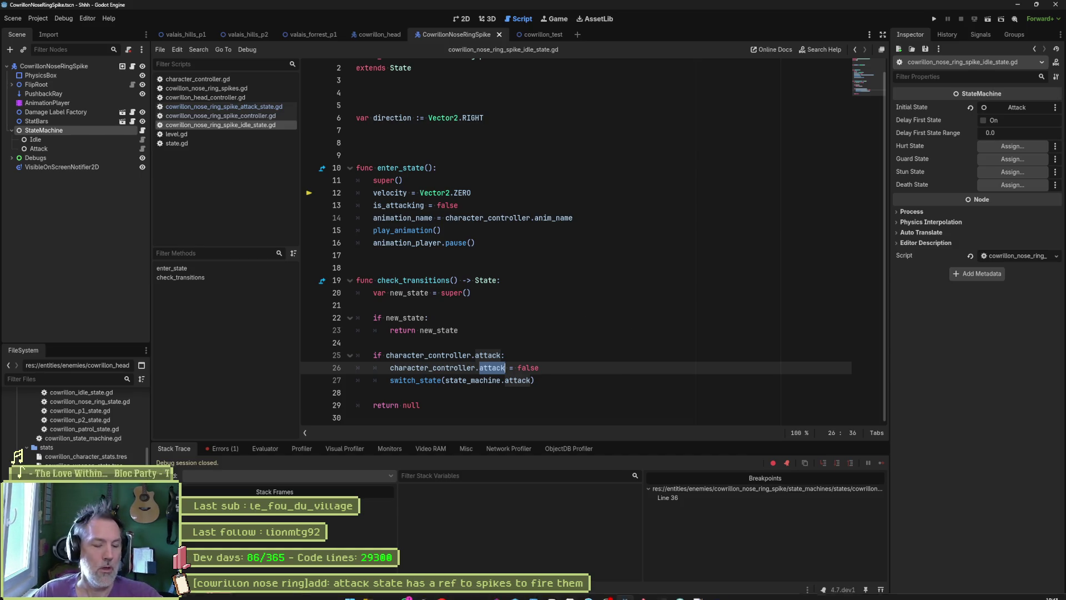
mouse_move(643, 589)
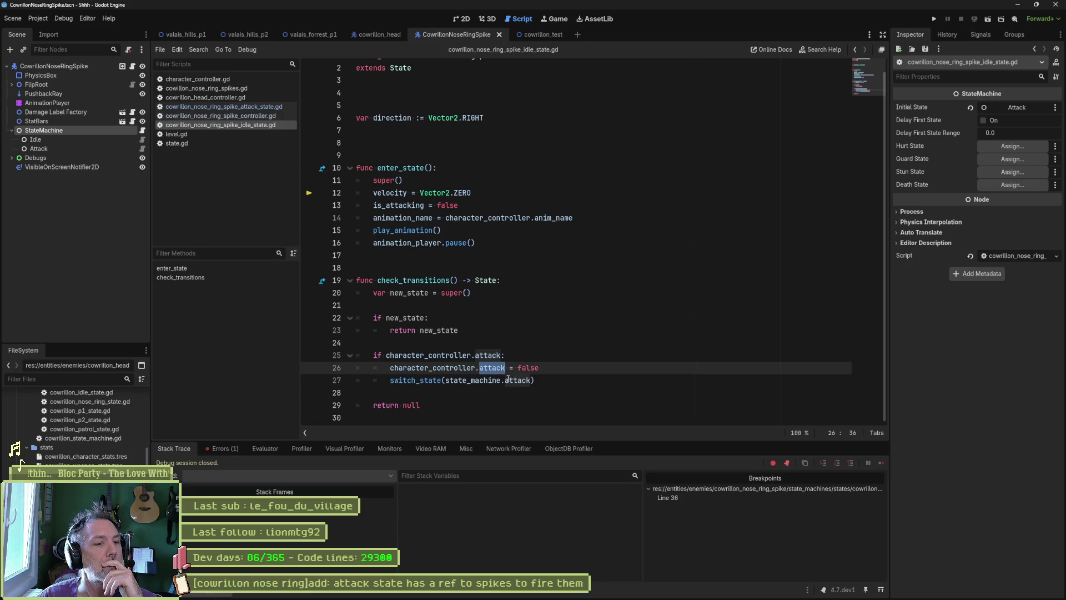
left_click_drag(387, 368, 505, 368)
key("ctrl+shift+f")
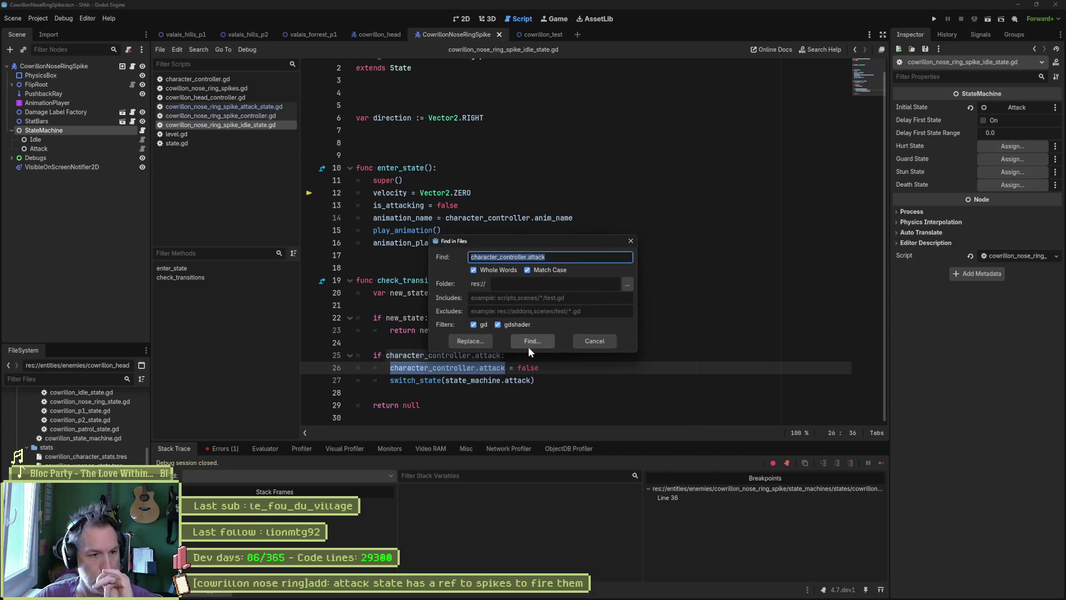
Step: Run the project search, then change line 25's attack check to is_attacking
left_click(534, 340)
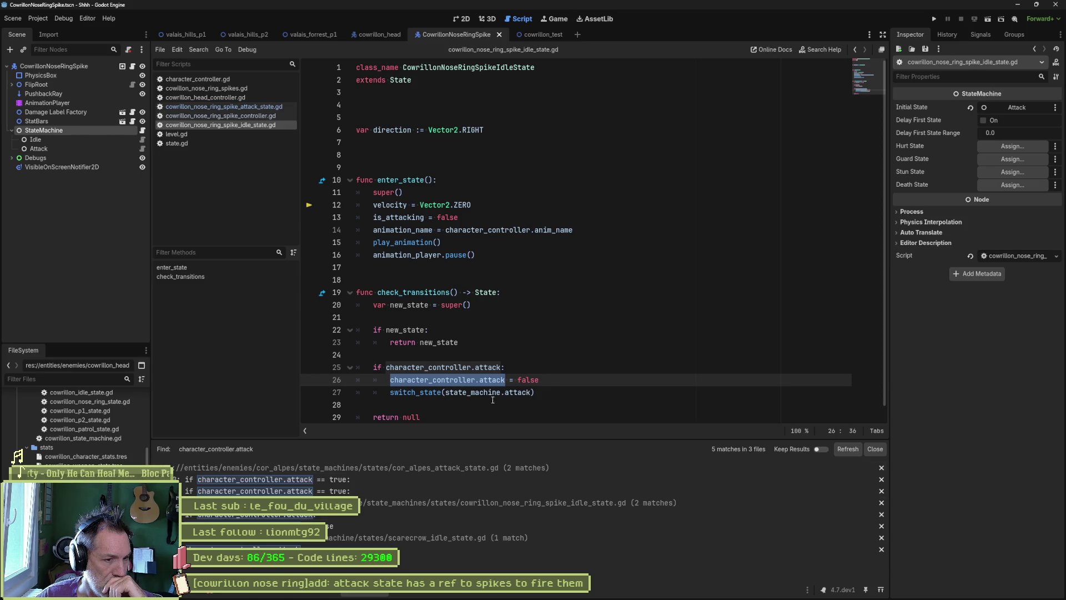
double_click(491, 380)
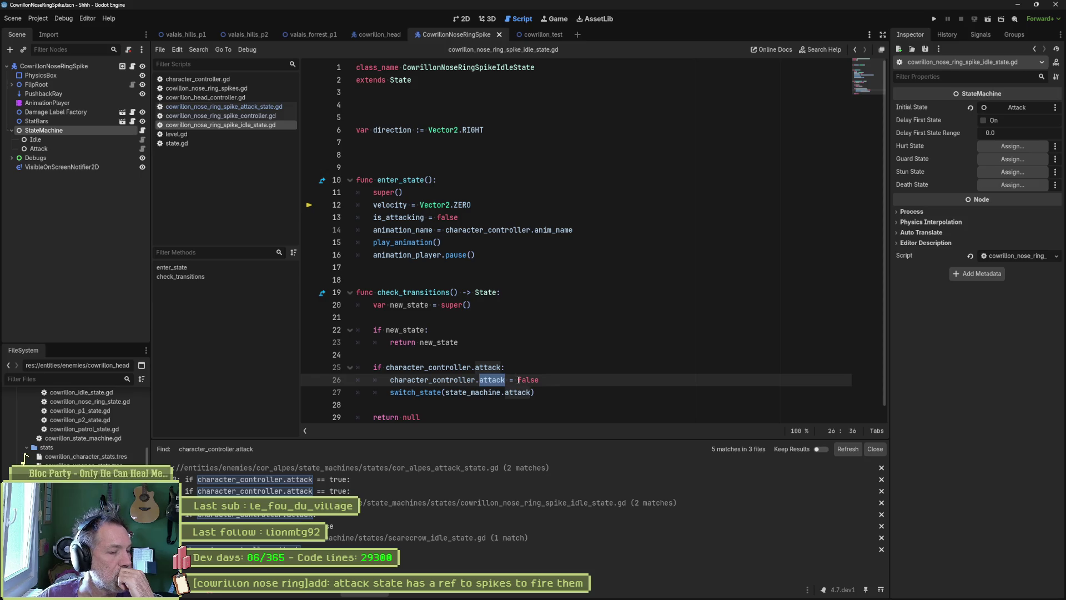
double_click(494, 366)
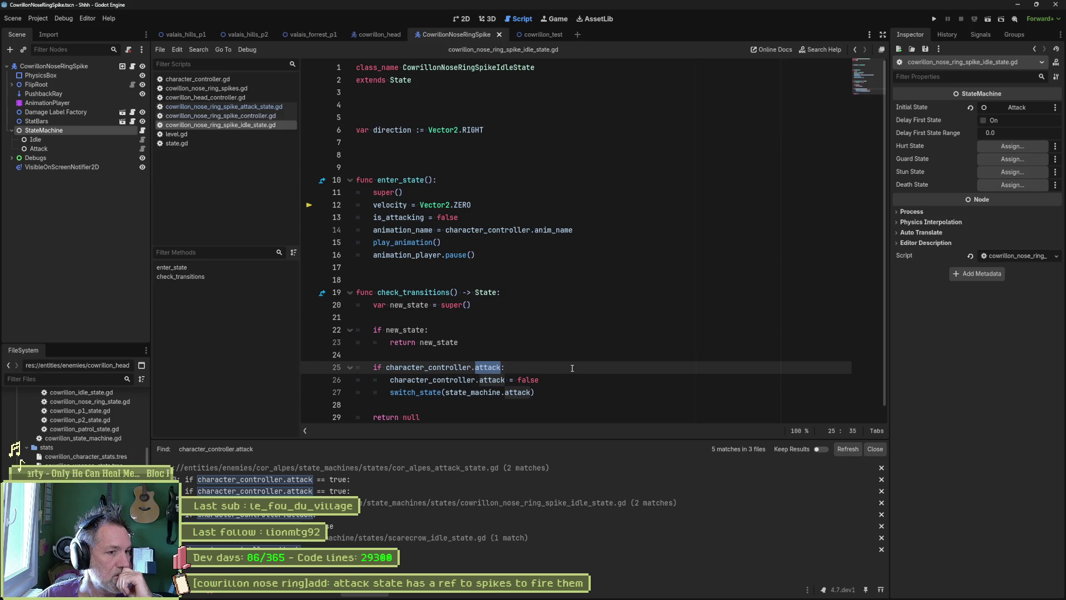
type("is")
key("Return")
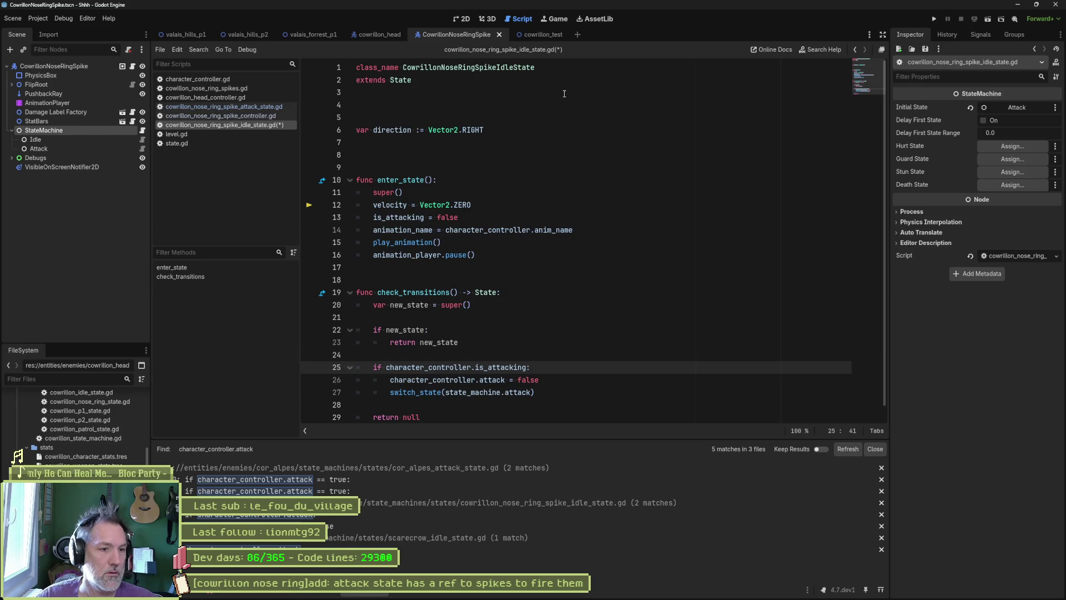
Step: Replace attack with is_attacking on line 26, save, and view the scarecrow_idle_state.gd result
double_click(499, 367)
key("ctrl+c")
double_click(492, 380)
key("ctrl+v")
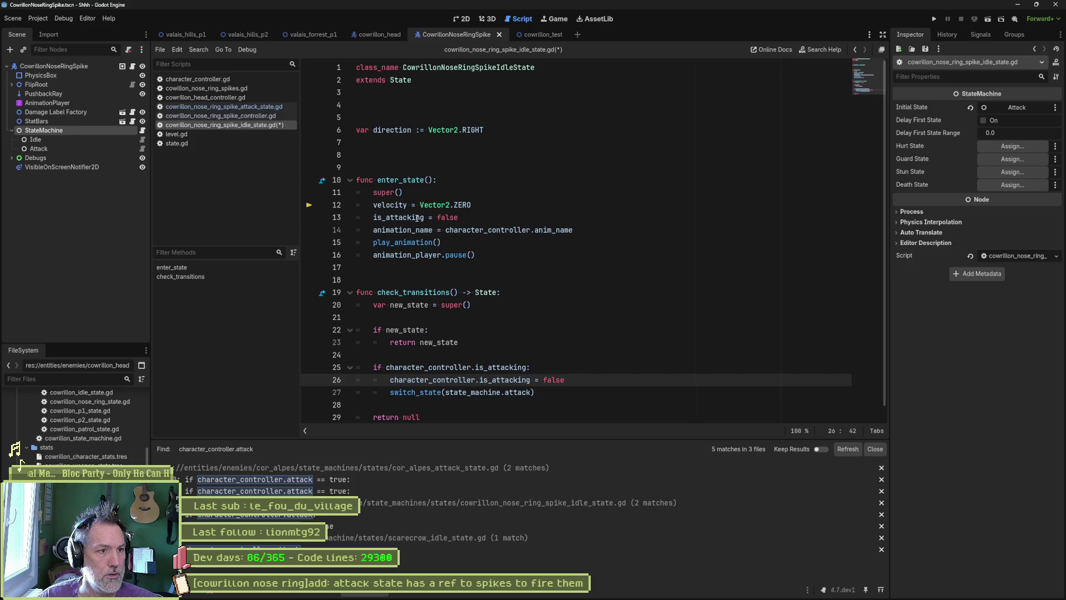
key("ctrl+s")
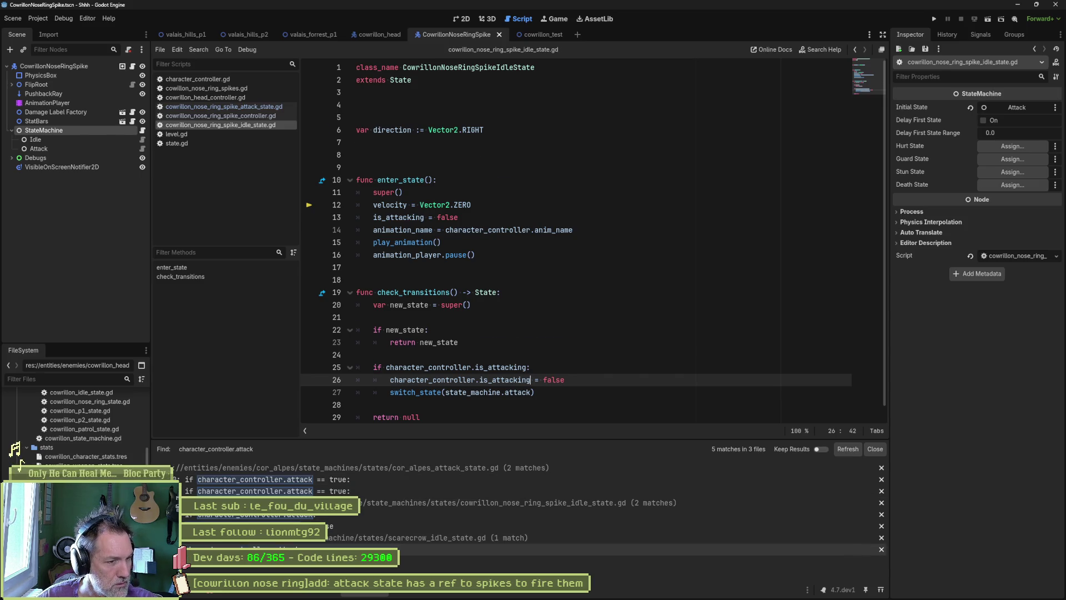
left_click(256, 549)
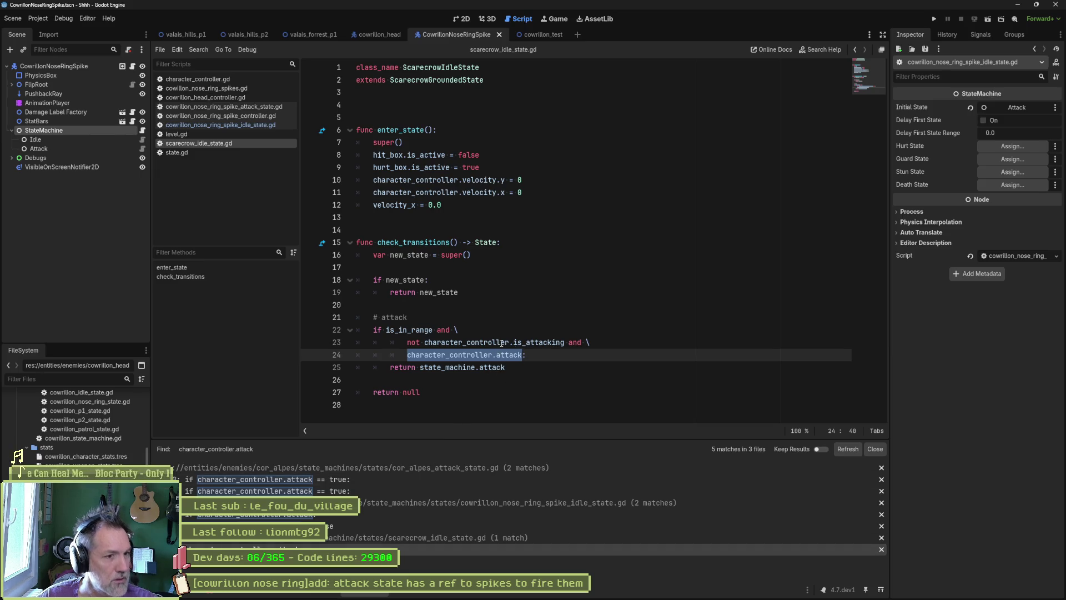
Step: Run cowrillon_test, remove the line 36 breakpoint, and resume the paused game
left_click(505, 316)
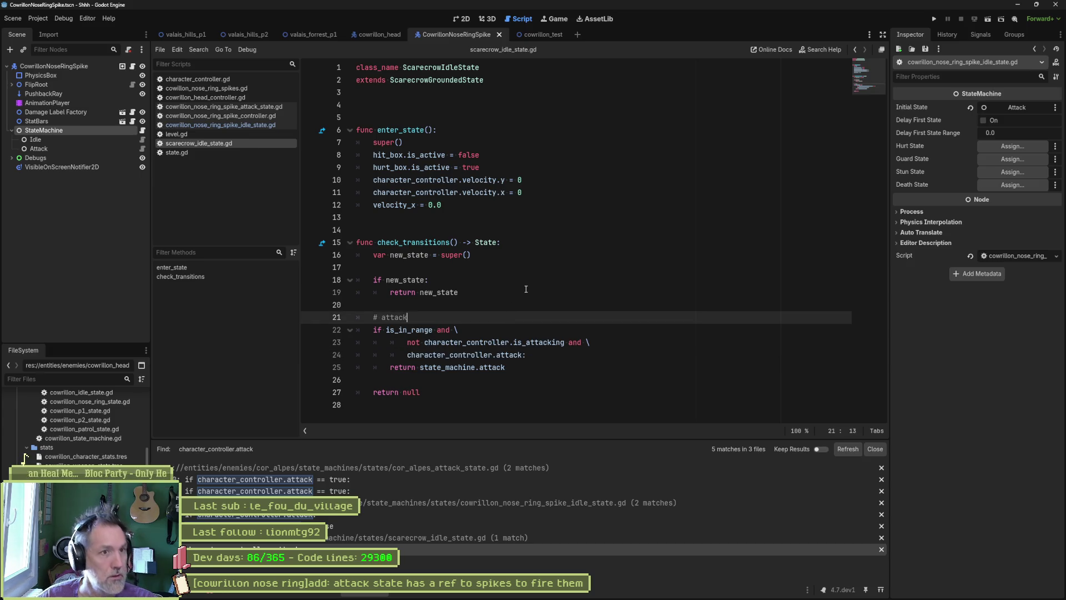
left_click(534, 35)
key("F6")
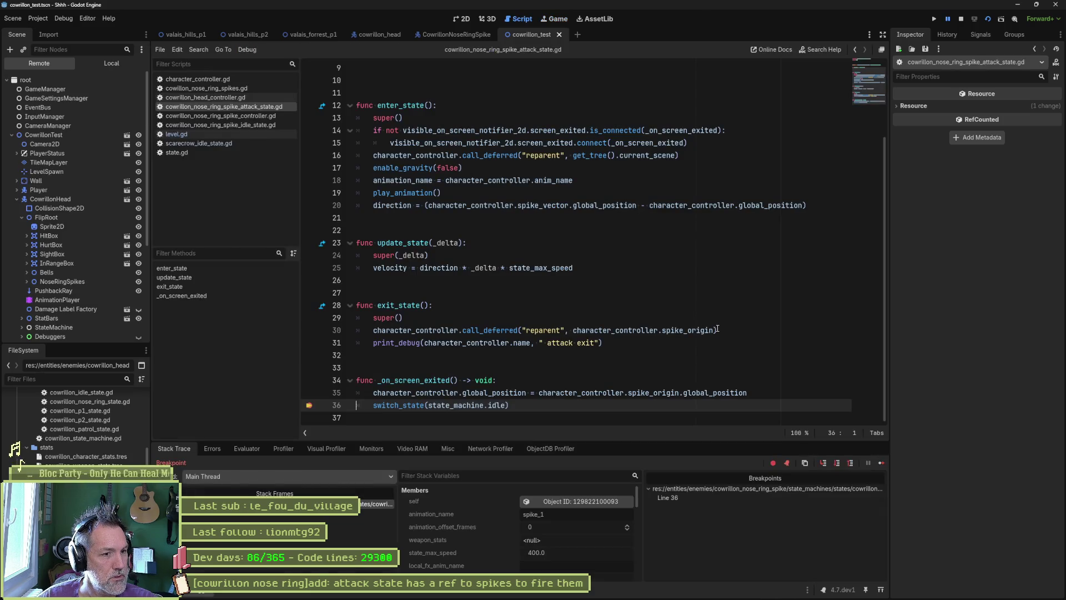
left_click(309, 404)
left_click(881, 465)
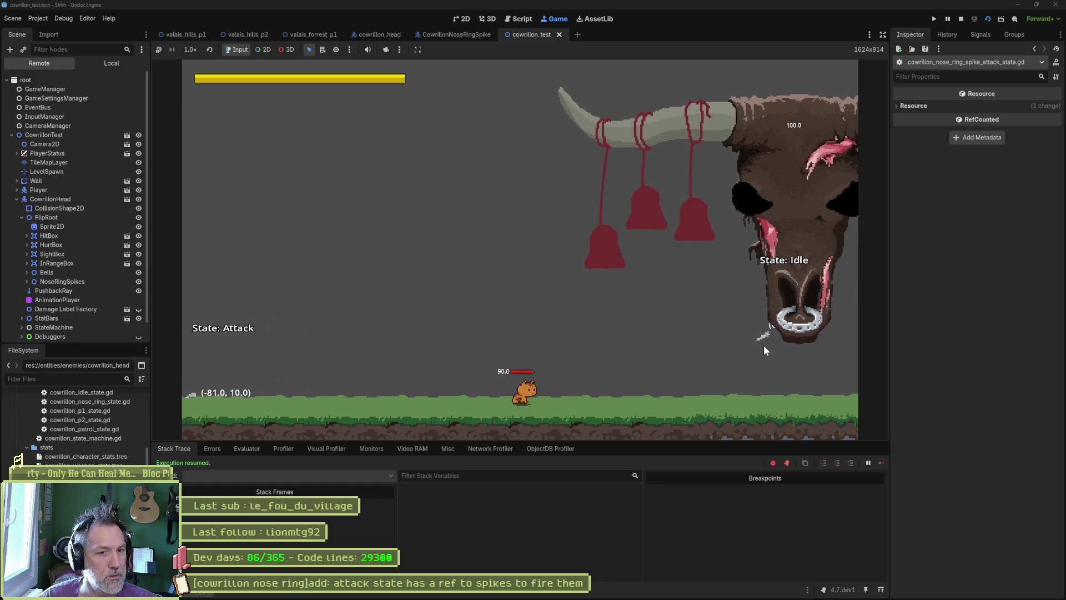
Step: Stop and relaunch the cowrillon_test scene to playtest the spike attack again
key("F8")
key("F6")
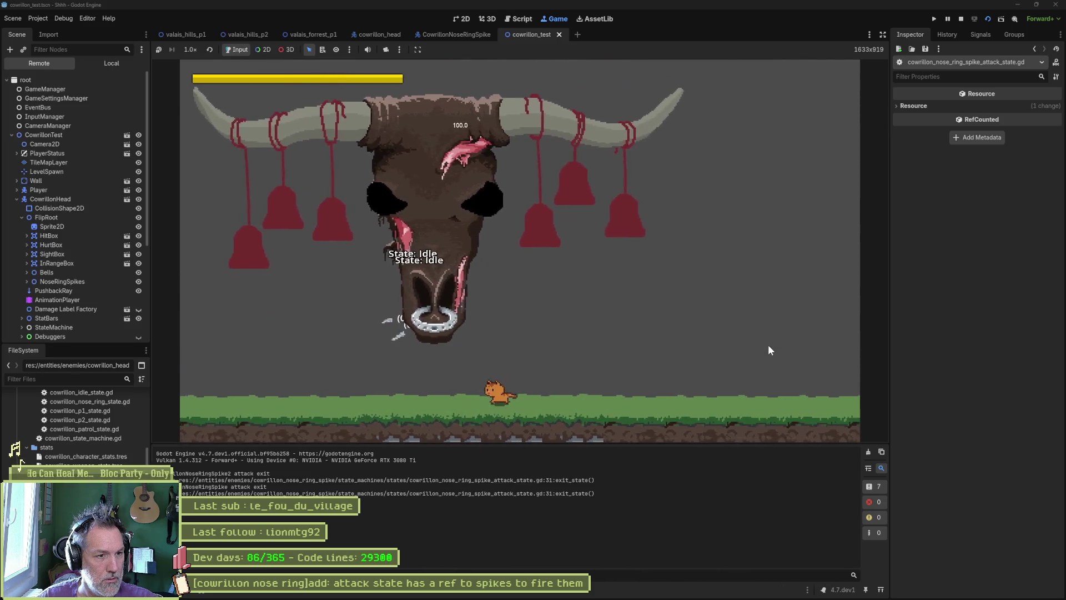
key("F8")
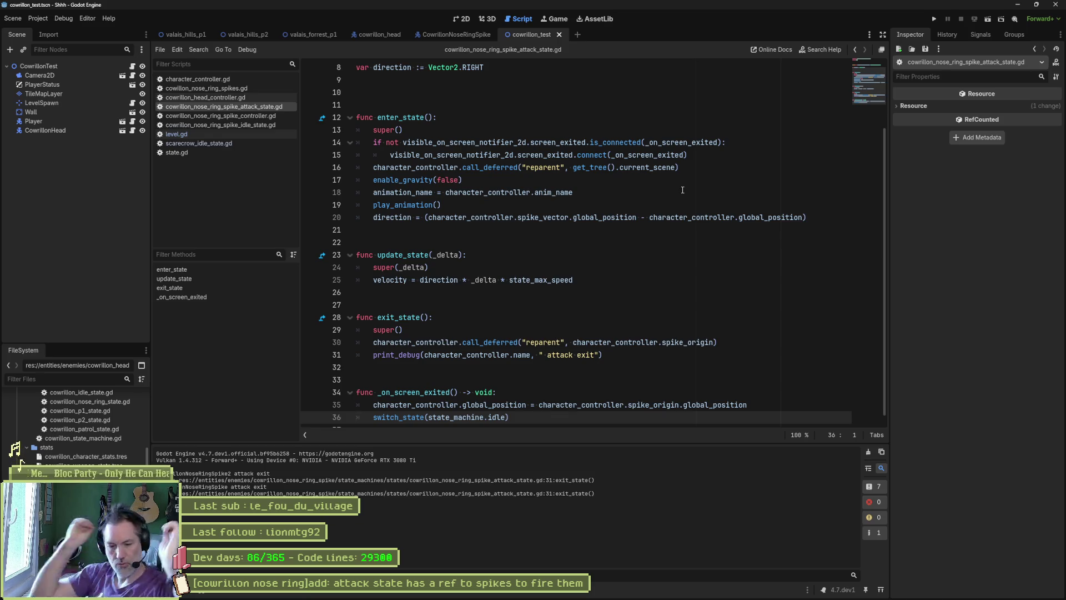
key("F6")
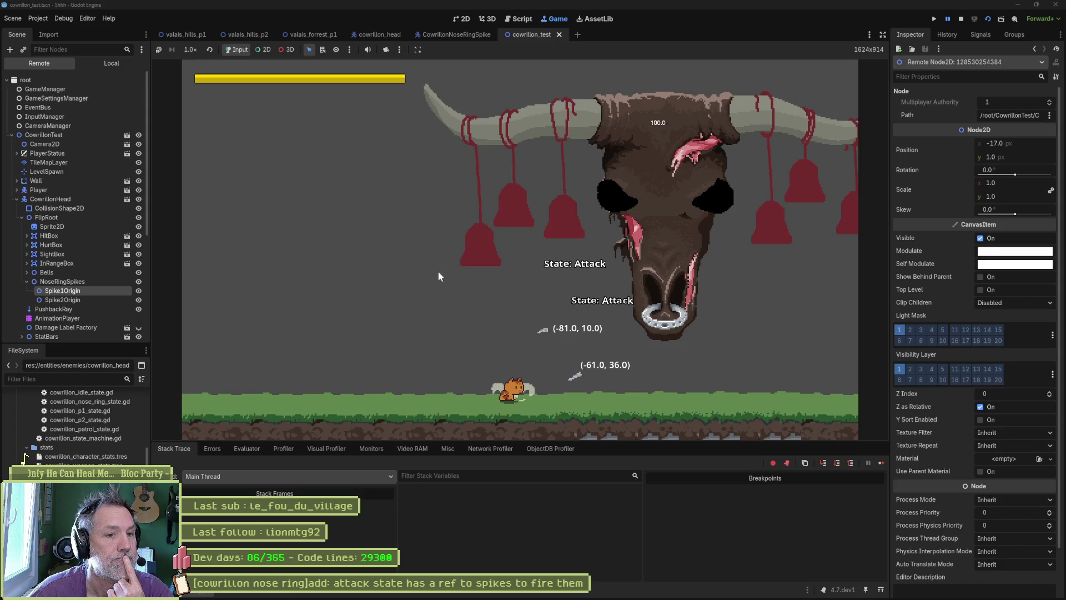
Step: Check Spike2Origin's live position in the Remote tree, then stop the game
left_click(92, 301)
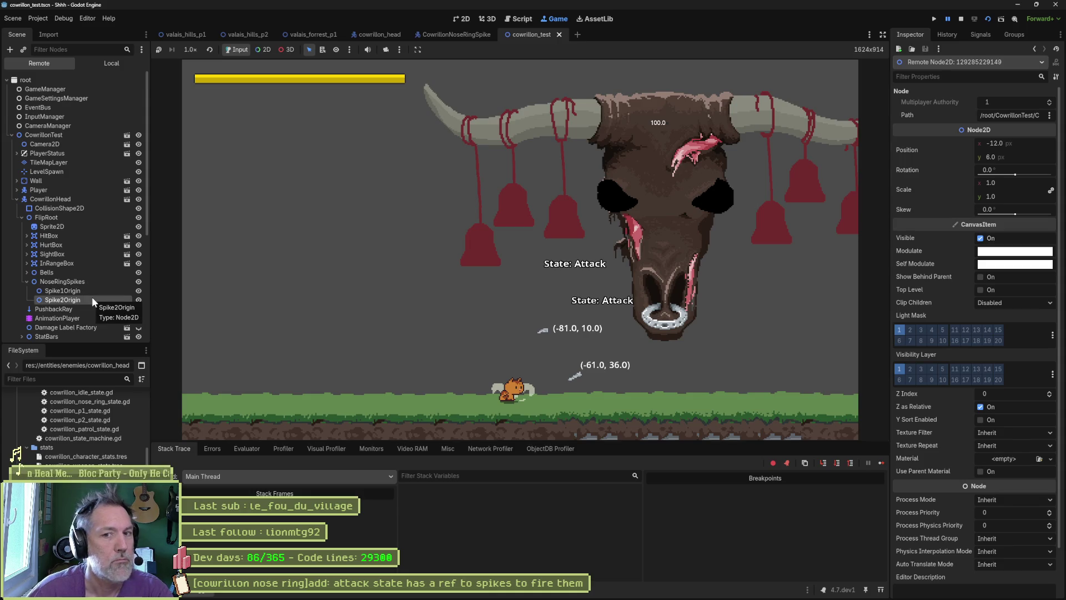
left_click(961, 18)
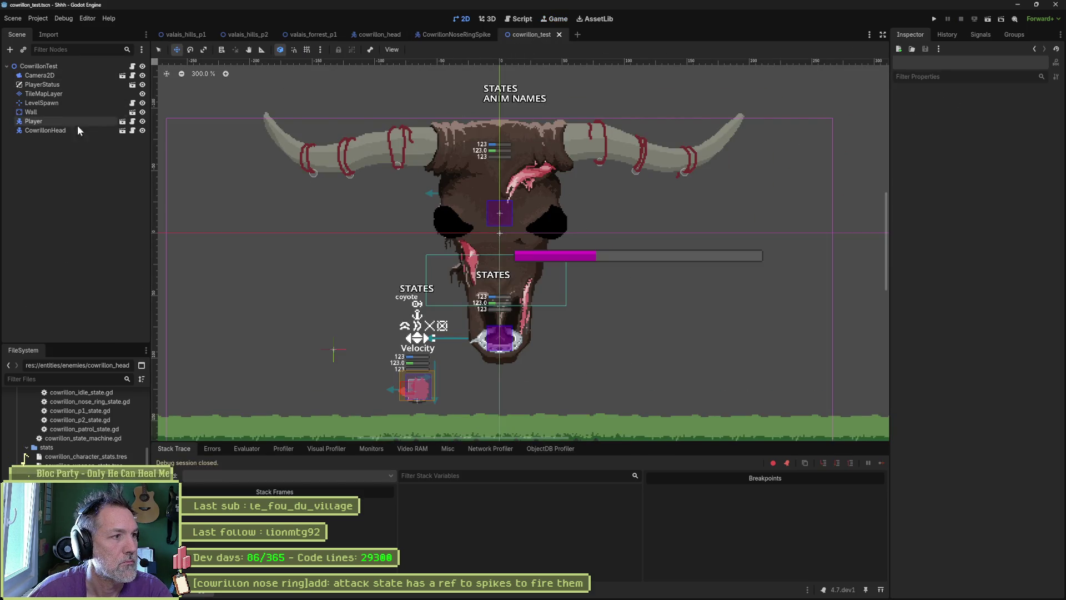
Step: In cowrillon_head, inspect both spike origins' transforms and trial-move the first spike, undoing it
left_click(378, 35)
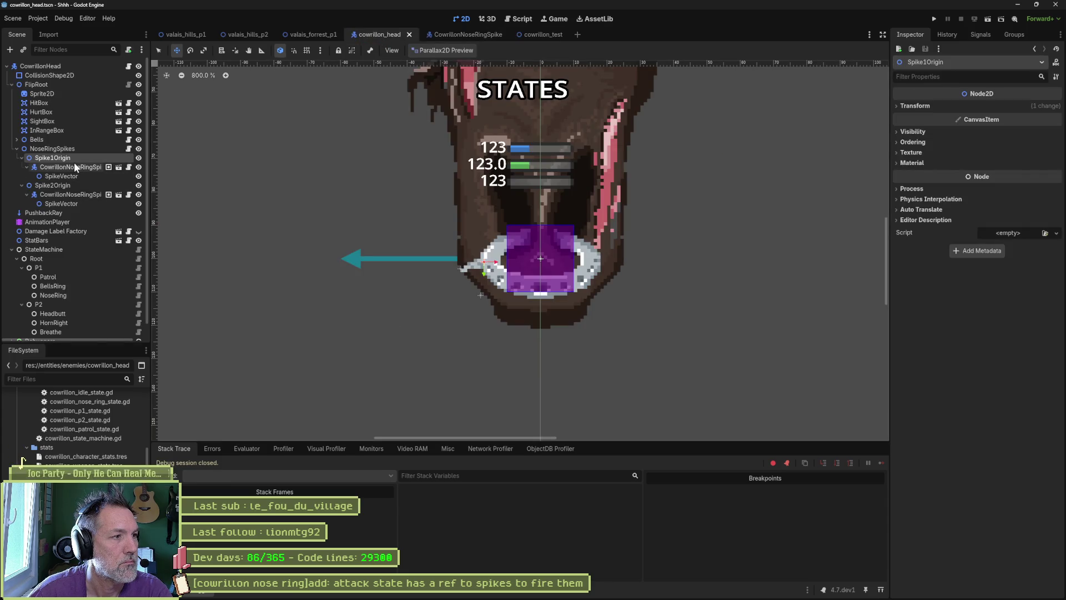
left_click(913, 106)
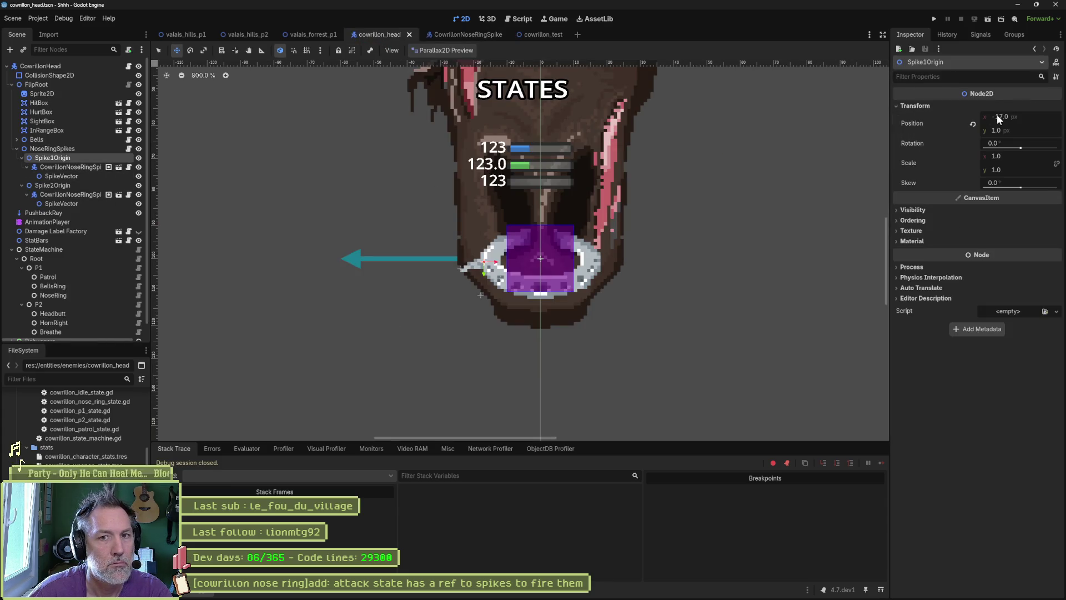
left_click(56, 185)
left_click(942, 106)
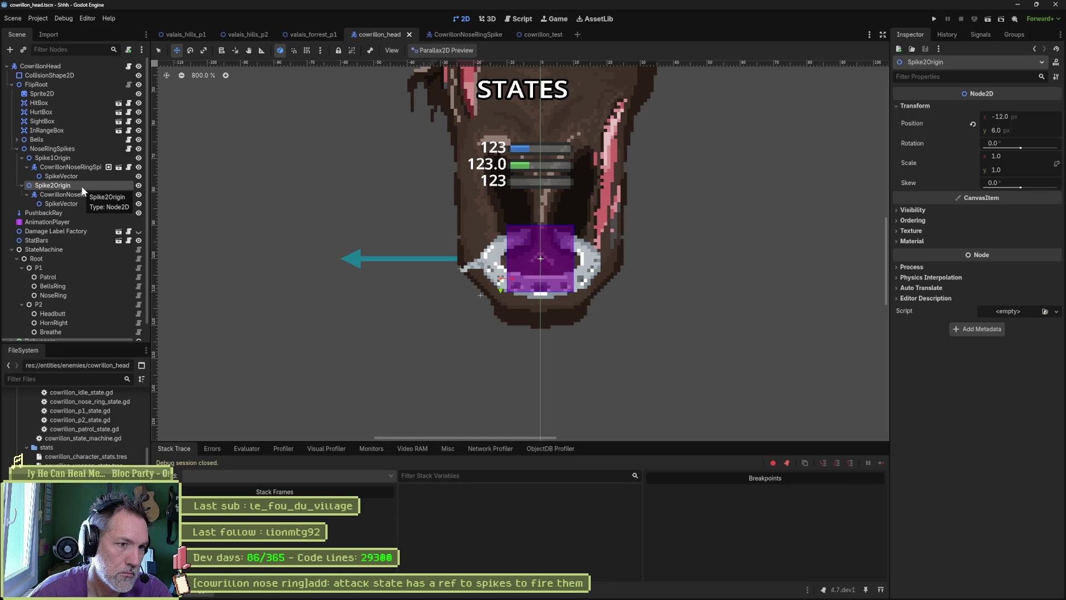
left_click(68, 167)
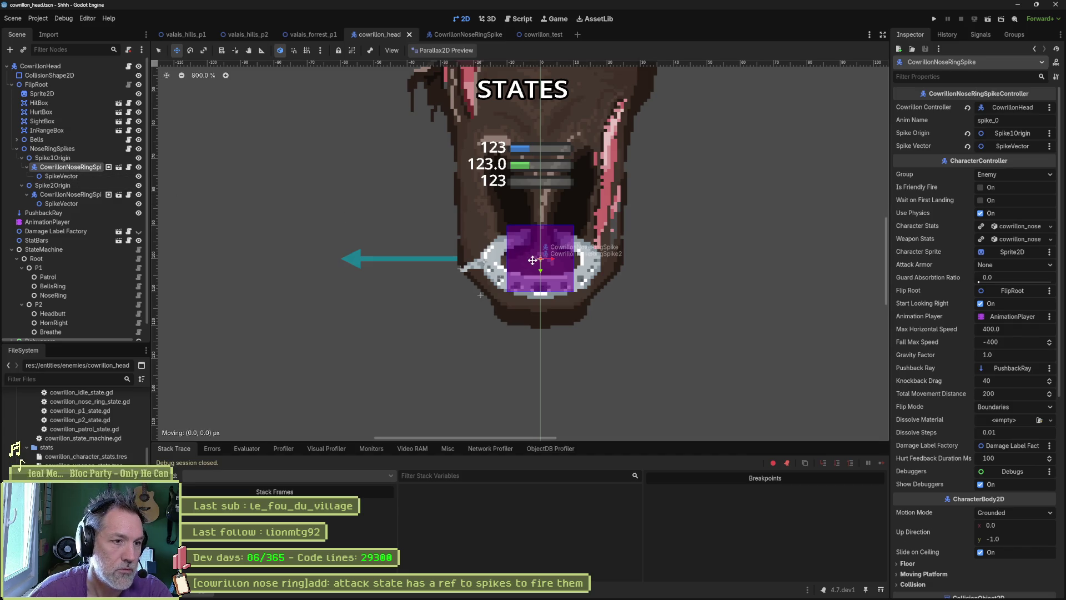
left_click_drag(532, 260, 455, 270)
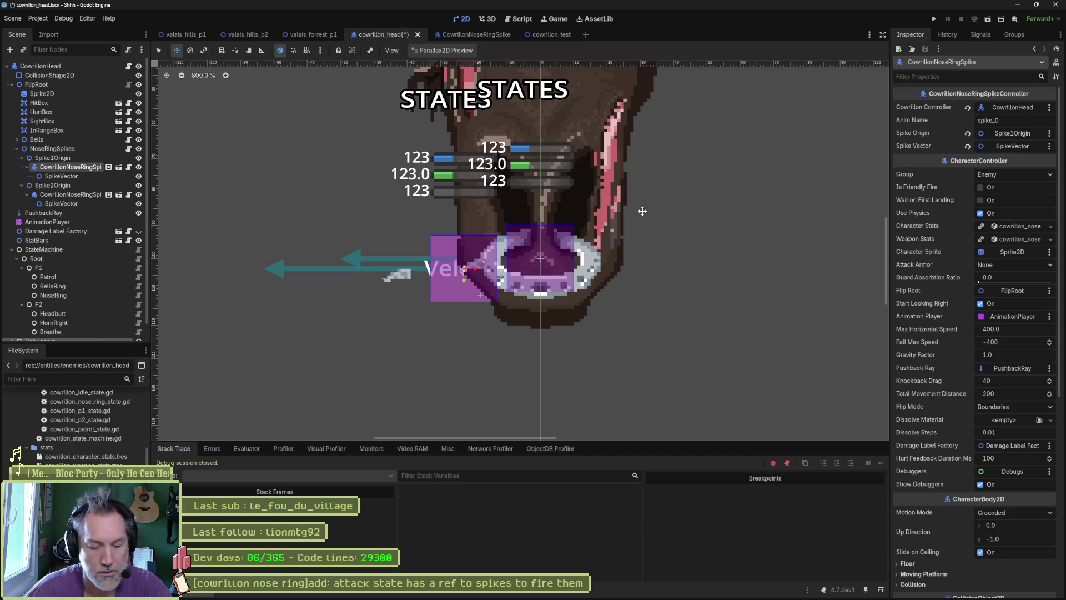
key("ctrl+z")
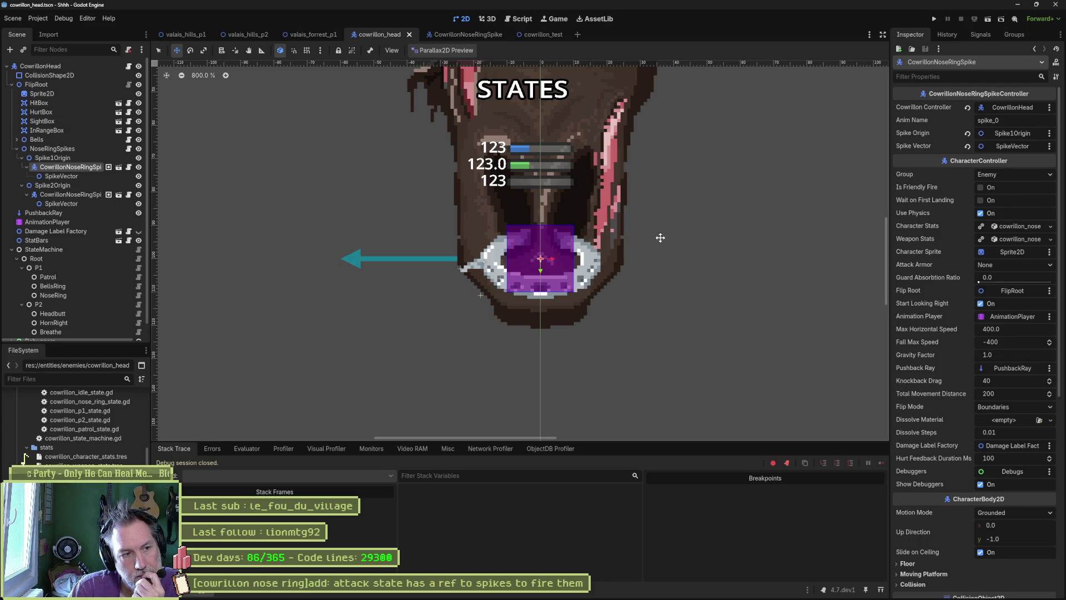
Step: Drag Spike1Origin and Spike2Origin right onto the nose ring, then run cowrillon_test
left_click(77, 156)
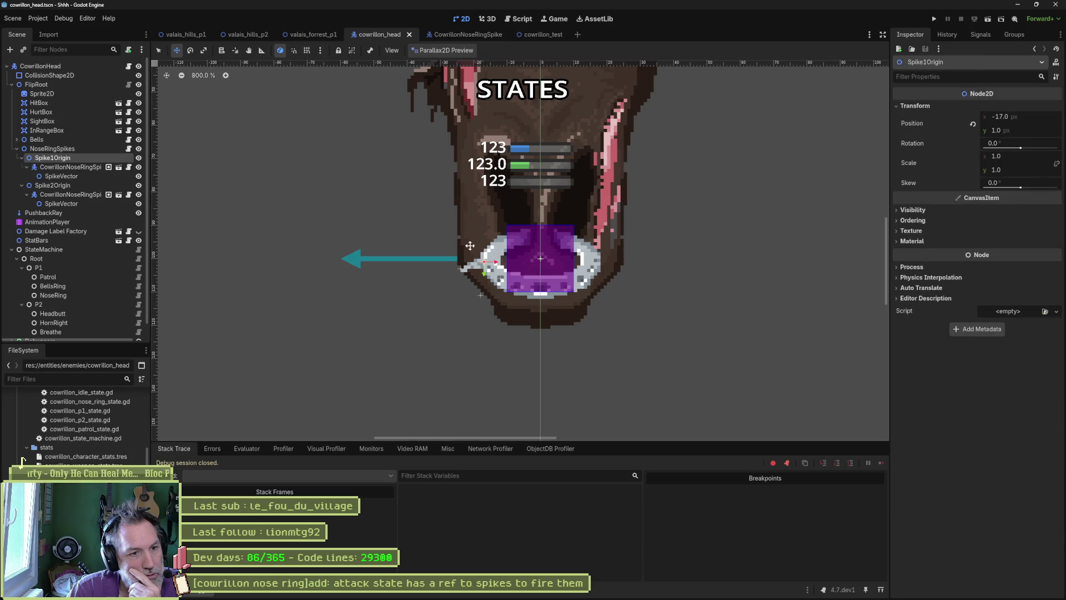
left_click_drag(562, 305, 618, 302)
left_click(68, 168)
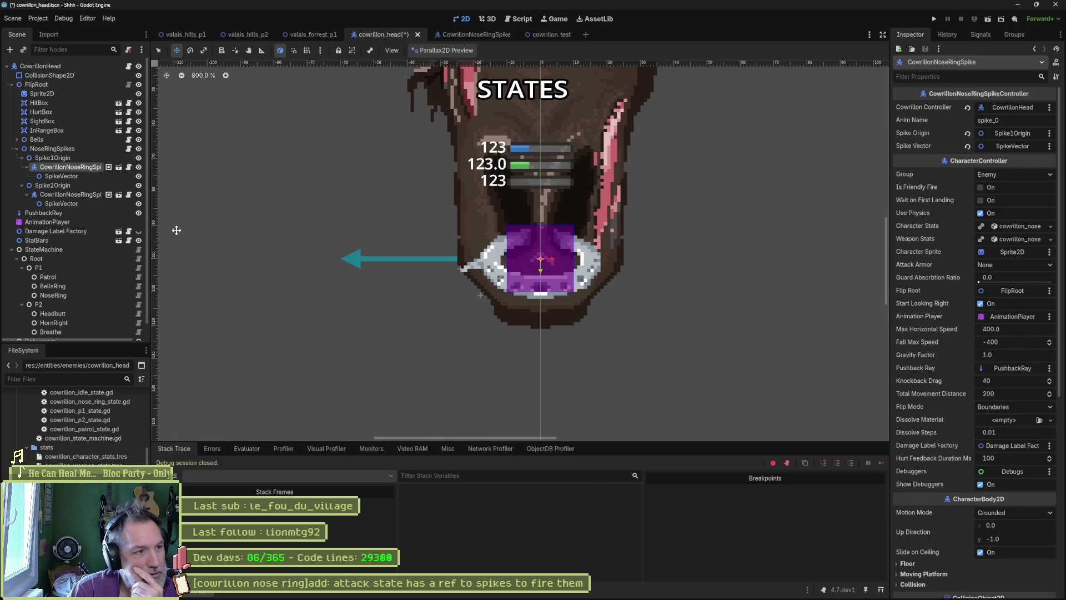
left_click(52, 185)
mouse_move(614, 301)
left_mouse_down()
mouse_move(661, 273)
mouse_move(650, 303)
left_mouse_up()
left_click(70, 194)
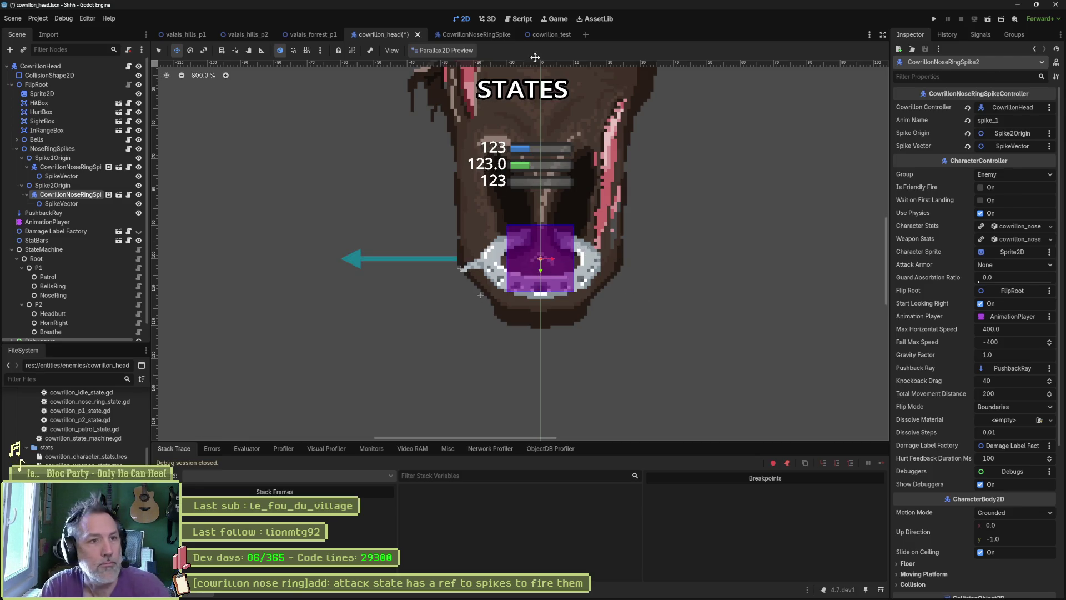
left_click(555, 32)
key("F6")
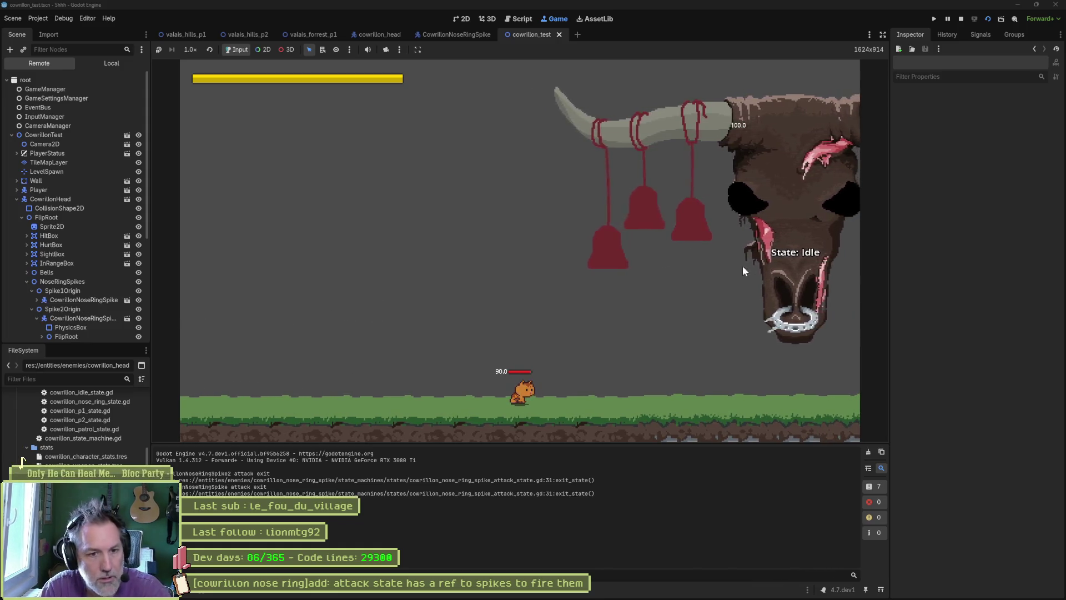
Step: Restart the running cowrillon_test scene with F6
key("F6")
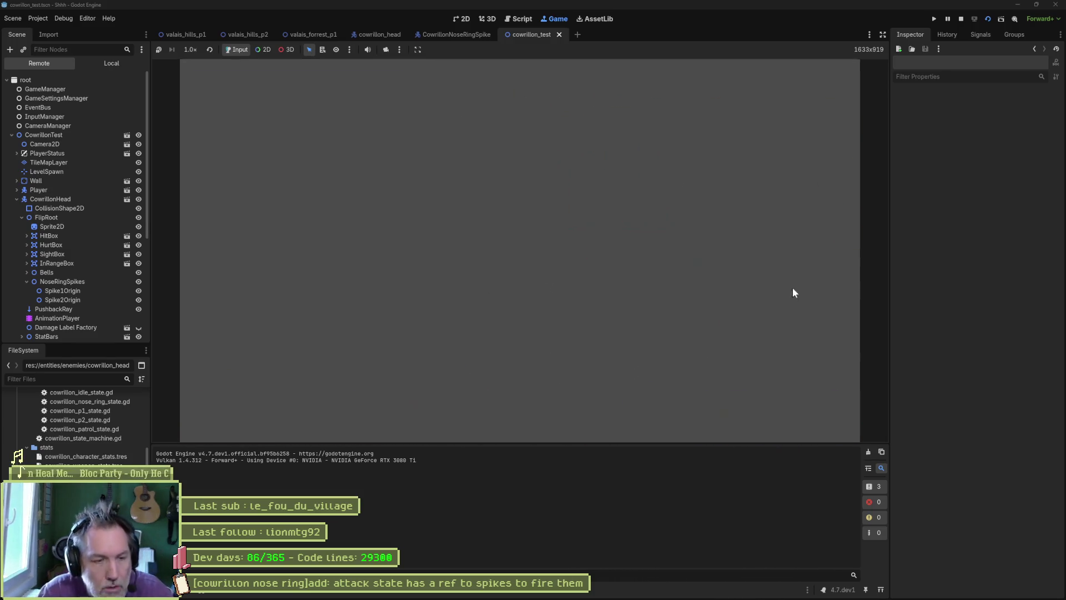
Step: In Aseprite, Magic Wand-select the dark spike pixels non-contiguously, pick light grey, and rework frame 1
mouse_move(767, 597)
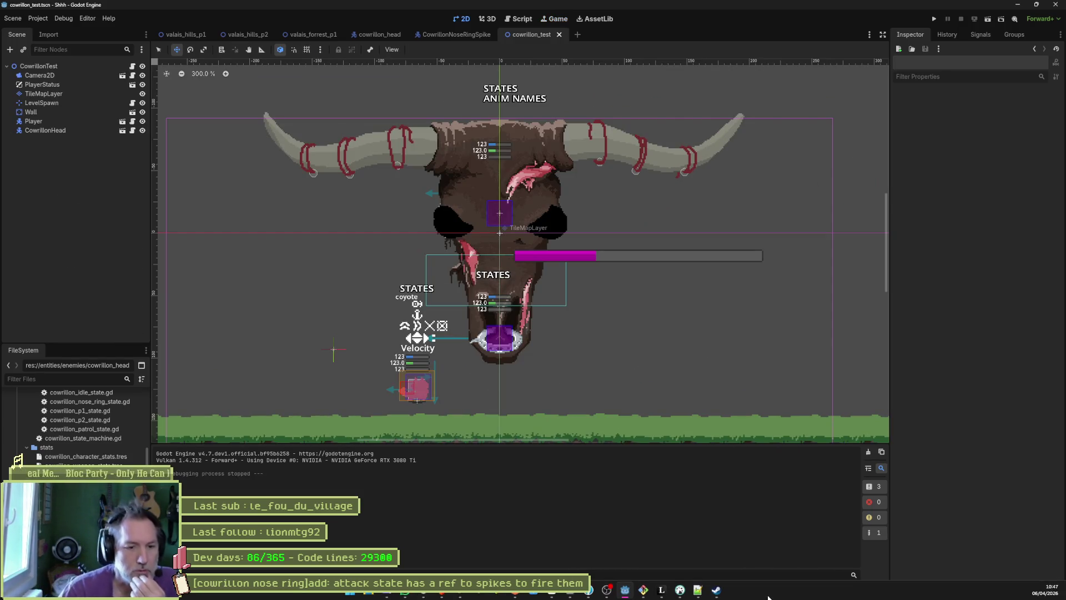
left_click(570, 593)
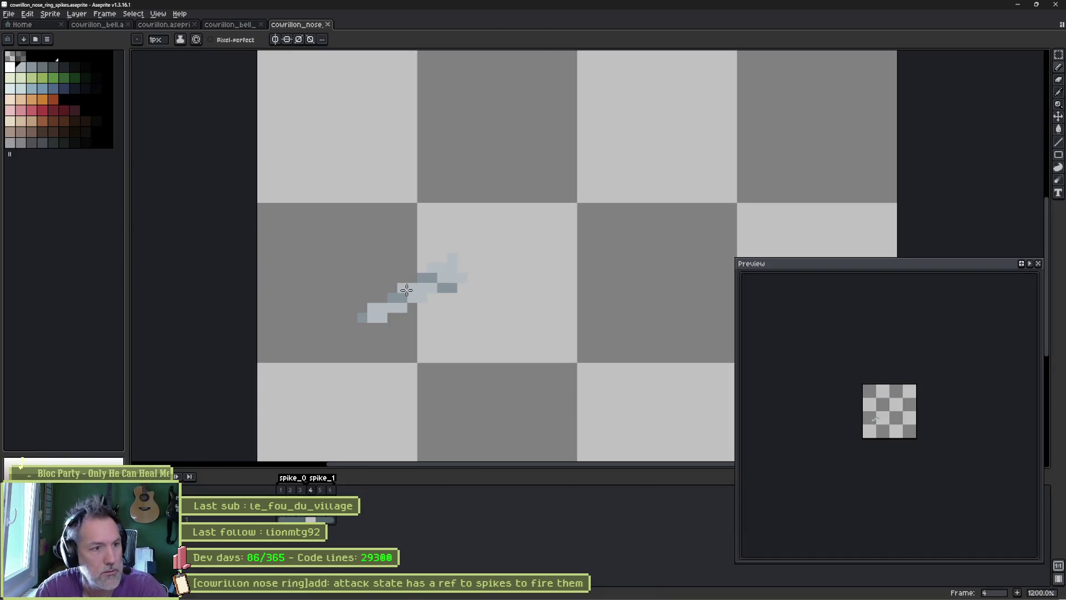
key("w")
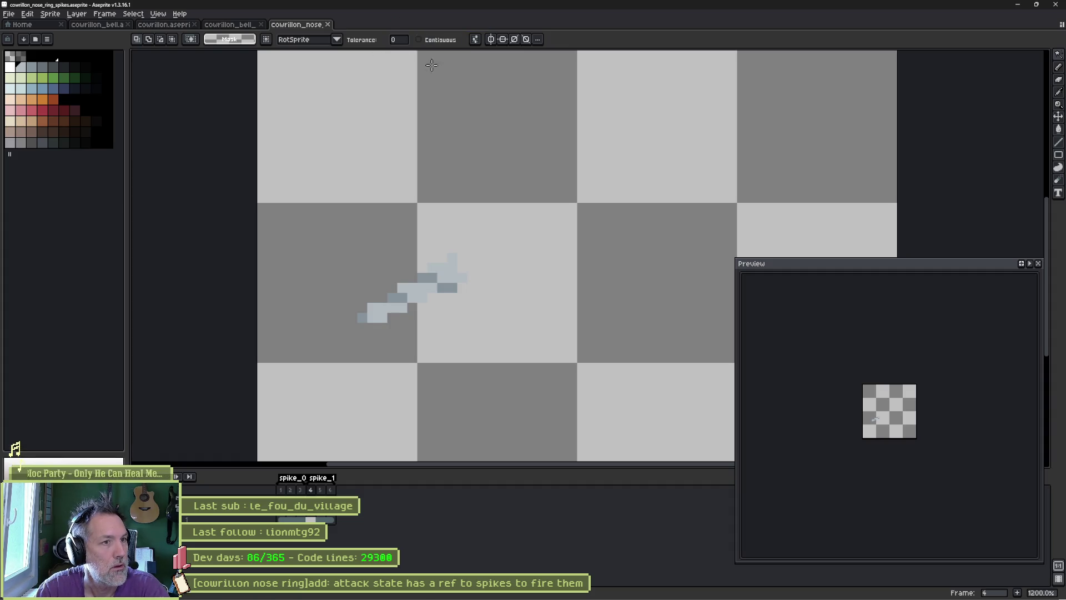
left_click(424, 277)
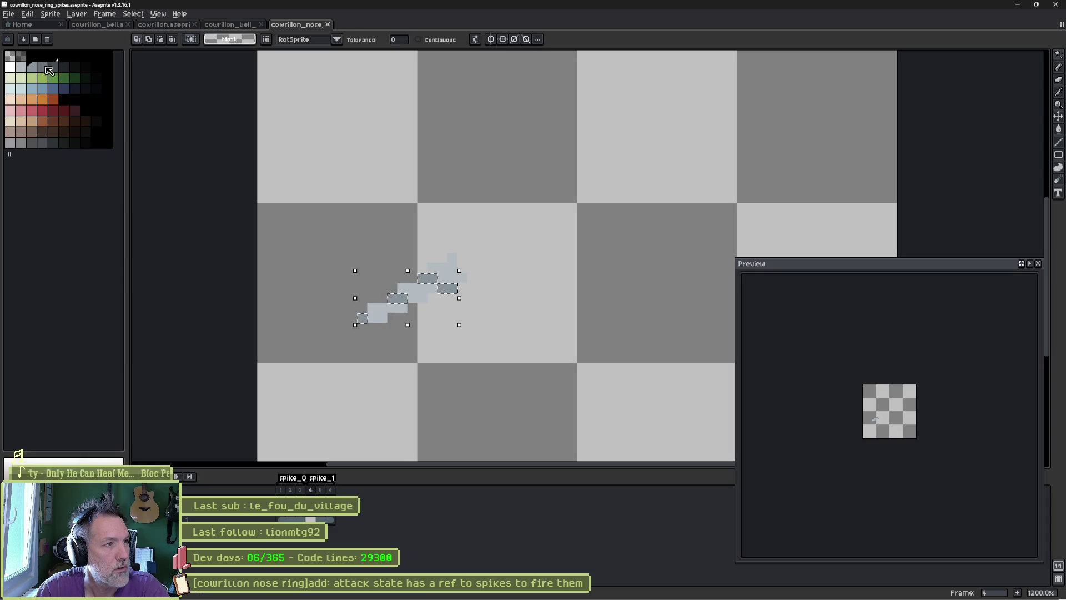
left_click(42, 67)
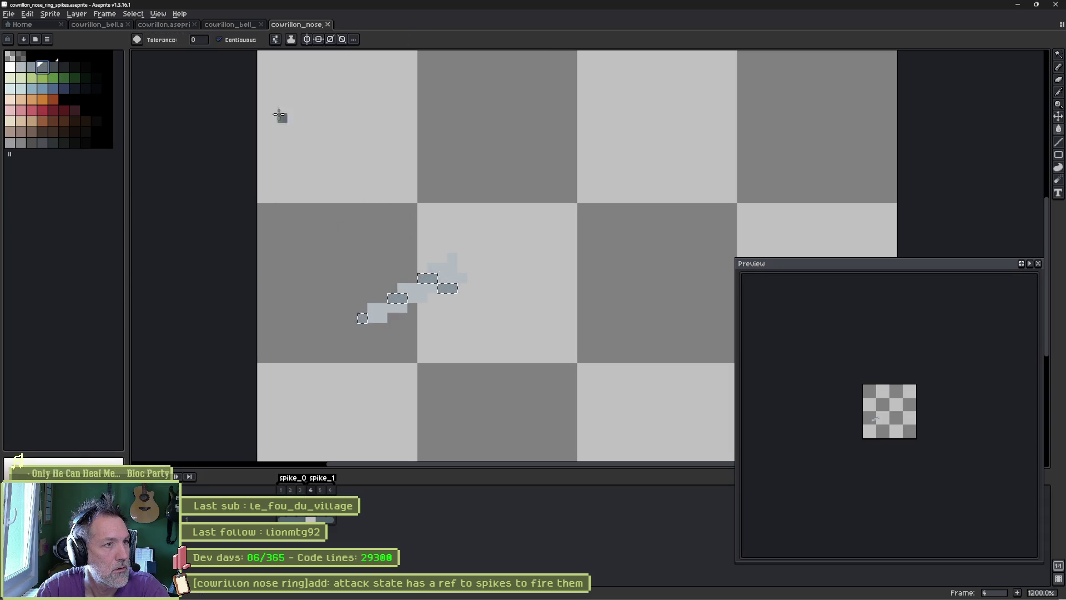
left_click(239, 40)
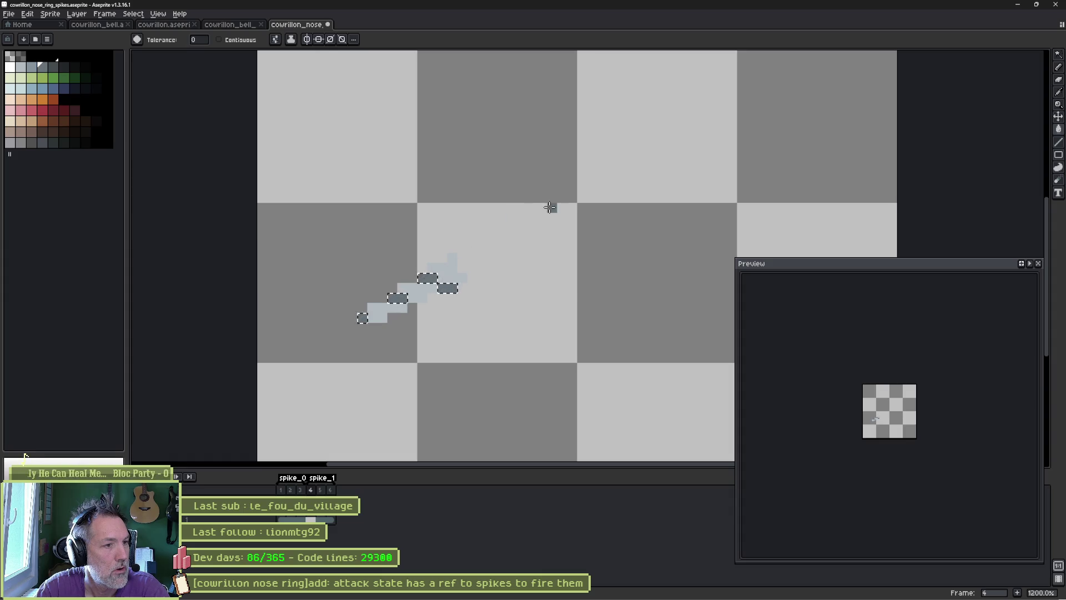
left_click(281, 489)
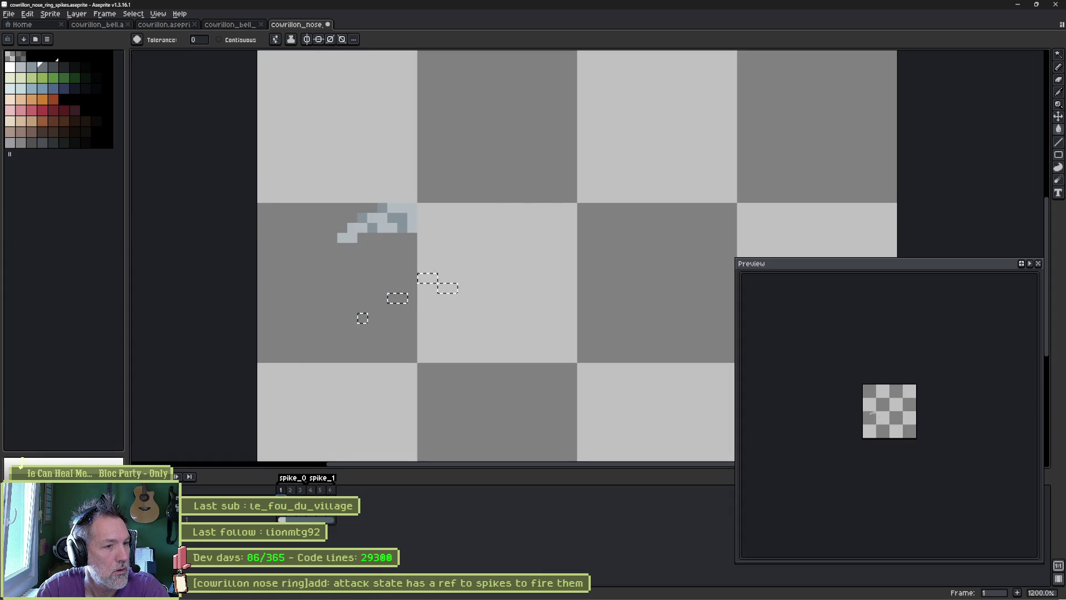
left_click(375, 228)
key("ctrl+d")
Step: Play the spike animation, save the sprite, and minimise Aseprite
key("Return")
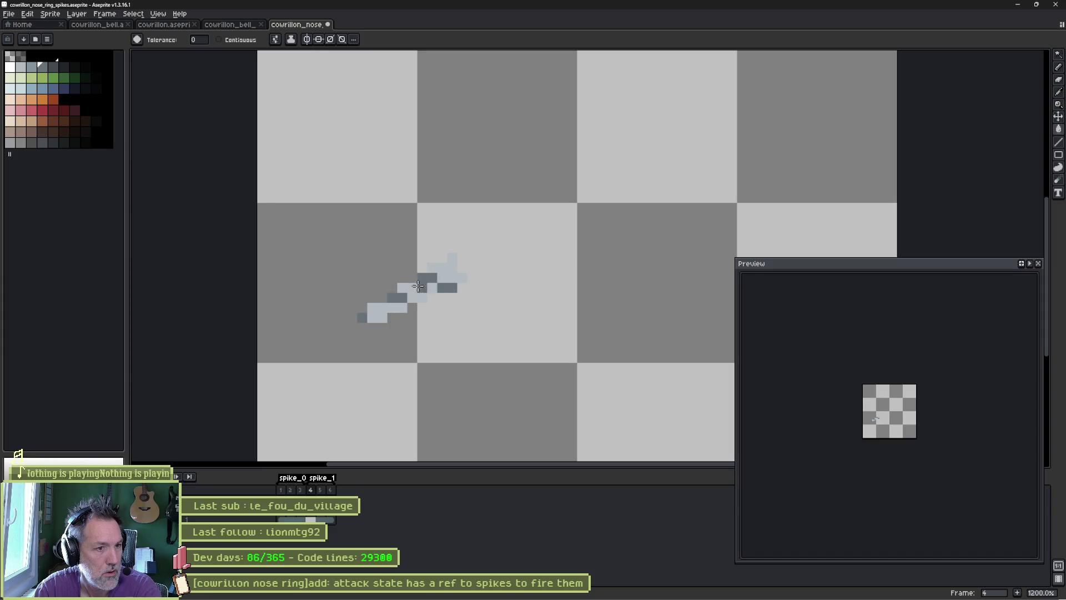
key("Home")
key("ctrl+s")
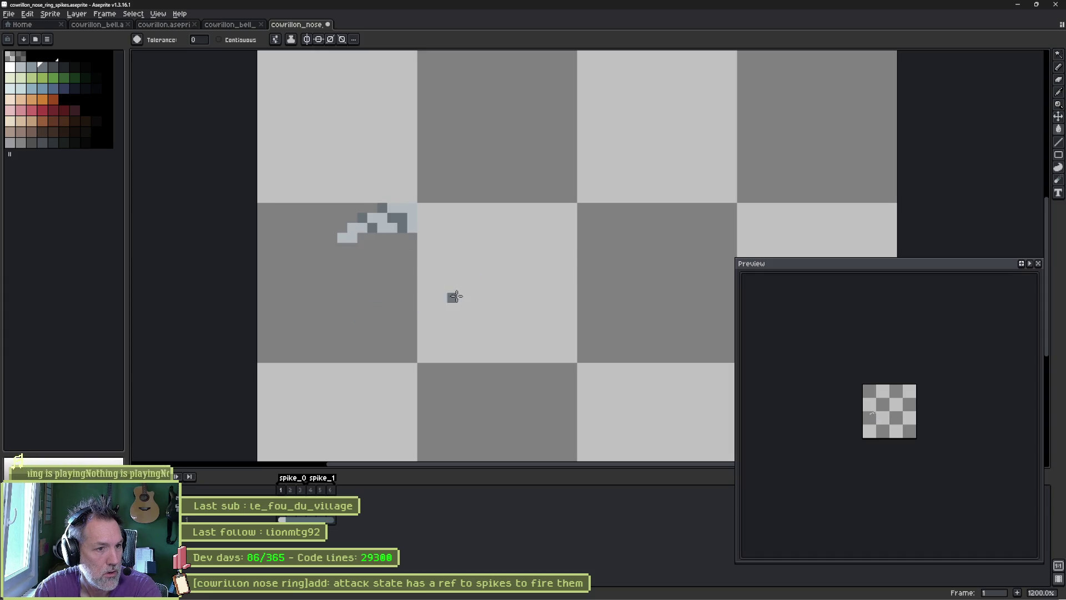
left_click(1017, 4)
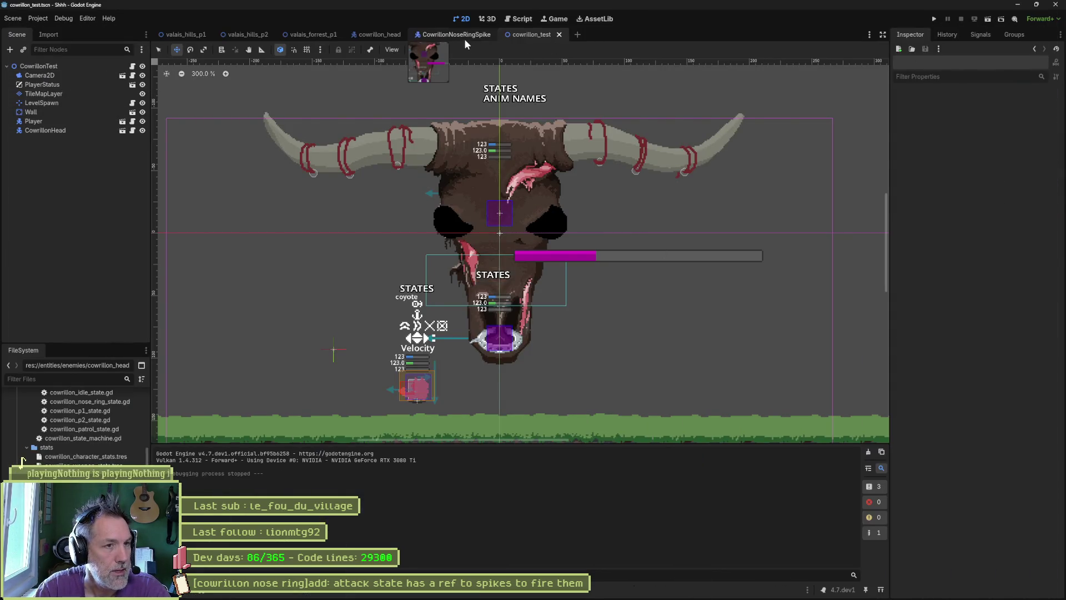
Step: Reimport the updated sprite on the CowrillonNoseRingSpike's FlipRoot Sprite2D
left_click(464, 36)
left_click(36, 84)
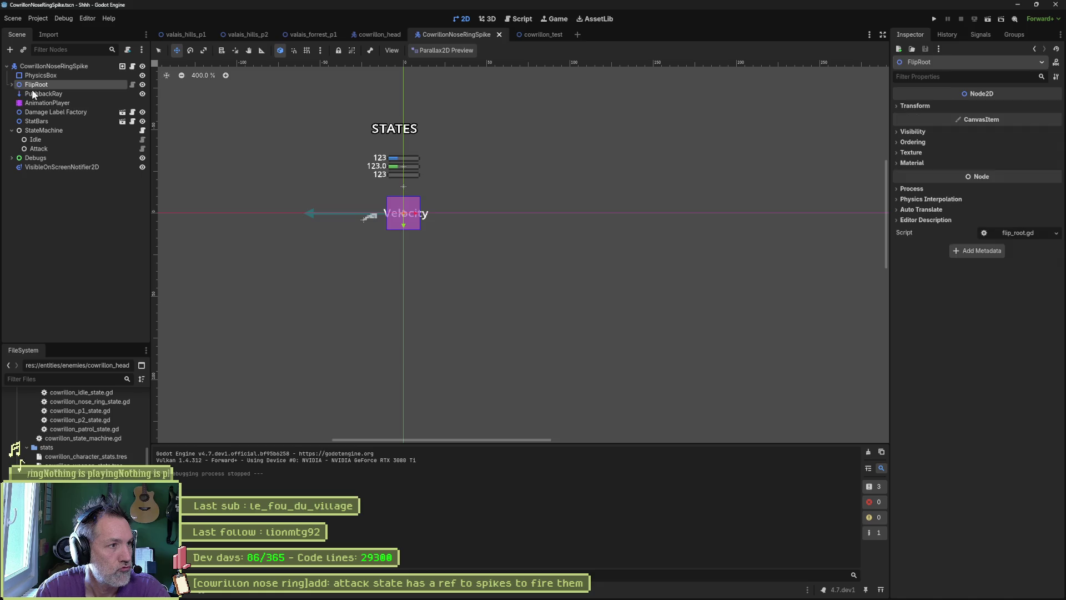
left_click(11, 84)
left_click(42, 103)
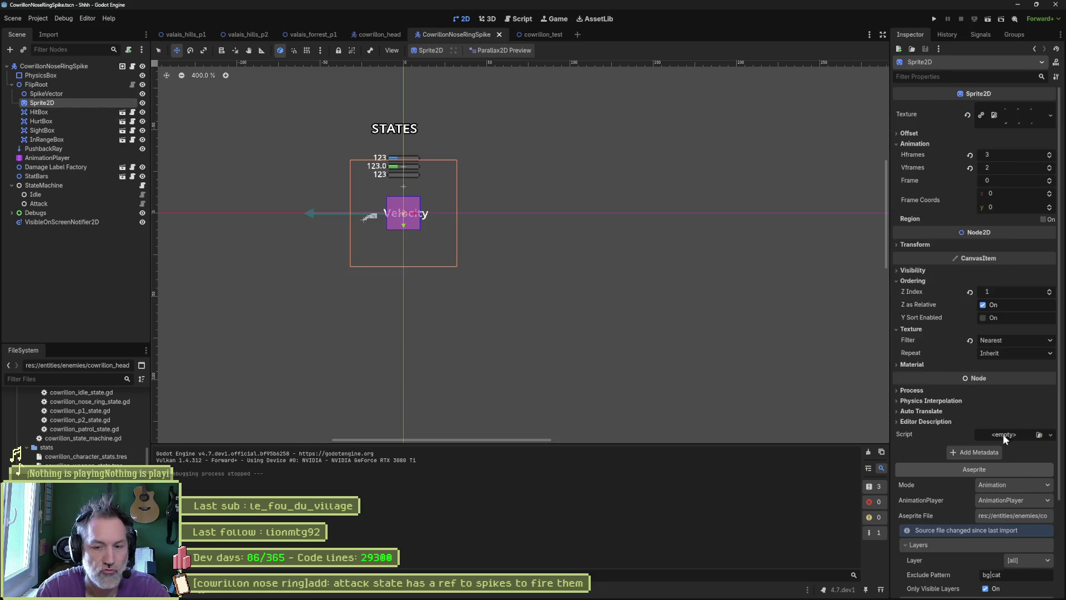
scroll(1002, 434, "down", 5)
left_click(976, 586)
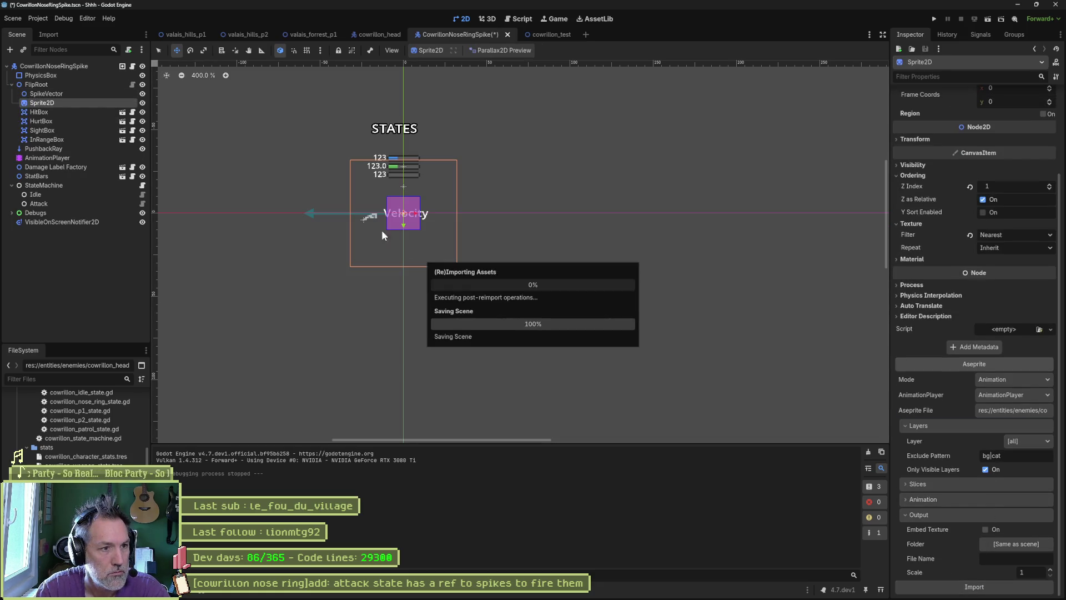
Step: Run cowrillon_test to watch the spike attack, stop it, and return to Aseprite
left_click(549, 35)
key("F6")
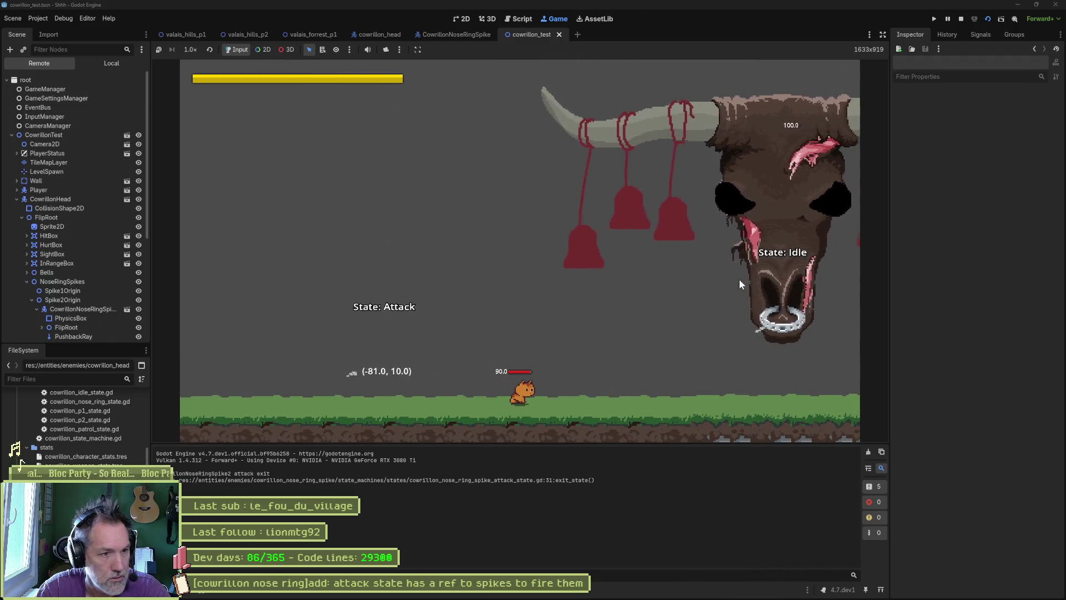
key("F8")
mouse_move(627, 595)
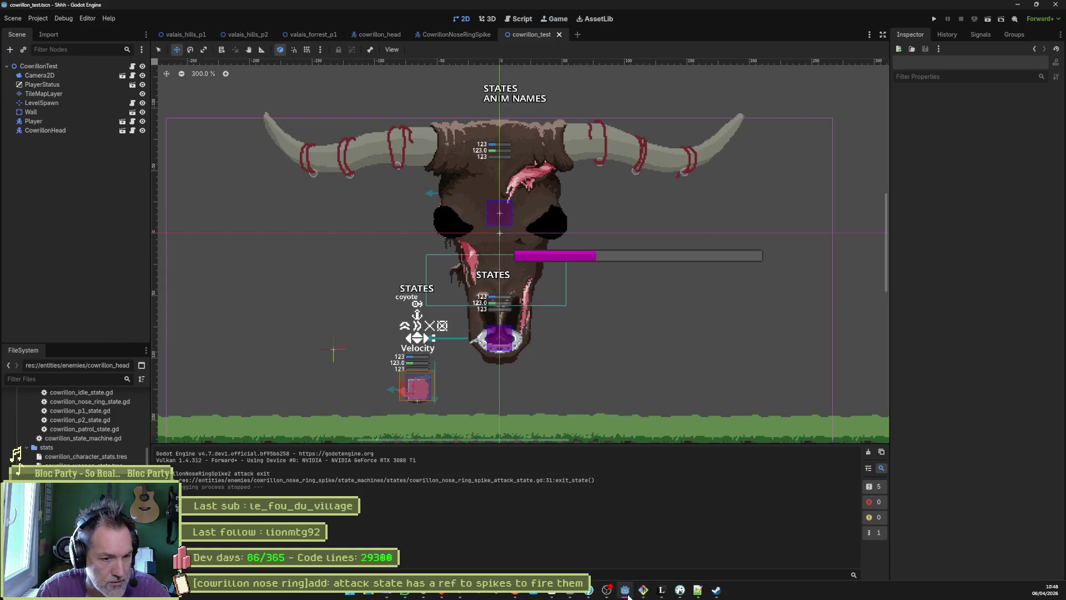
left_click(579, 592)
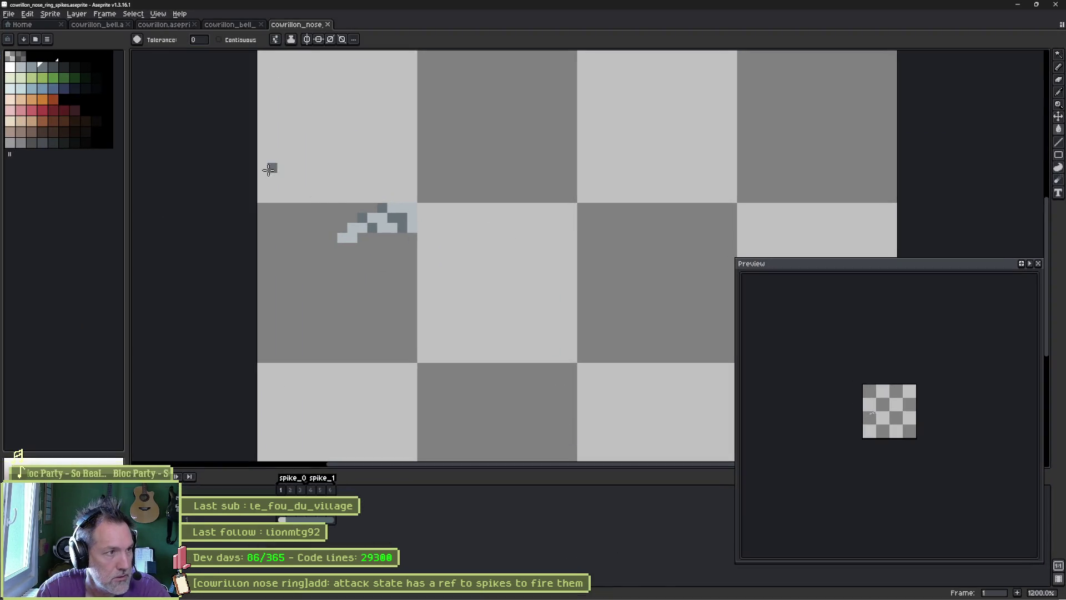
Step: Paint white highlight pixels along the spike's diagonal on frame 1 with the Pencil
key("g")
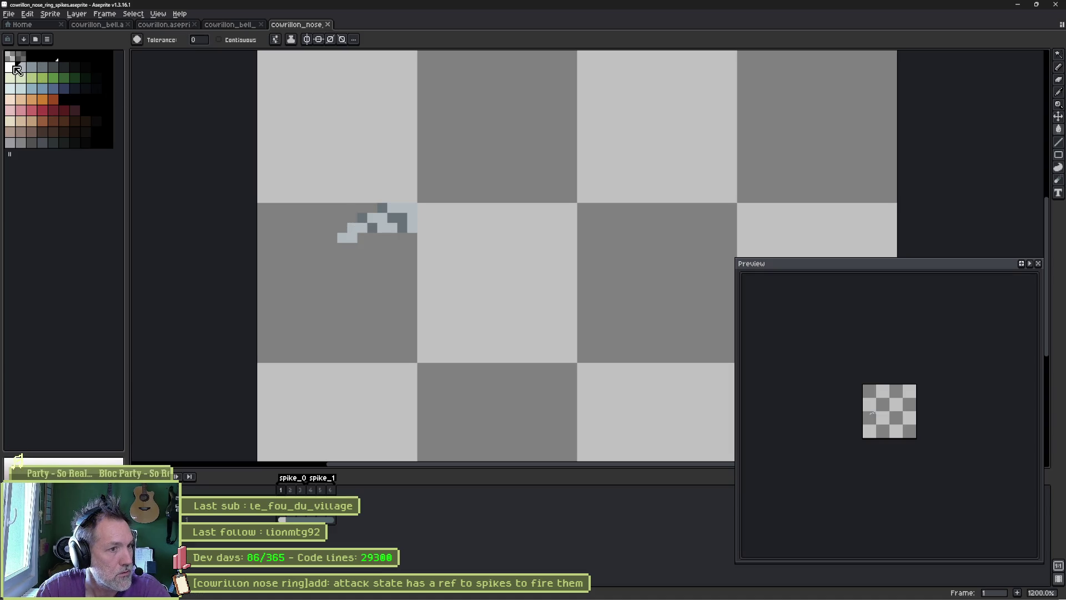
left_click(12, 67)
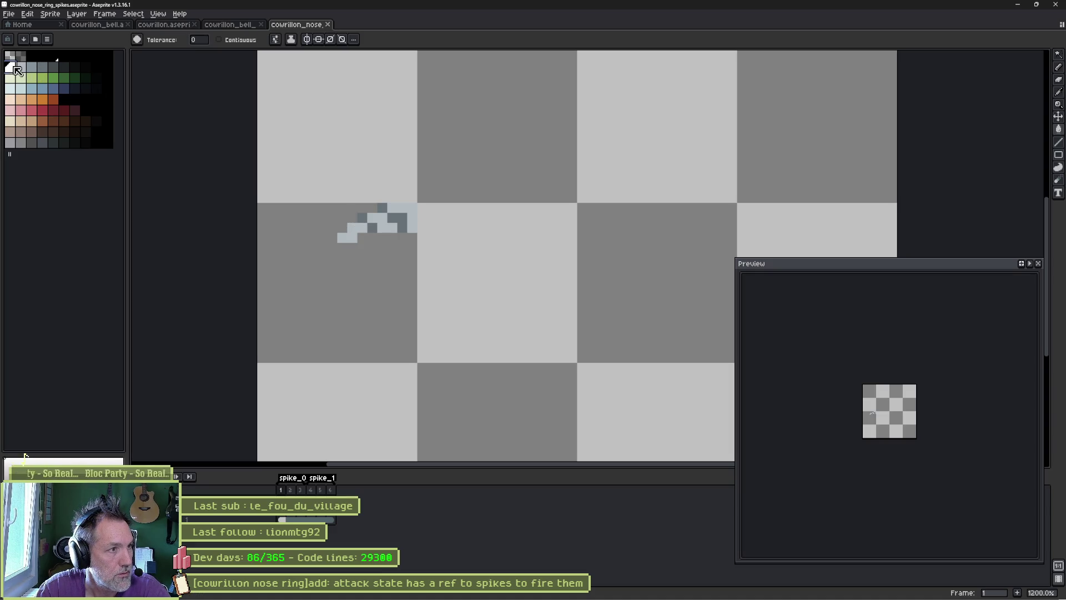
key("b")
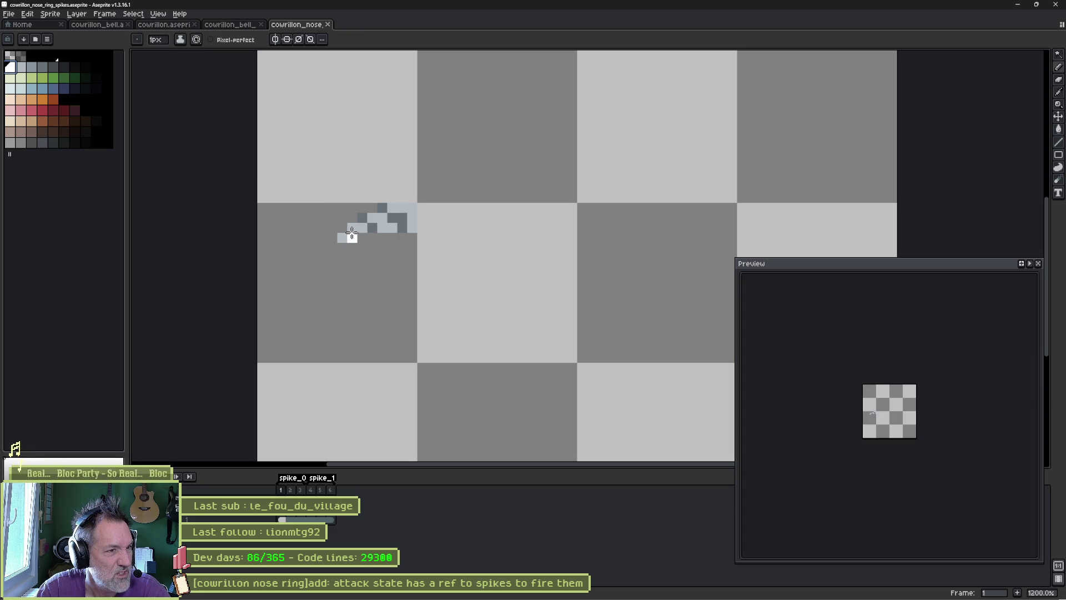
left_click_drag(342, 237, 371, 219)
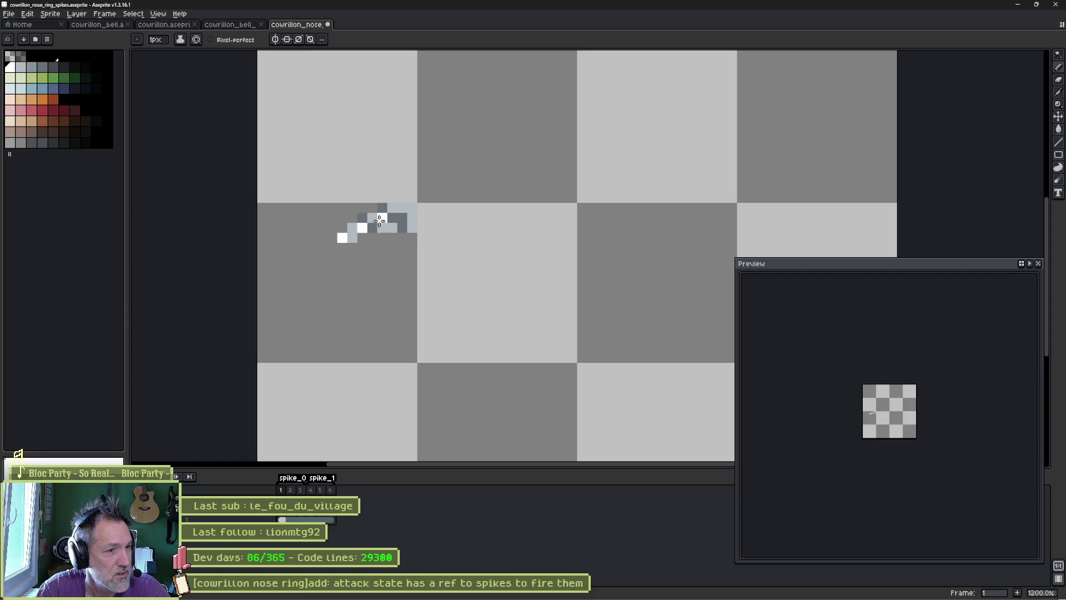
left_click(379, 220)
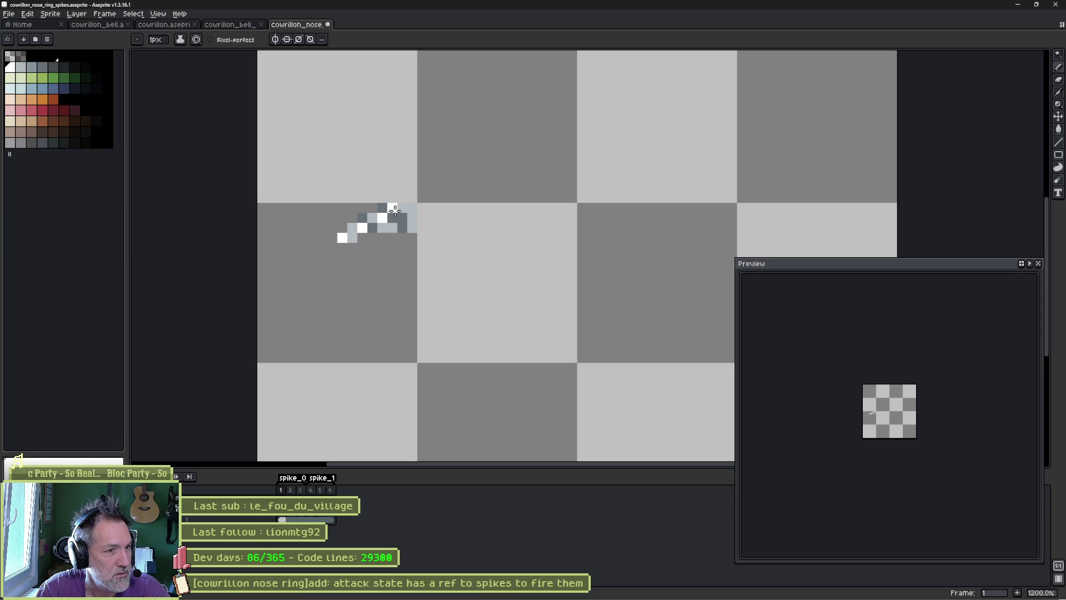
scroll(930, 400, "up", 3)
scroll(885, 386, "down", 1)
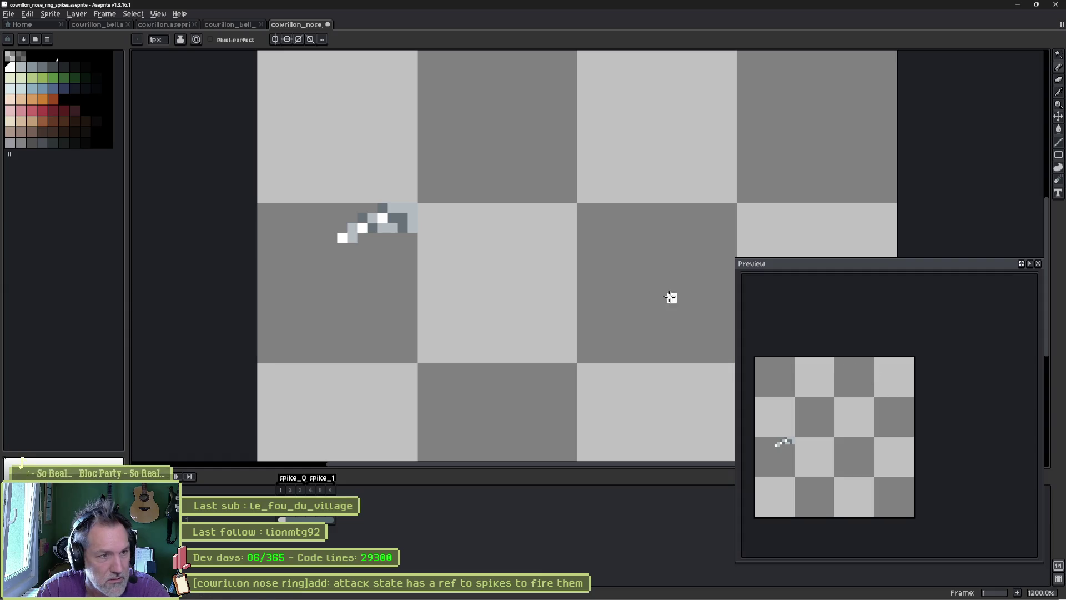
left_click(402, 207)
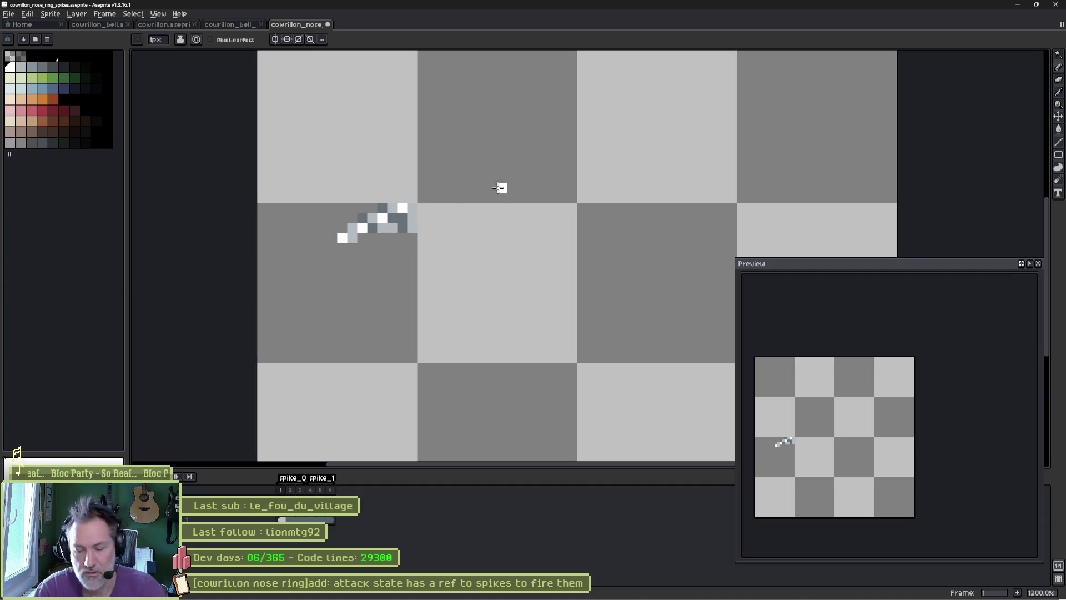
Step: Flip between frames 1 and 2 to compare the new highlight
key("Right")
key("Left")
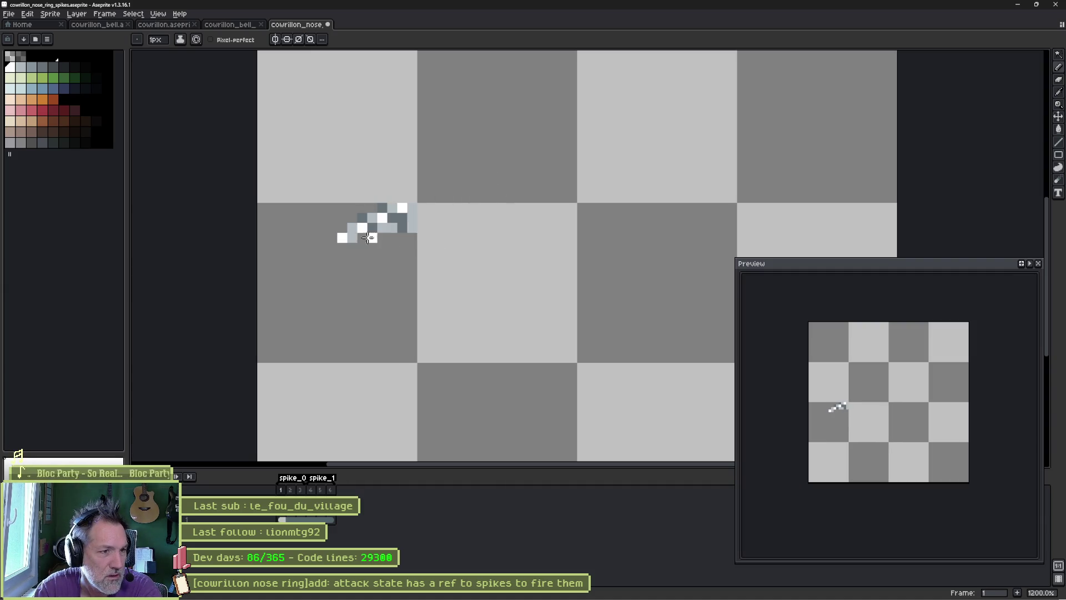
key("Right")
key("Left")
key("Right")
key("Right")
key("Left")
key("Left")
key("Right")
key("Left")
key("Right")
key("Right")
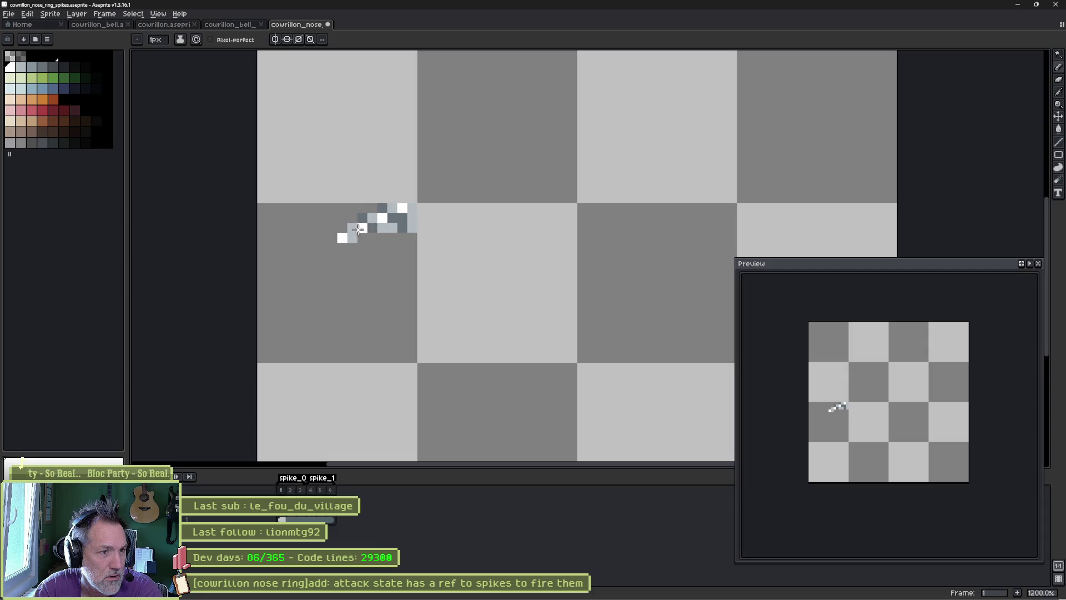
key("Left")
Step: Add a white highlight pixel on frame 3, check it across frames, save, and return to Godot
key("Right")
left_click(401, 208)
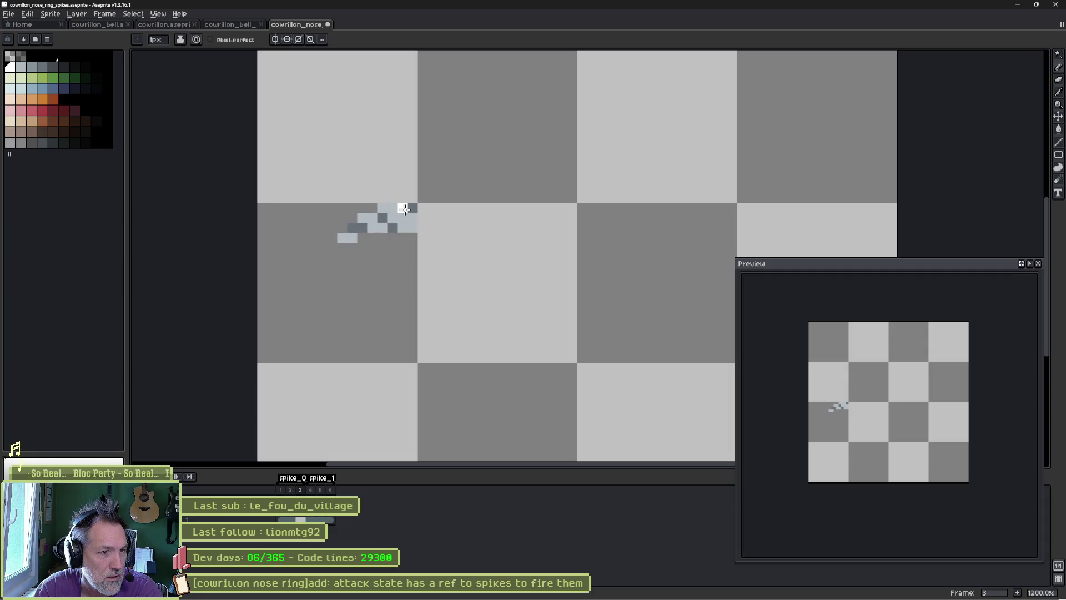
key("Left")
key("Right")
key("Left")
key("Right")
key("Right")
key("Left")
key("Left")
key("Left")
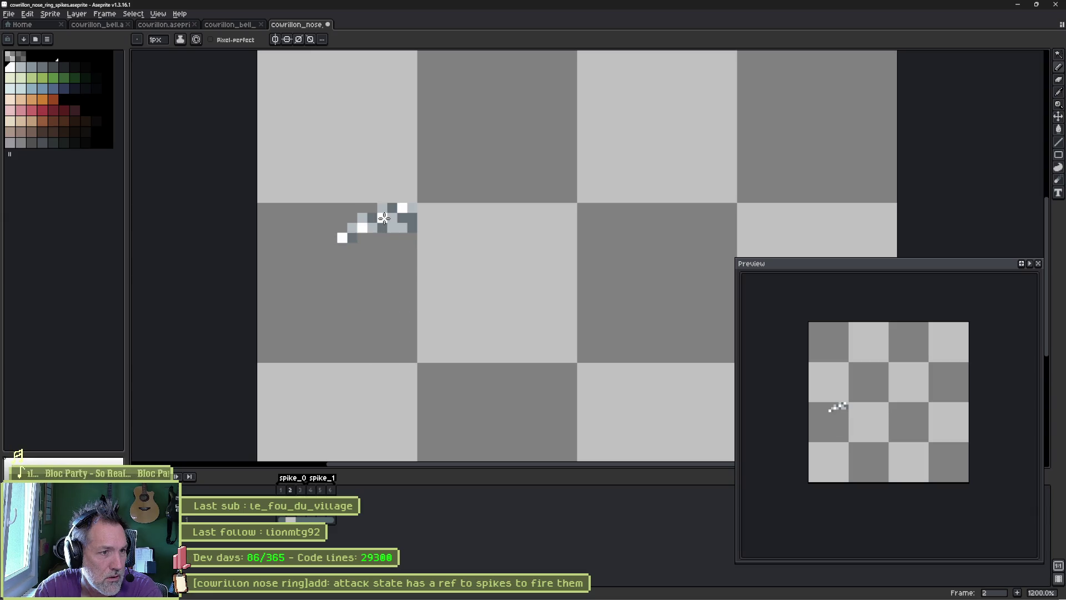
key("Right")
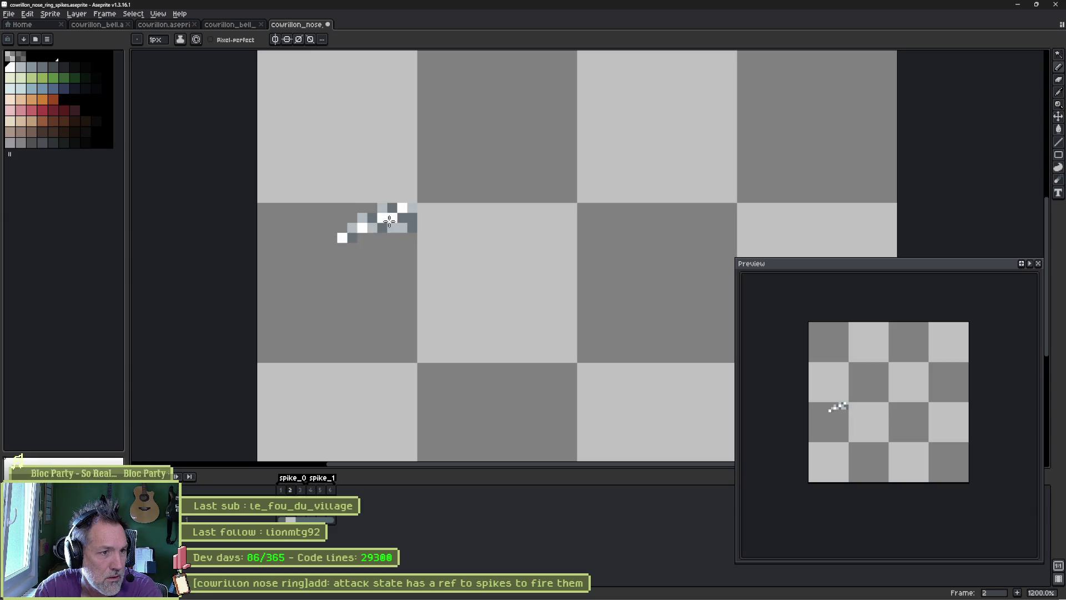
key("Right")
key("Left")
key("Right")
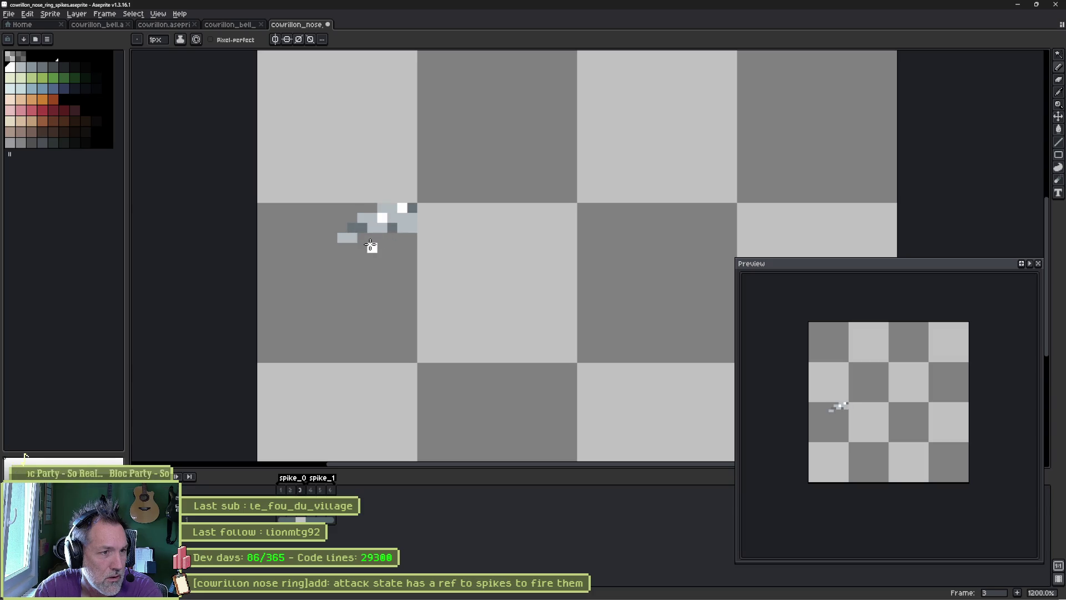
key("Left")
key("Right")
key("Left")
key("Right")
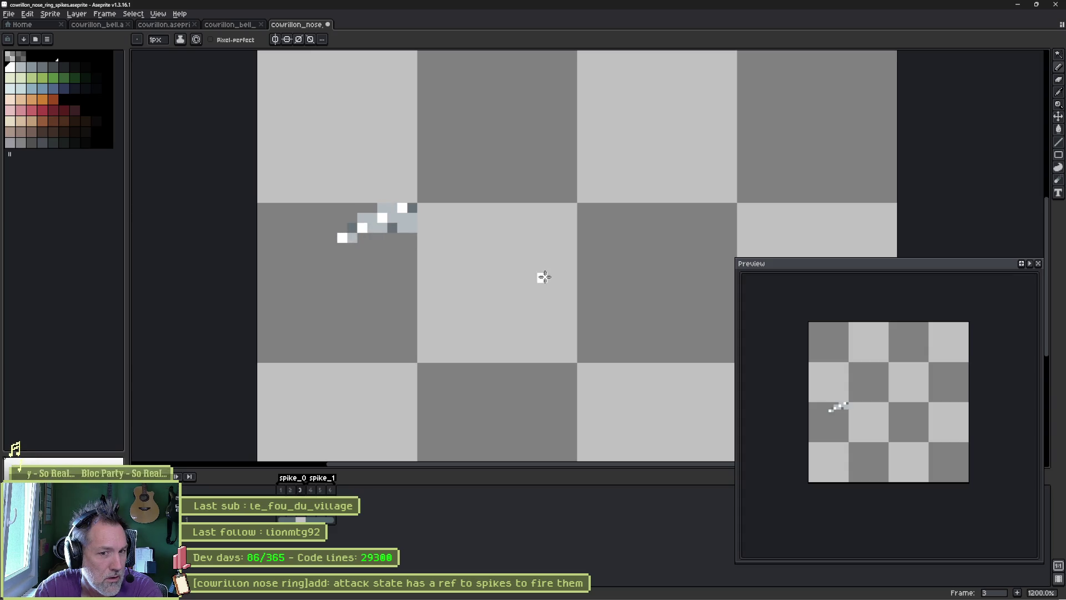
key("ctrl+s")
key("alt+Tab")
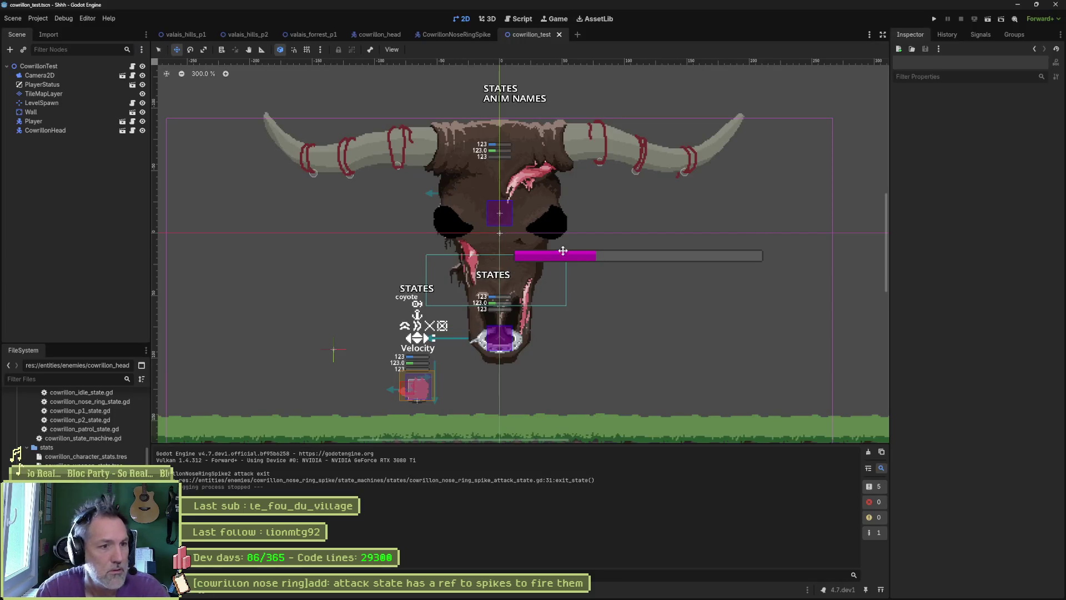
Step: Test-run cowrillon_test to see the updated spikes, then return to the spike sprite in Aseprite
left_click(454, 34)
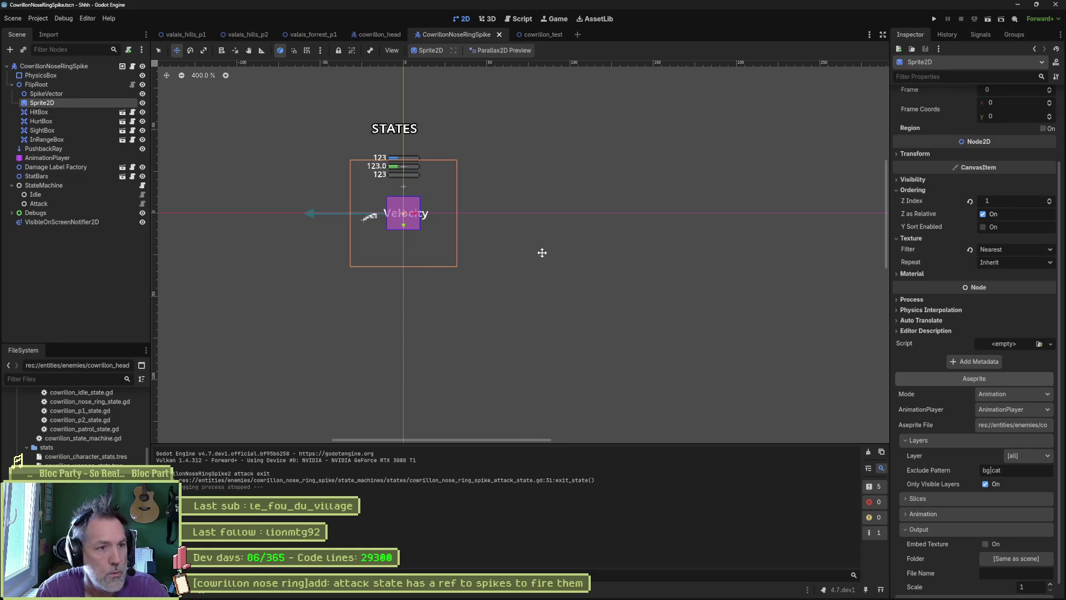
left_click(541, 35)
key("F6")
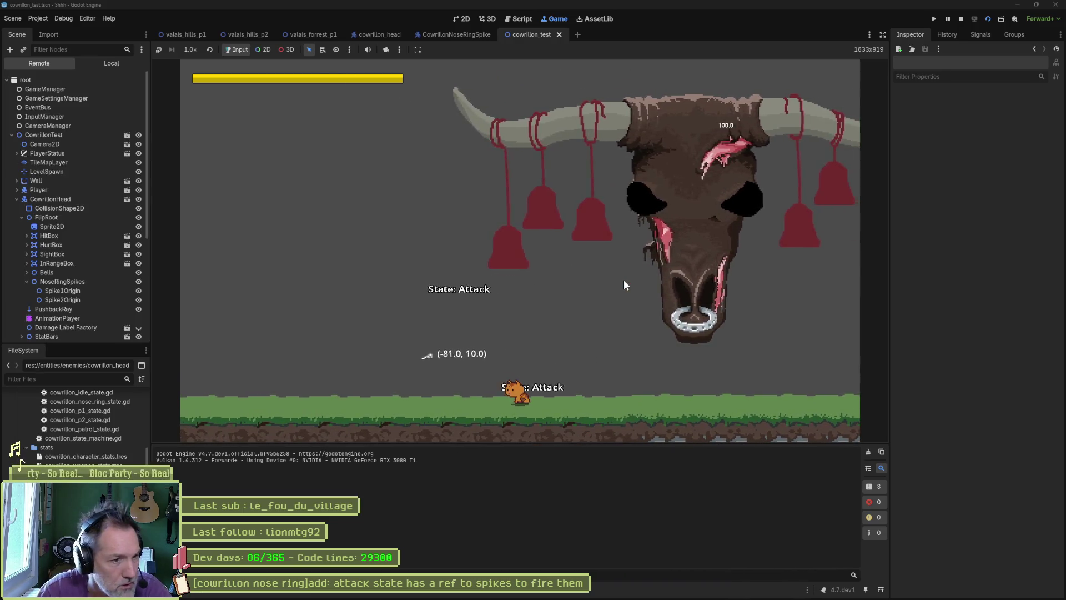
key("F8")
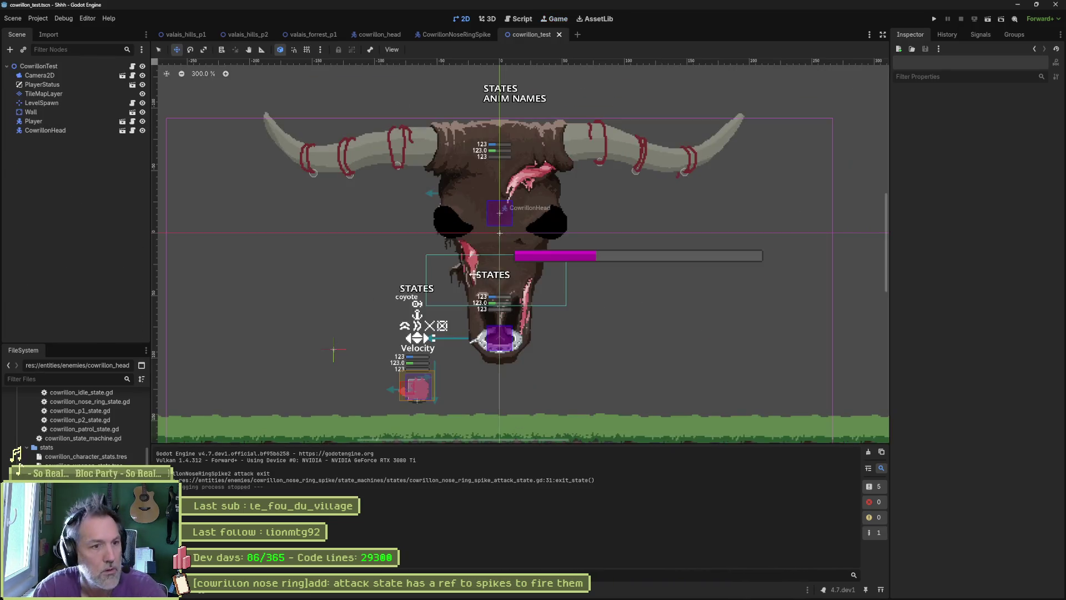
left_click(570, 591)
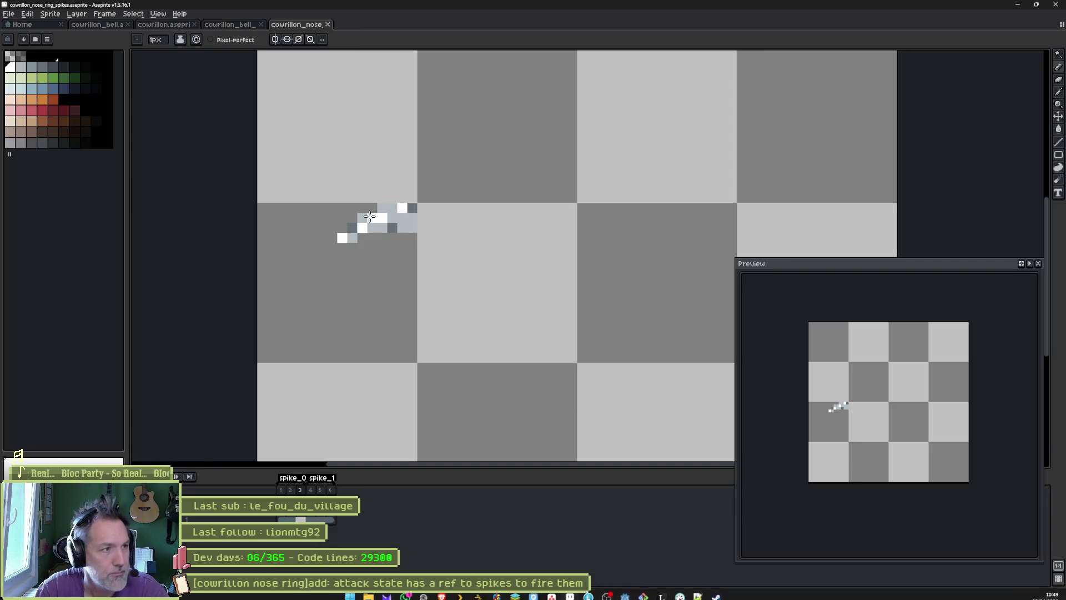
Step: On frame 4, paint white highlight pixels along the spike's diagonal toward the tip
key("Right")
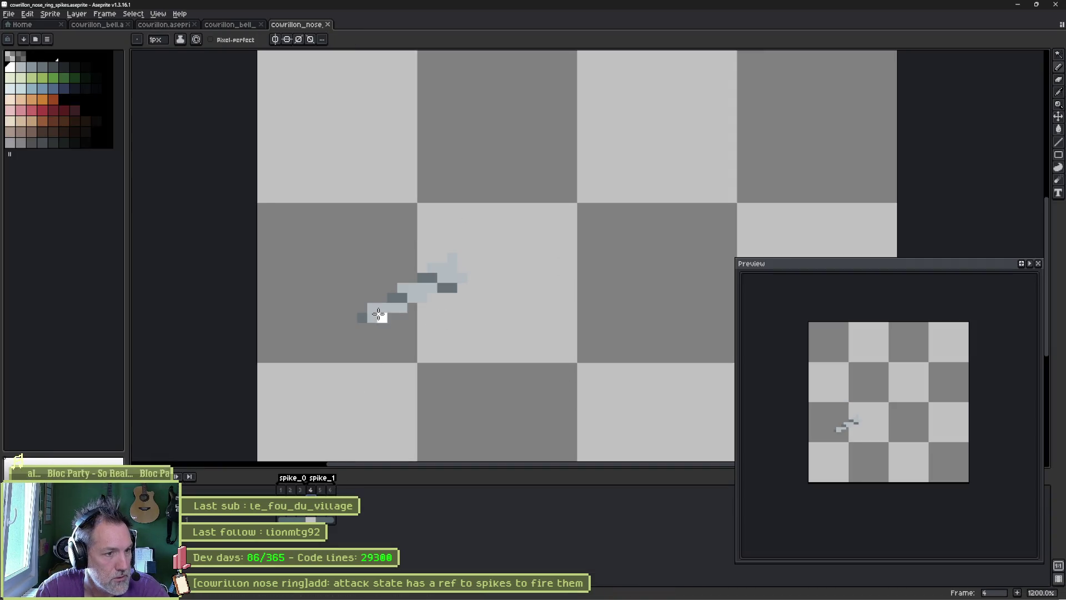
left_click(382, 307)
left_click(402, 298)
left_click(419, 288)
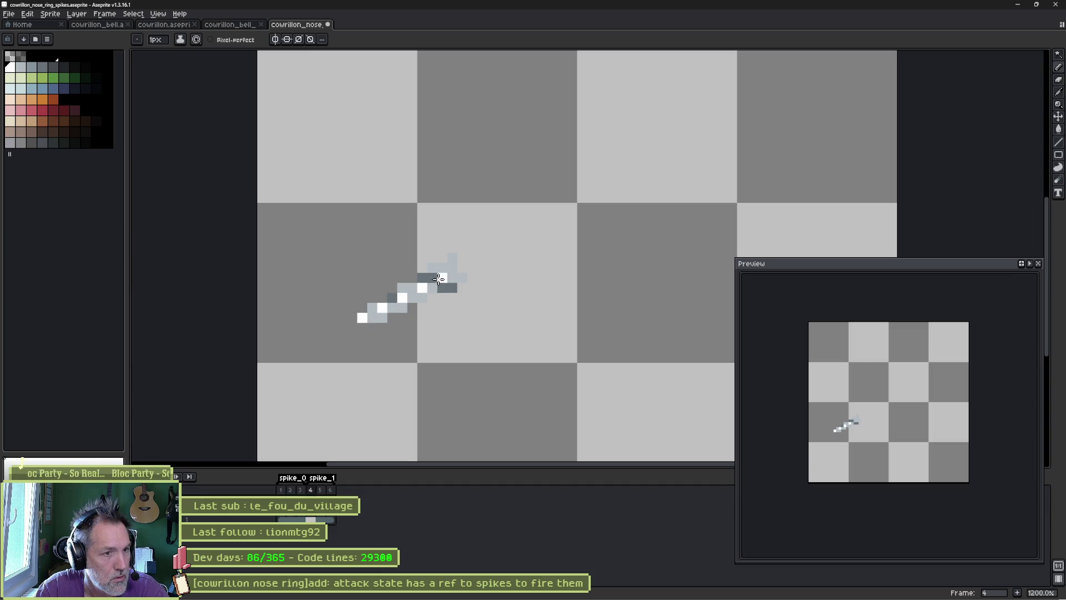
left_click(442, 277)
left_click(452, 268)
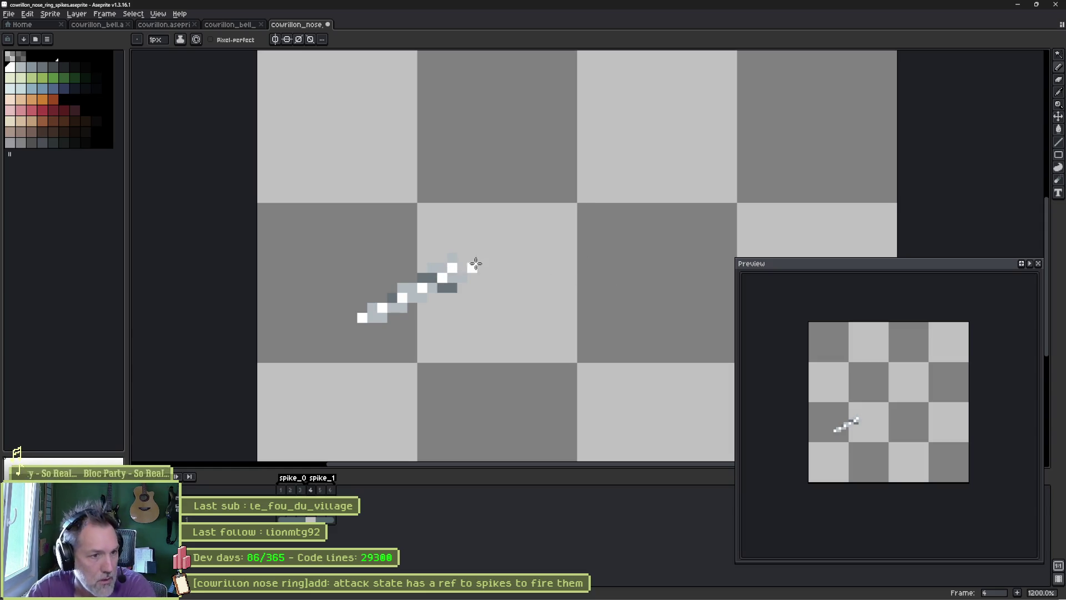
Step: Compare frames 4 and 5, and add white pixels at the spike's lower-left end on frame 6
key("Right")
key("Left")
key("Right")
key("Left")
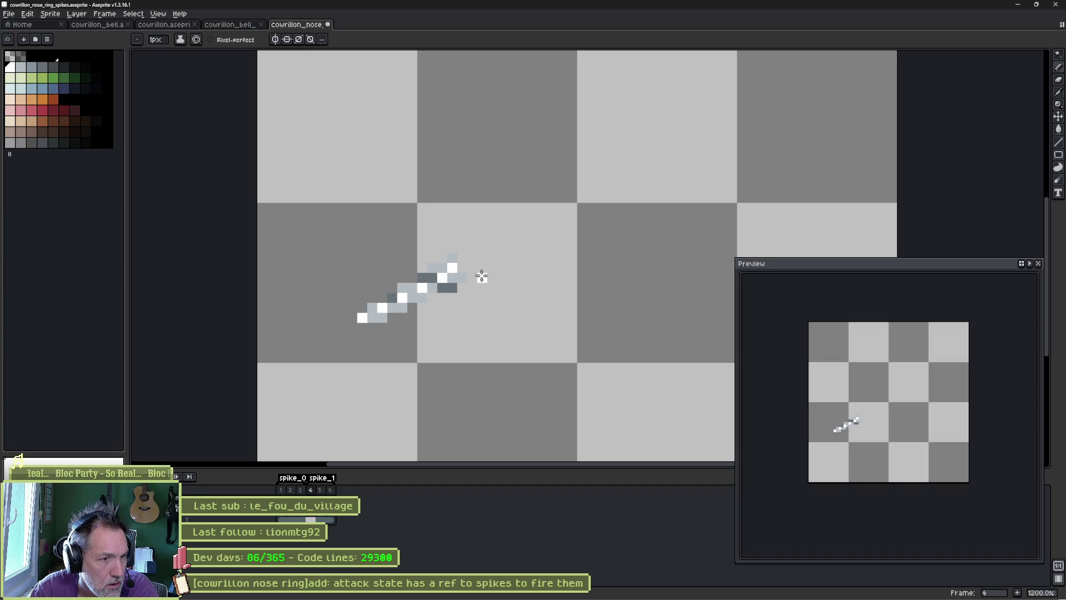
key("Right")
key("Left")
key("Right")
key("Left")
key("Right")
key("Left")
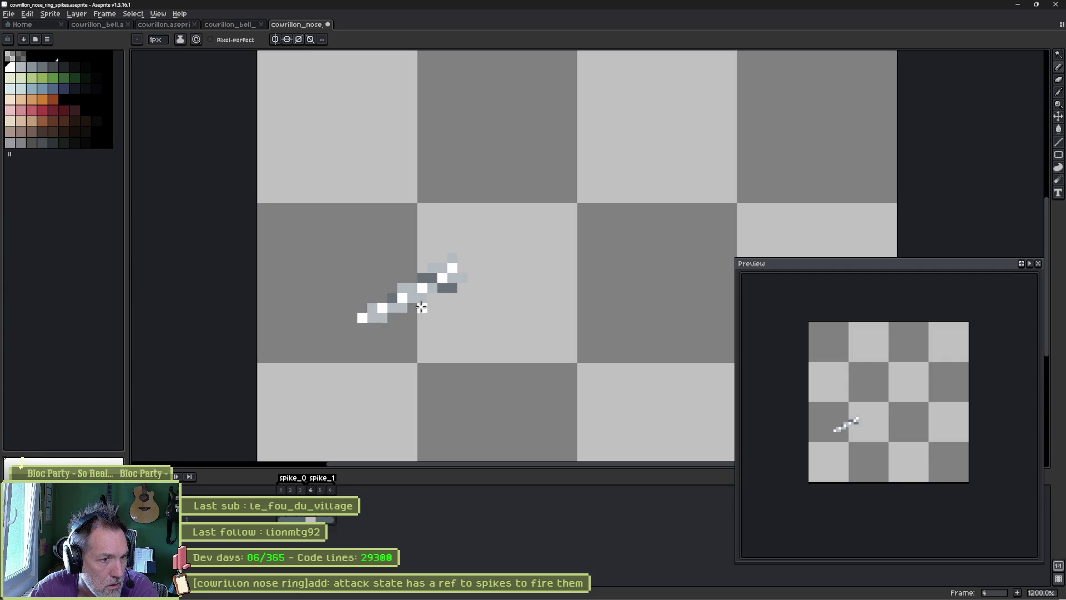
key("Right")
key("Right")
key("Left")
key("Right")
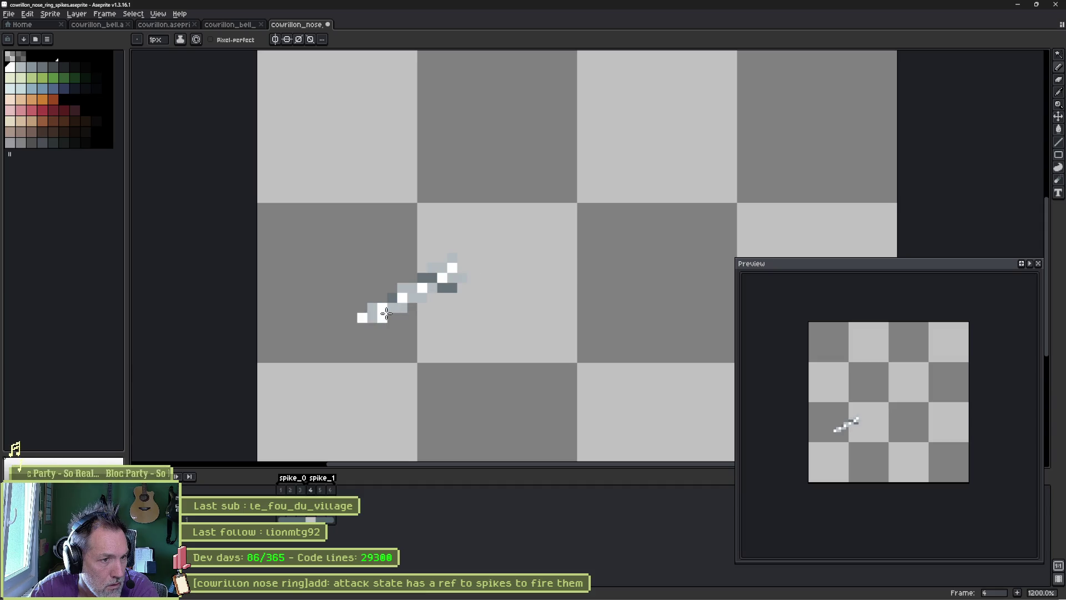
key("Left")
key("Right")
left_click(383, 308)
key("Left")
key("Right")
left_click(362, 318)
key("Left")
key("Right")
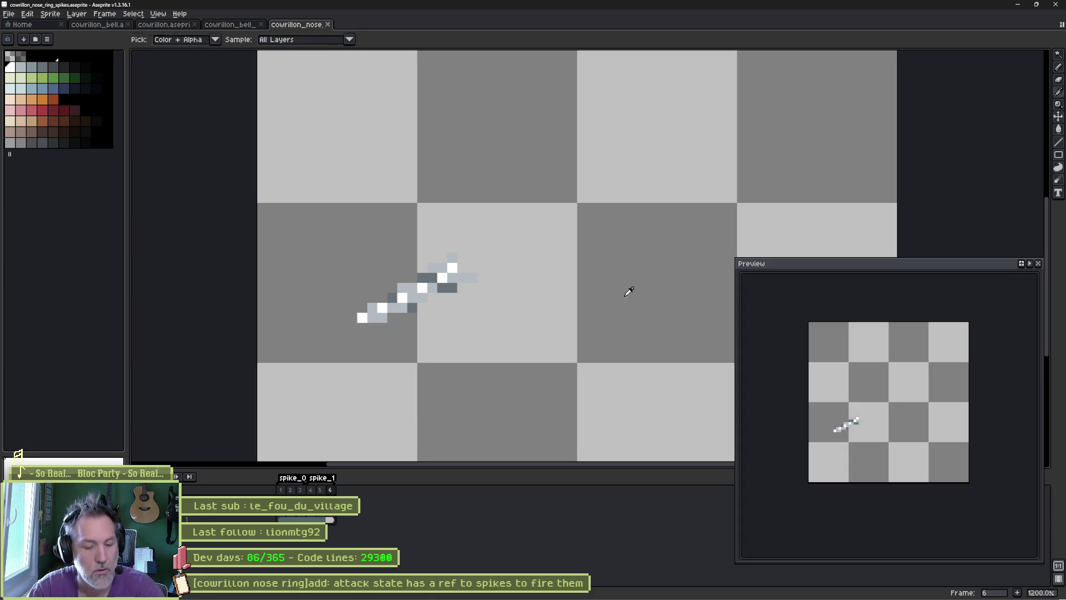
key("alt+Tab")
Step: Reimport the changed spike sprite in the CowrillonNoseRingSpike scene and run cowrillon_test
left_click(482, 35)
left_click(959, 443)
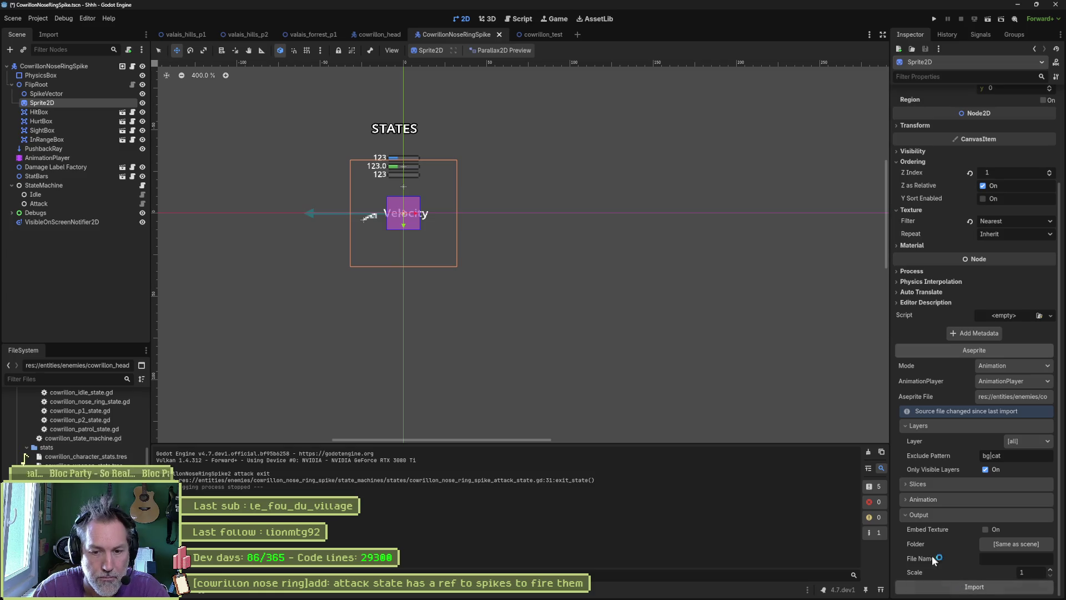
left_click(559, 35)
key("F6")
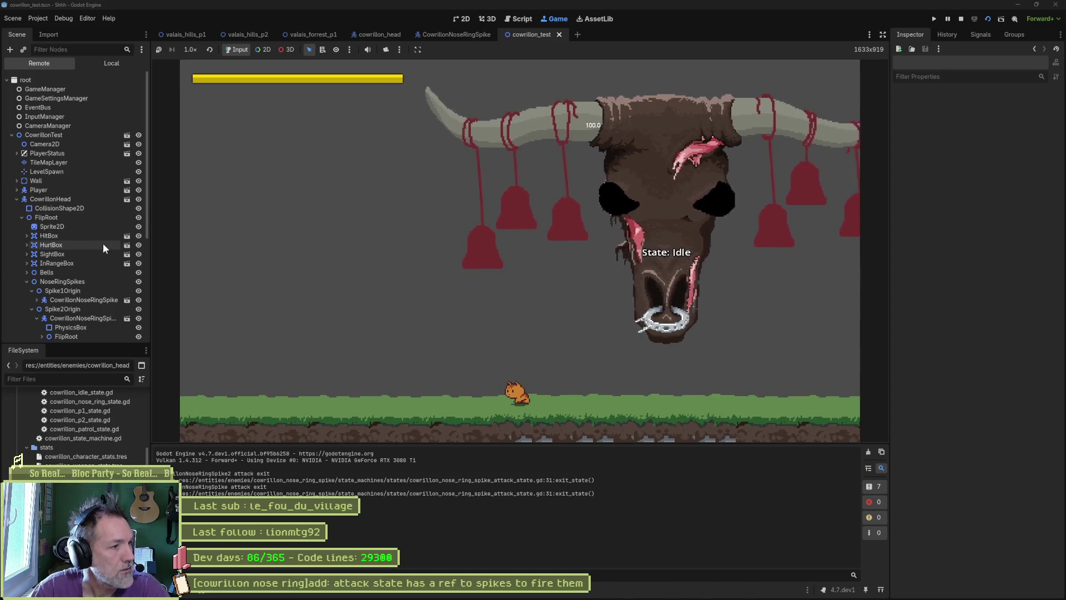
Step: Enable Nose Ring Attack on the live CowrillonHead, stop the game, and show scripts
left_click(65, 196)
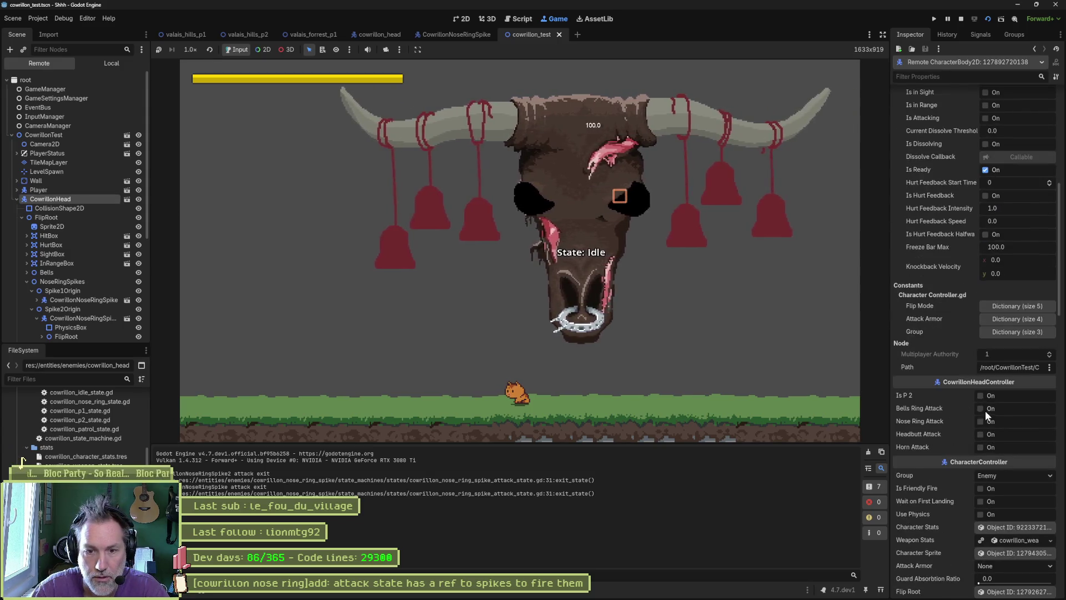
left_click(984, 422)
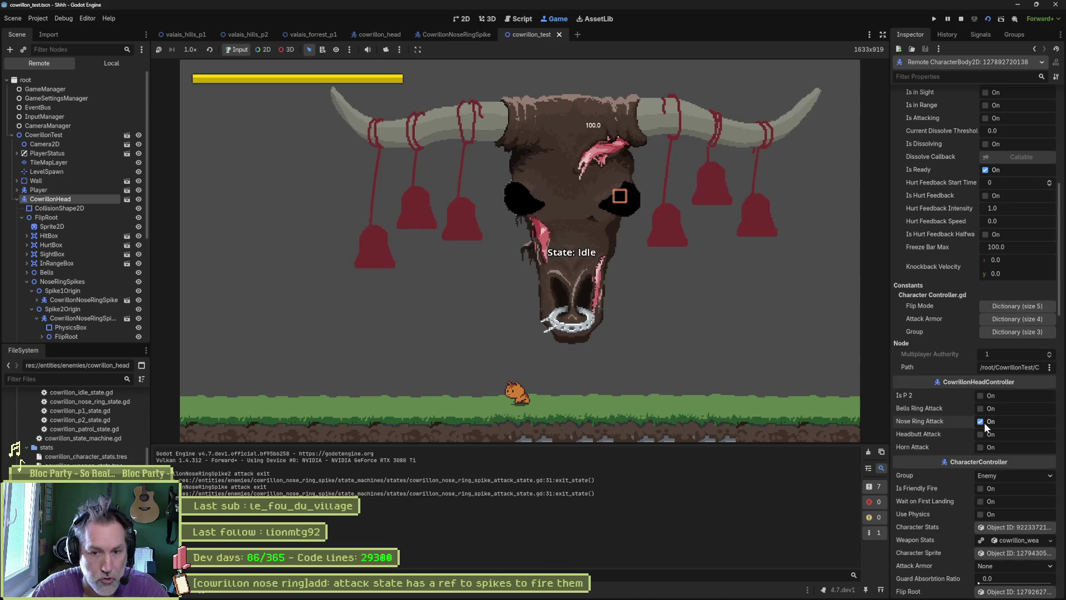
left_click(959, 19)
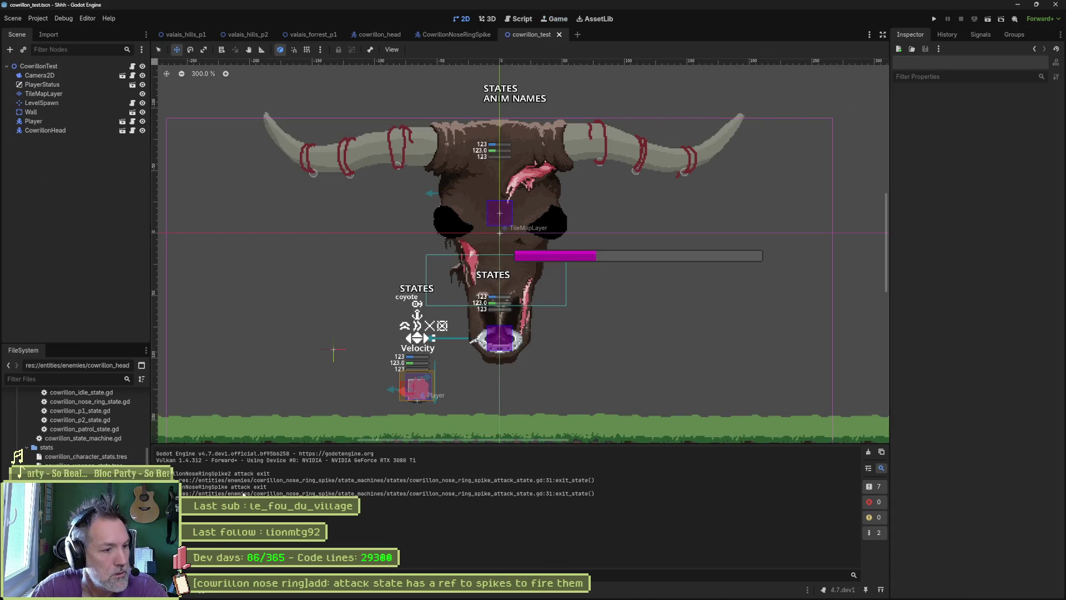
left_click(521, 19)
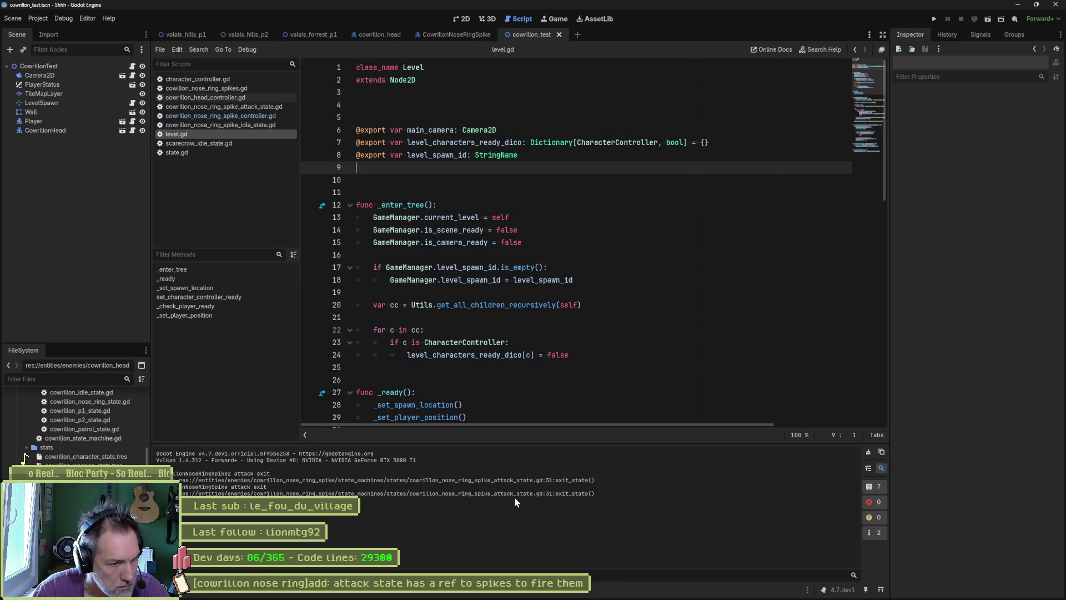
Step: Cut the print_debug line from cowrillon_nose_ring_spike_attack_state.gd and fold all functions
left_click(251, 107)
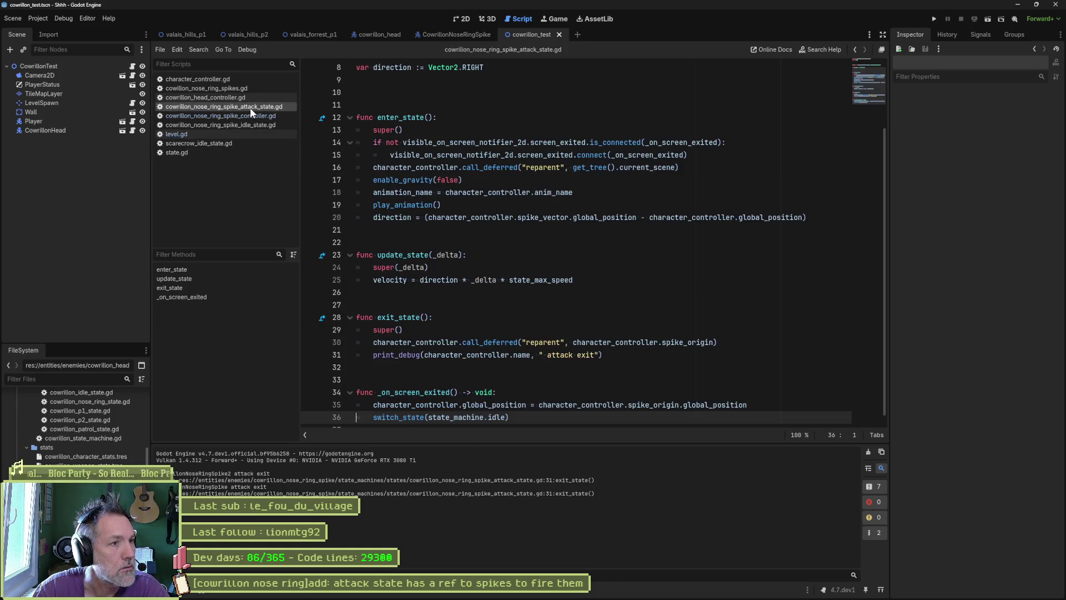
left_click(583, 356)
key("ctrl+x")
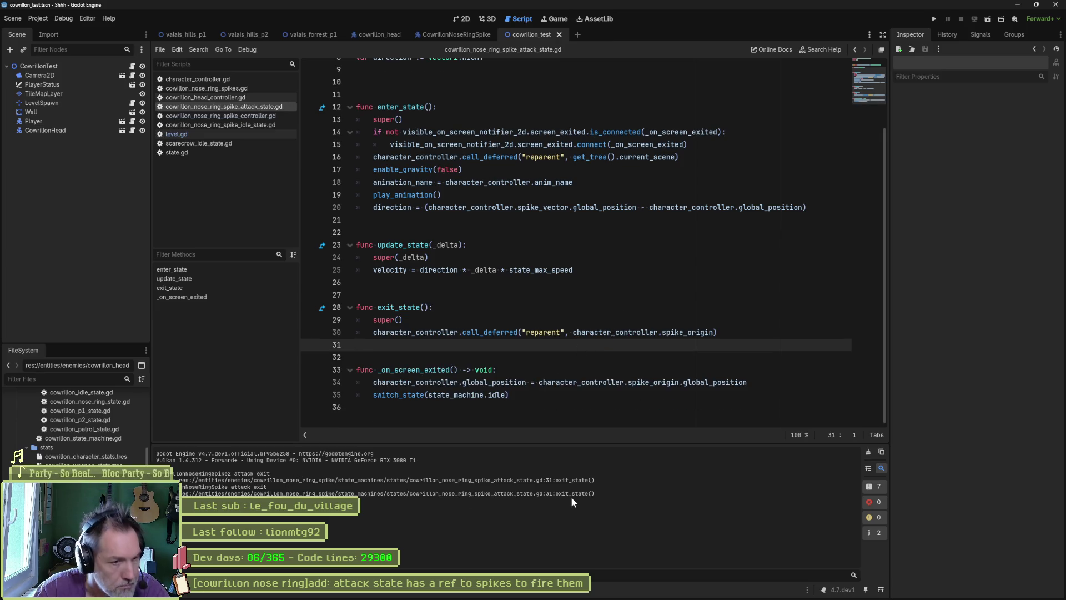
key("ctrl+alt+f")
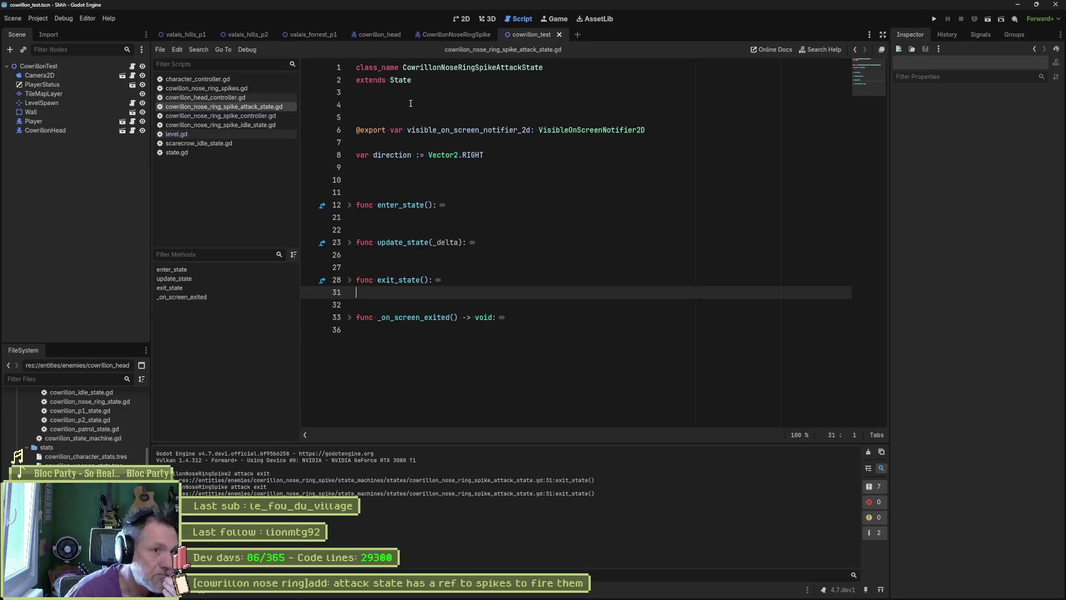
Step: Check the fire_spikes call in the NoseRing state, then uncomment fire_spikes in cowrillon_nose_ring_spikes.gd
left_click(378, 32)
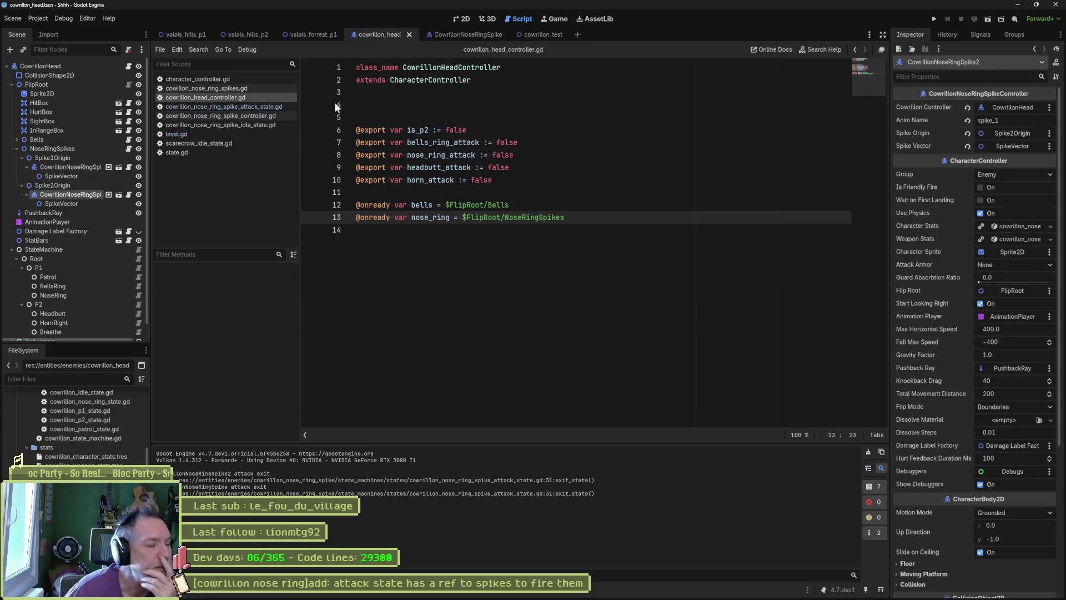
scroll(98, 244, "down", 1)
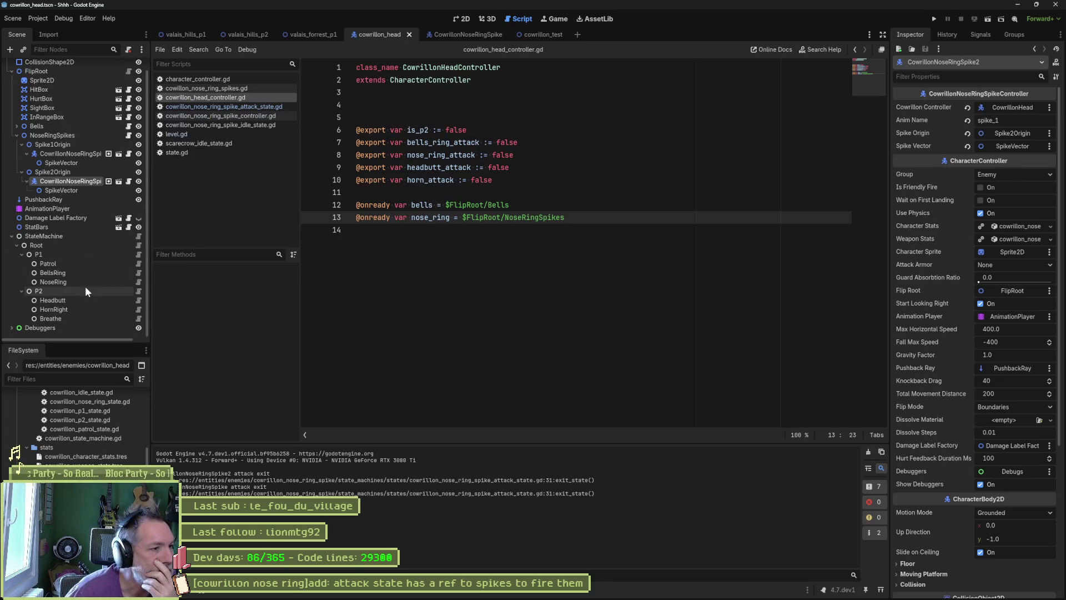
left_click(138, 282)
left_click_drag(505, 205, 374, 204)
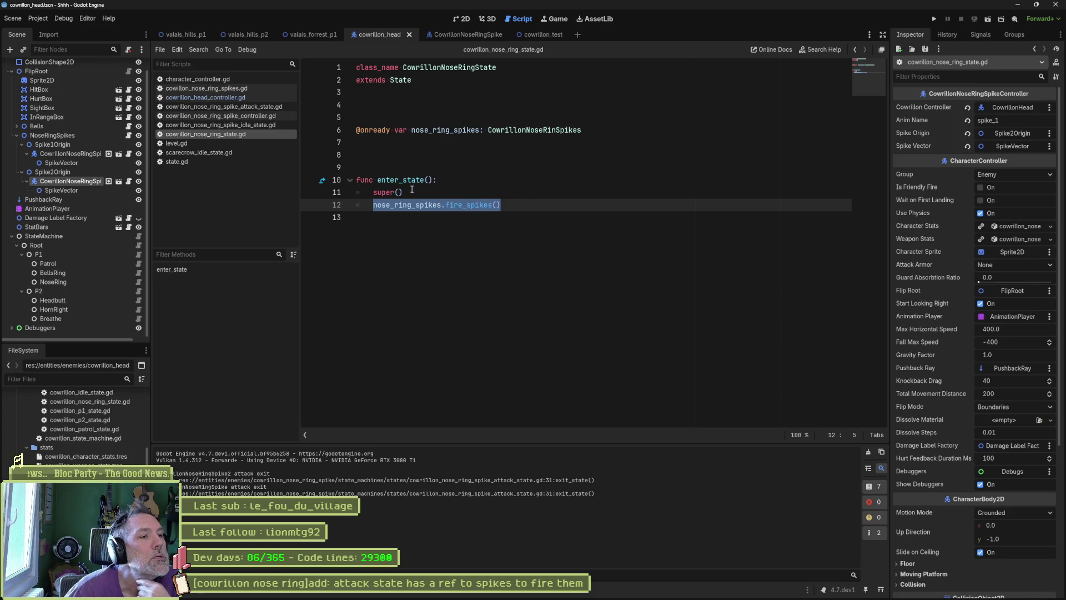
left_click(129, 135)
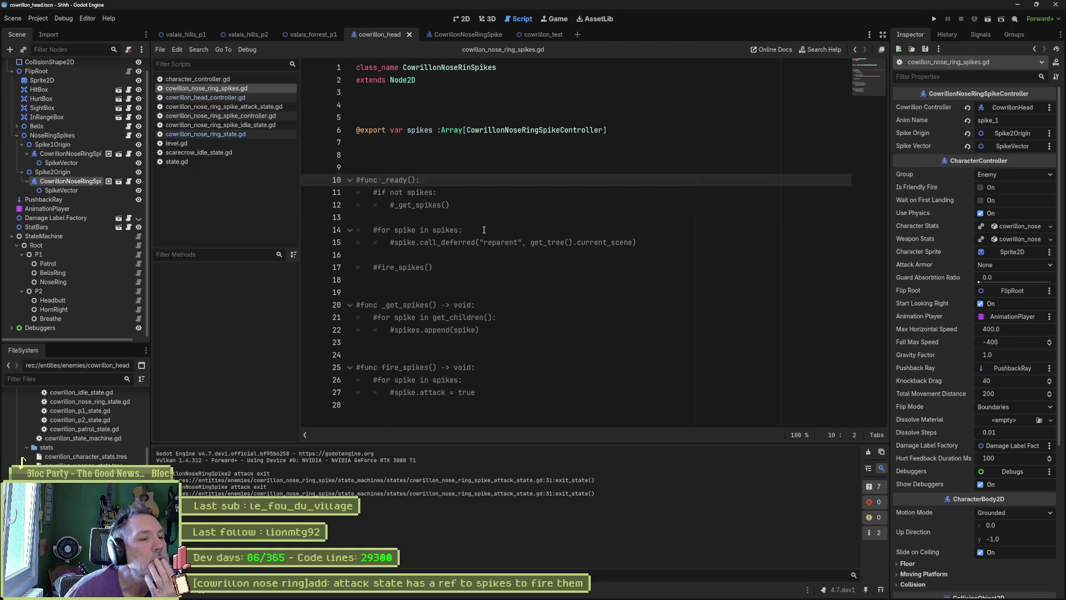
left_click_drag(420, 368, 421, 392)
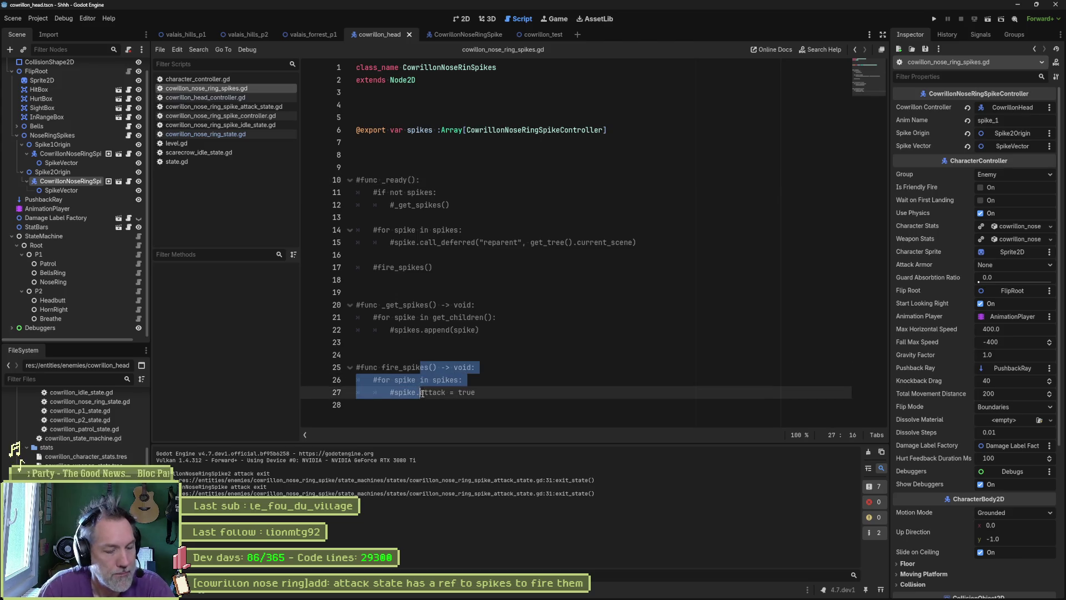
key("ctrl+k")
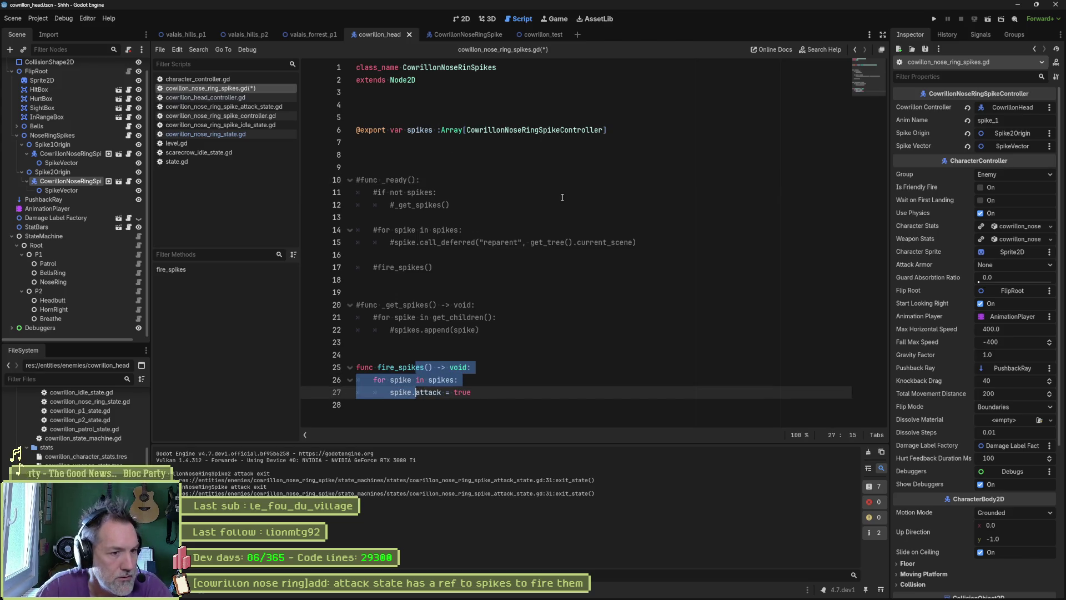
key("ctrl+Right")
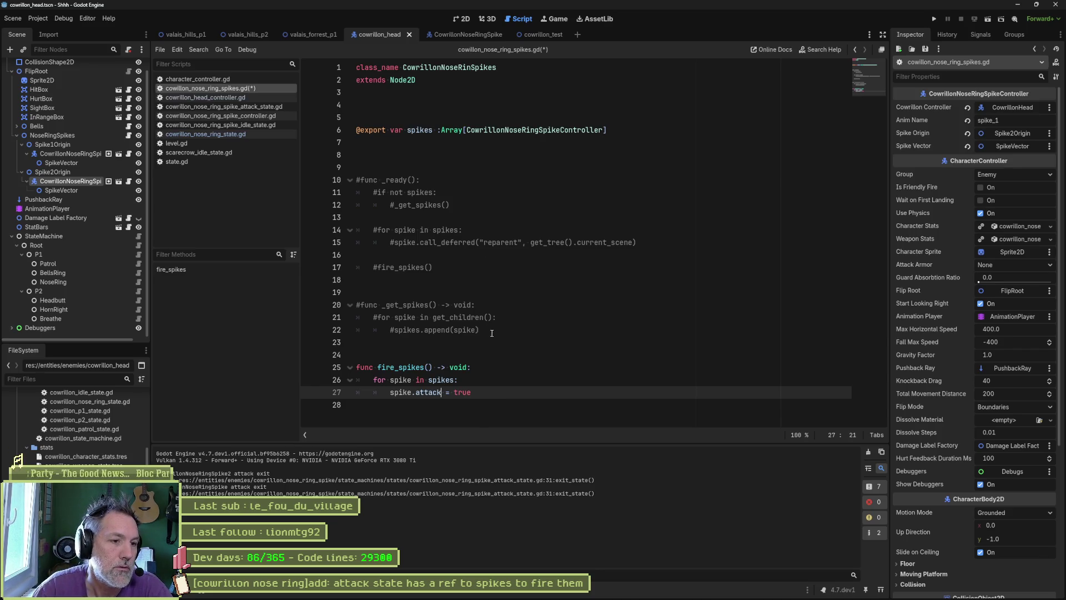
Step: Delete the old commented-out functions, save, and jump to the CowrillonNoseRingSpikeController definition
left_click_drag(490, 336, 671, 136)
key("BackSpace")
key("Return")
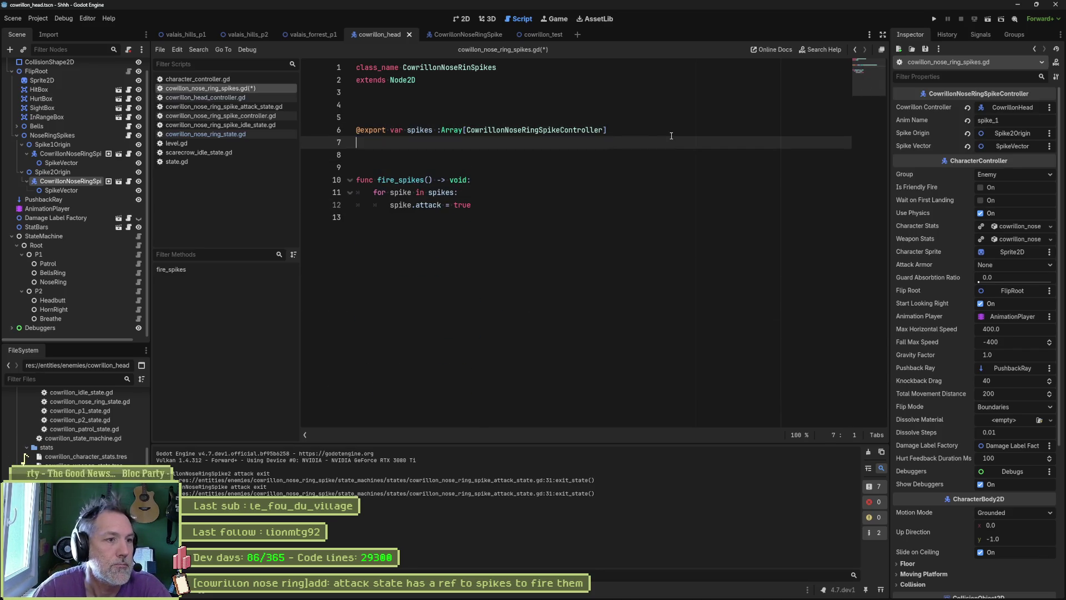
key("ctrl+s")
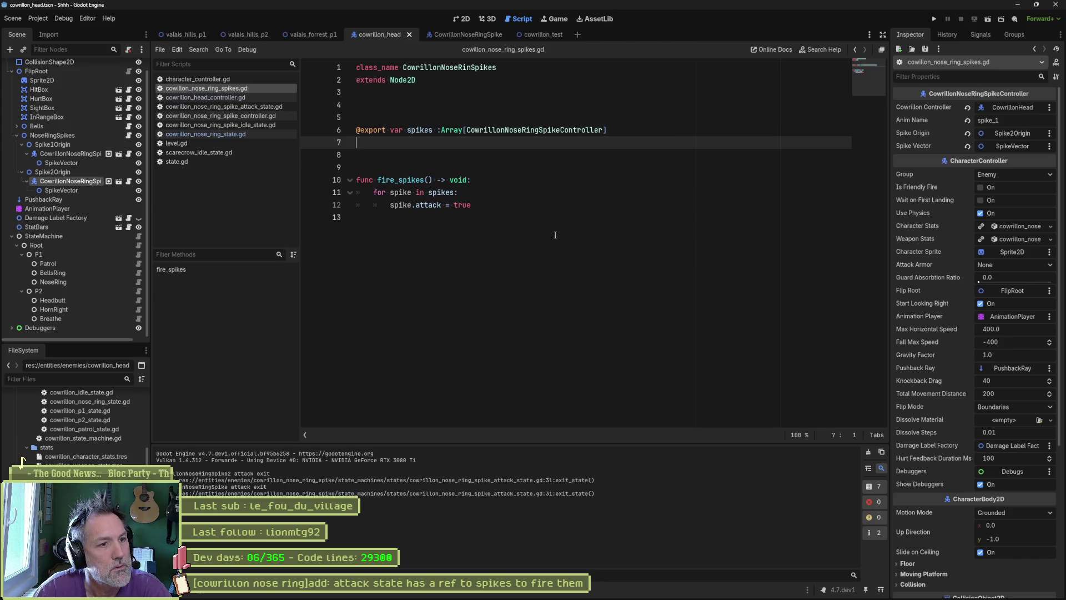
double_click(552, 129)
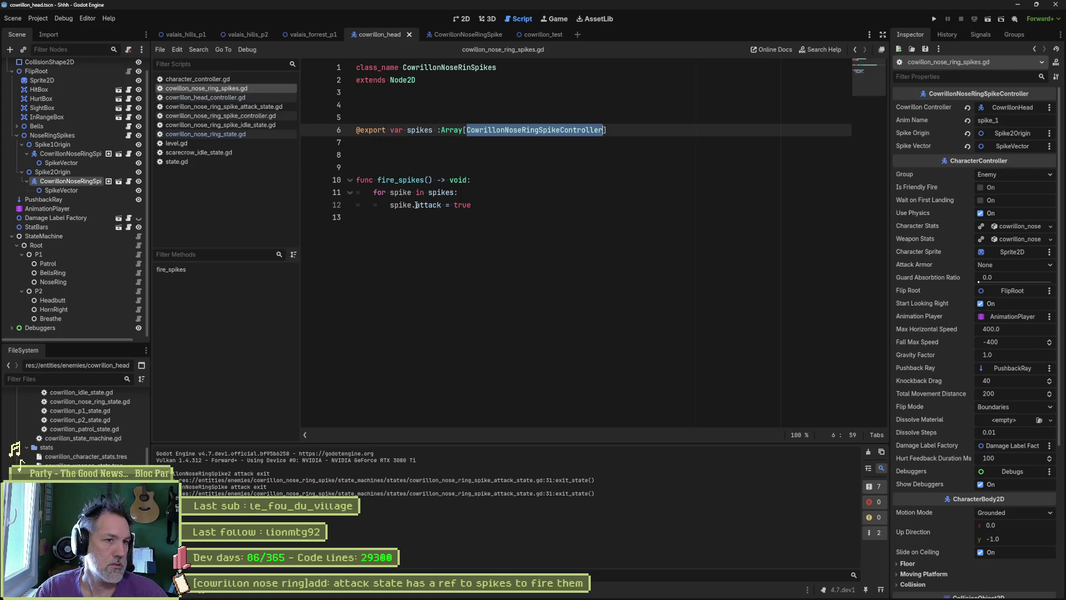
left_click(512, 133, "ctrl")
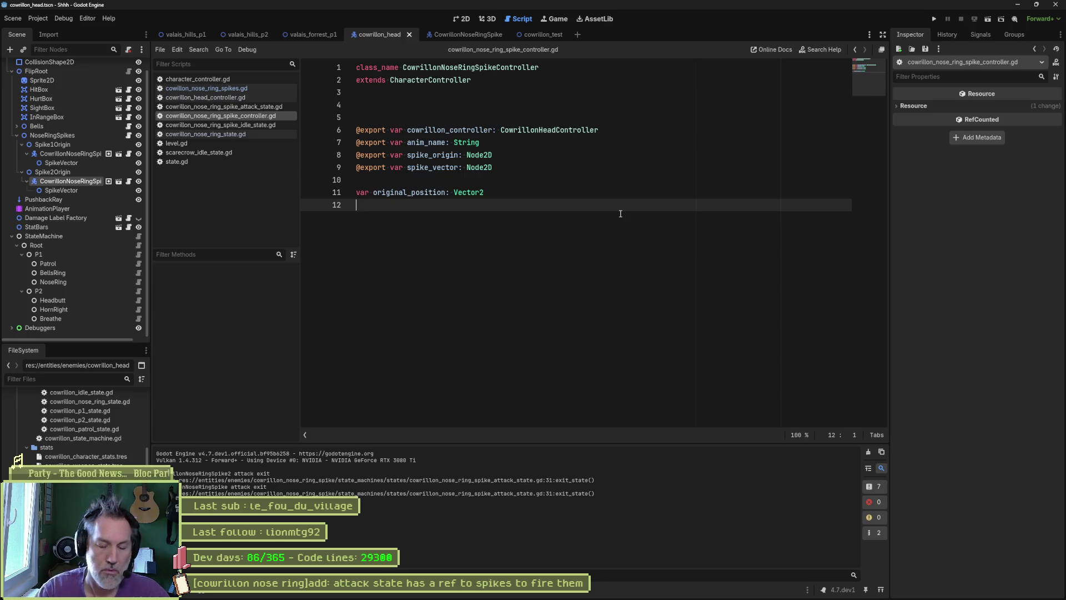
Step: Declare var is_attacking: bool = false in the spike controller, removing the duplicate line, and save
type("var is_attacking: bool = fals")
key("Return")
key("ctrl+s")
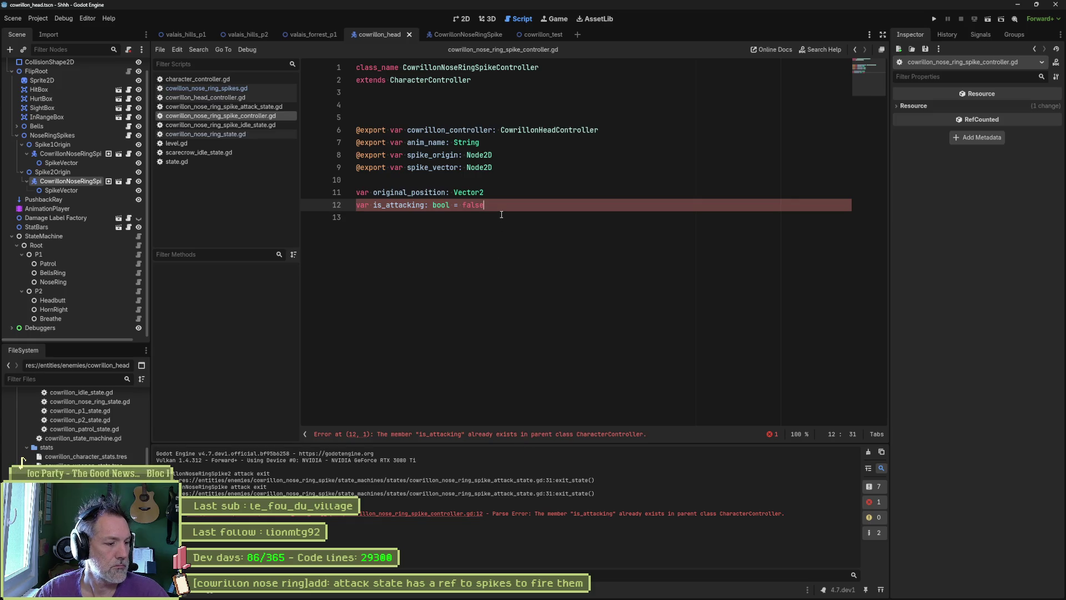
key("ctrl+shift+k")
key("ctrl+s")
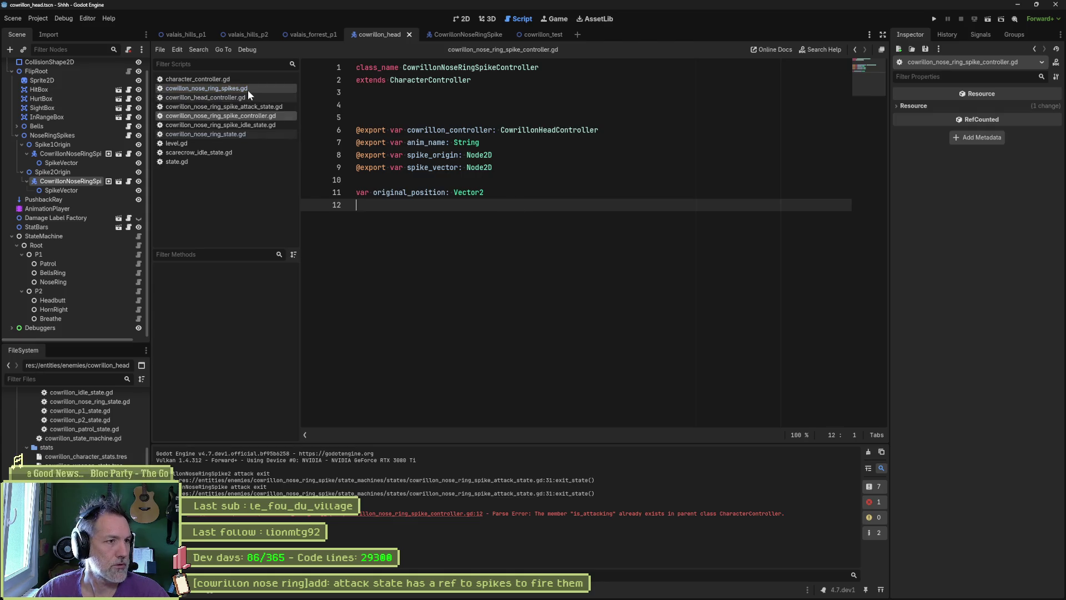
Step: Open the NoseRingSpikes script from cowrillon_head and close the unneeded open scripts
left_click(459, 35)
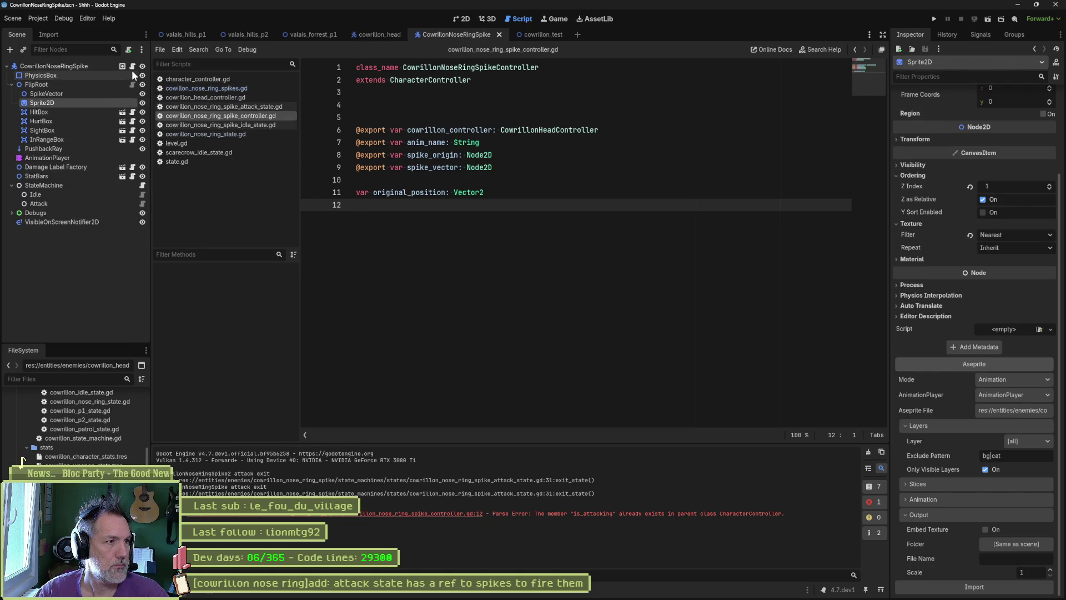
left_click(373, 36)
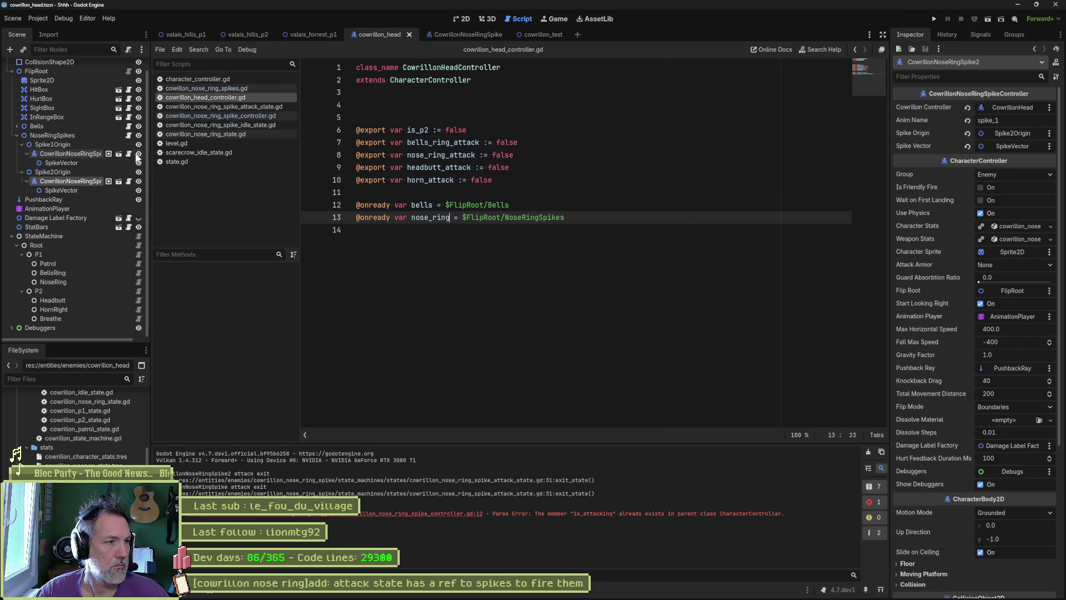
left_click(129, 136)
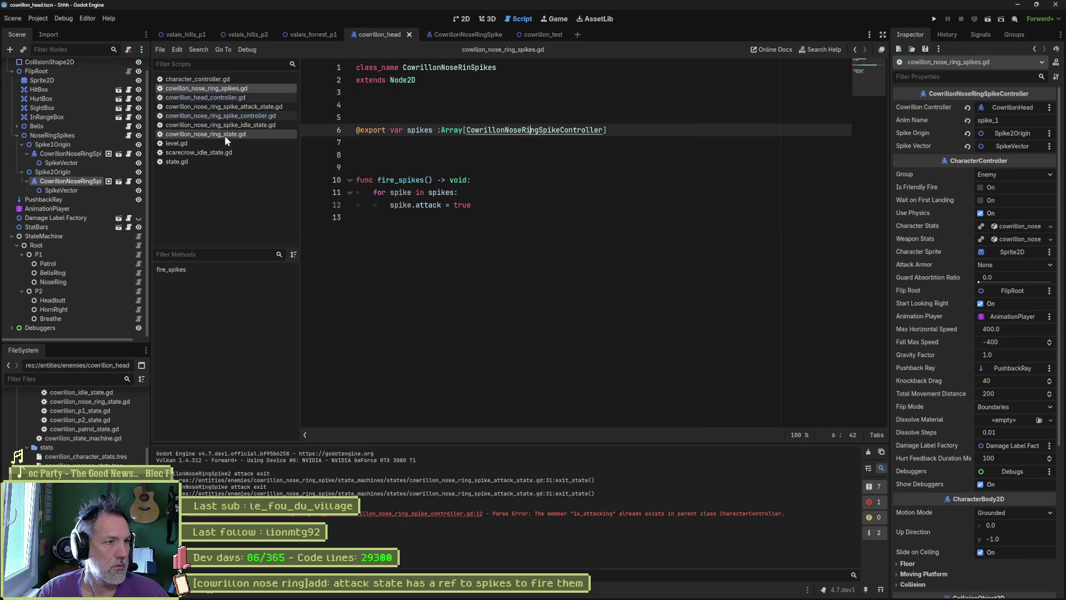
middle_click(218, 98)
middle_click(218, 99)
middle_click(217, 98)
middle_click(218, 99)
middle_click(218, 99)
middle_click(218, 99)
middle_click(218, 99)
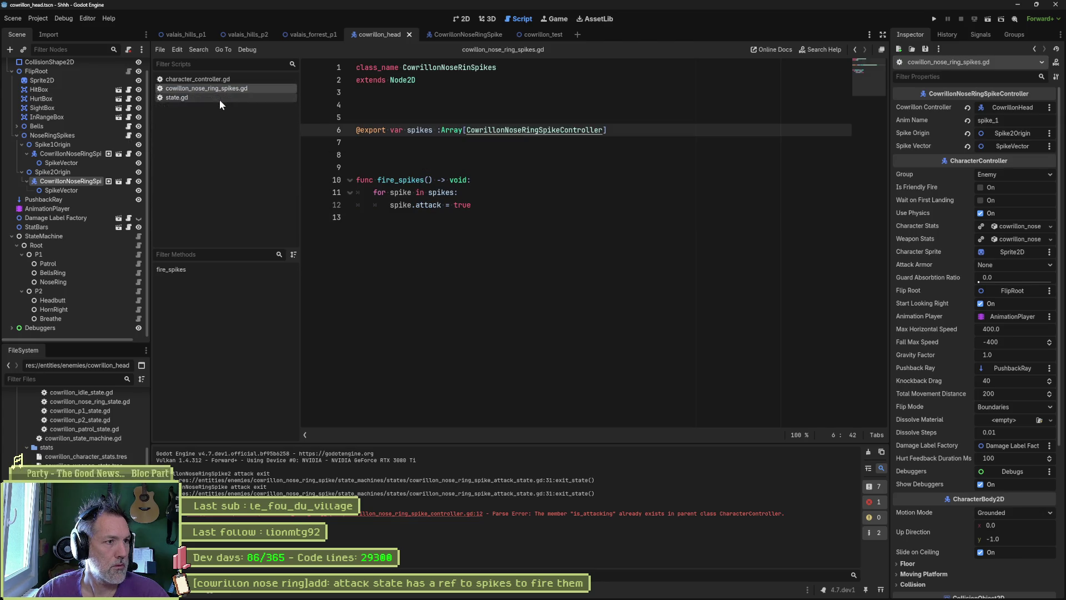
middle_click(218, 99)
middle_click(218, 79)
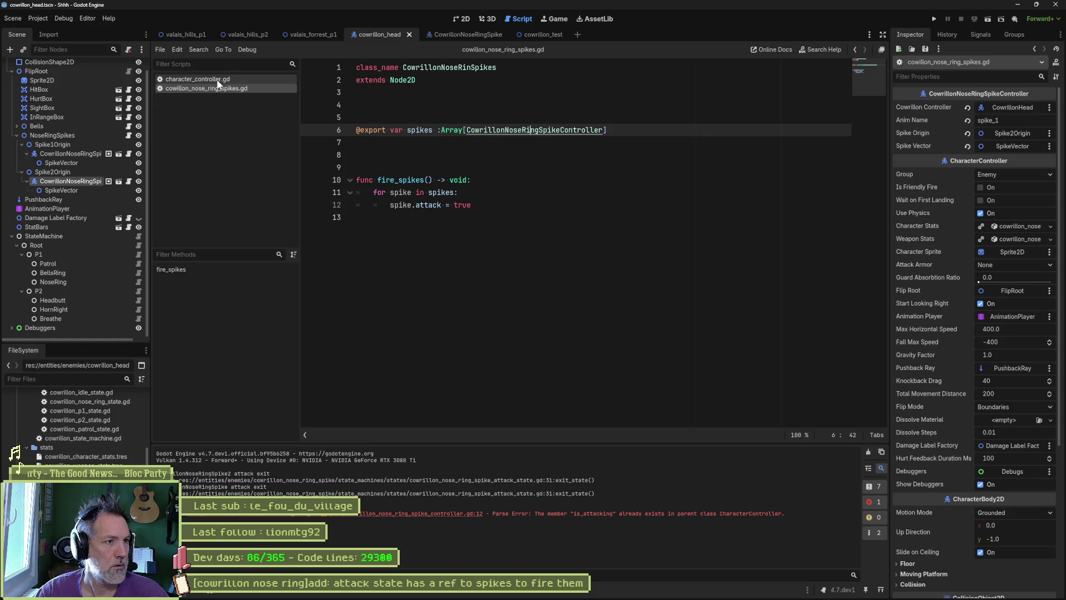
Step: Replace attack with is_attacking on line 12, save, and locate its definition
double_click(428, 205)
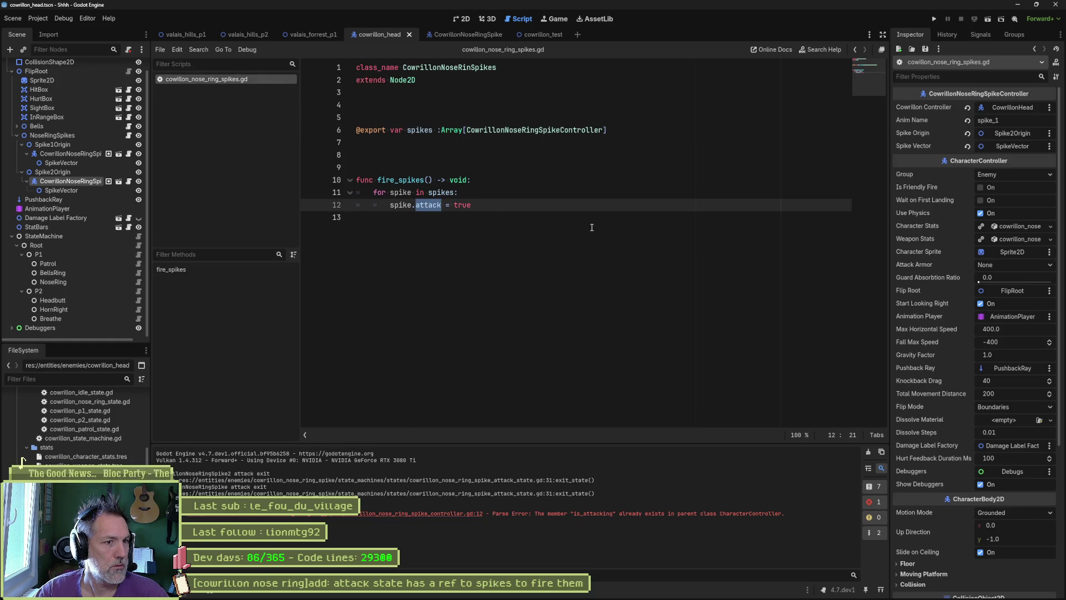
type("is_atta")
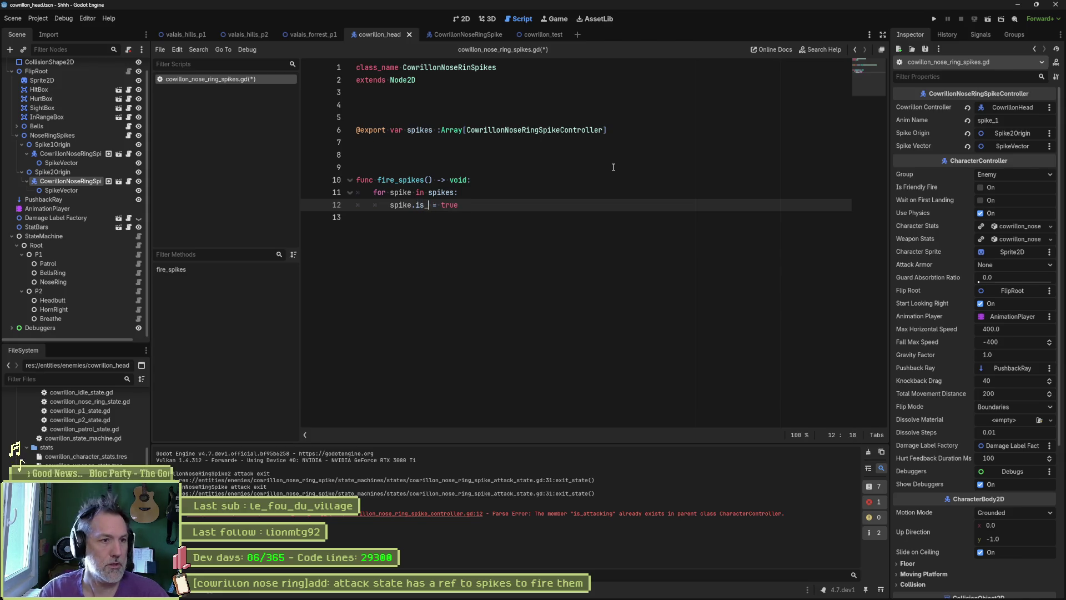
type("cking")
key("ctrl+s")
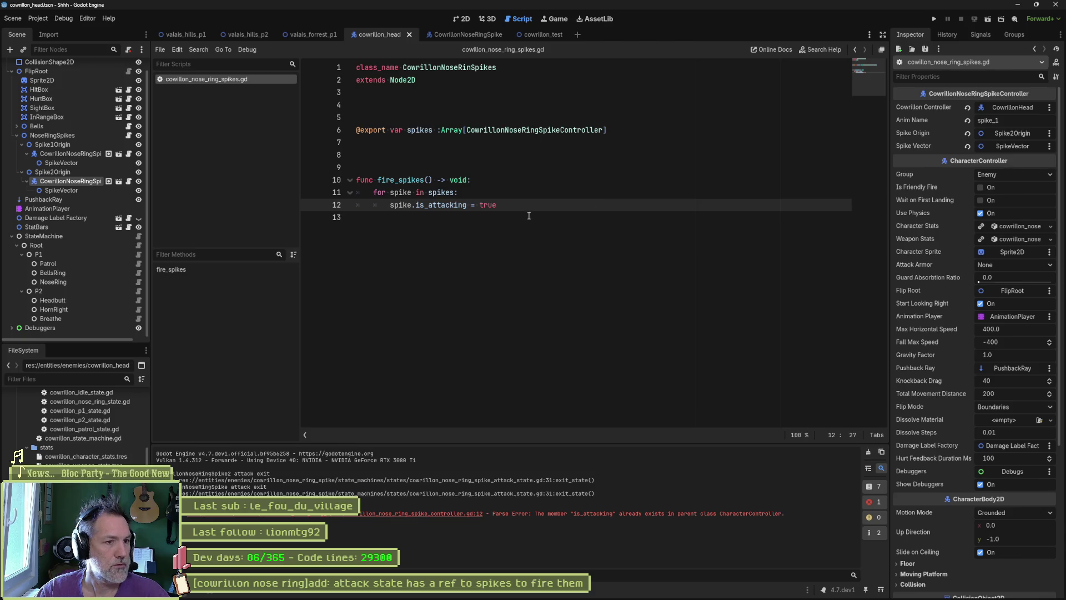
left_click(438, 206, "ctrl")
scroll(450, 128, "up", 2)
left_click(503, 144)
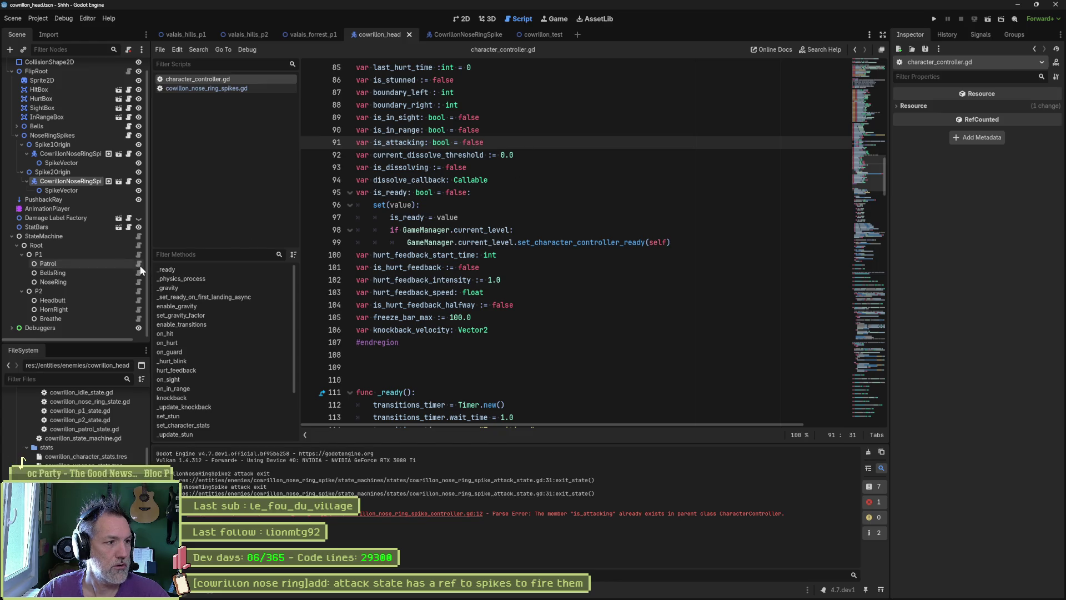
Step: Review is_attacking in the spike idle state script, then run cowrillon_test
left_click(481, 34)
left_click(142, 195)
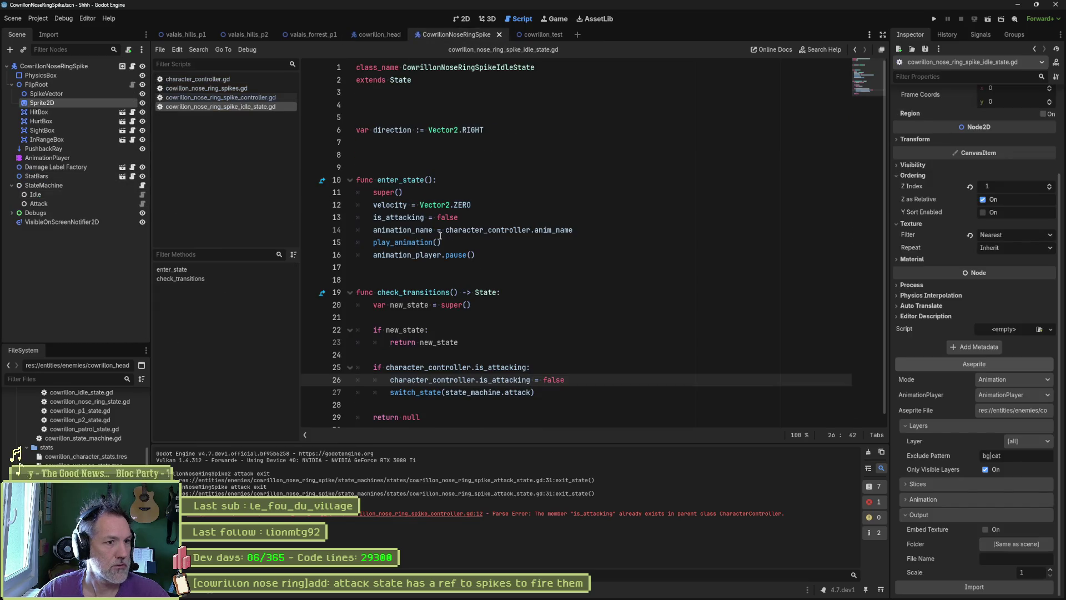
scroll(442, 264, "down", 1)
double_click(503, 357)
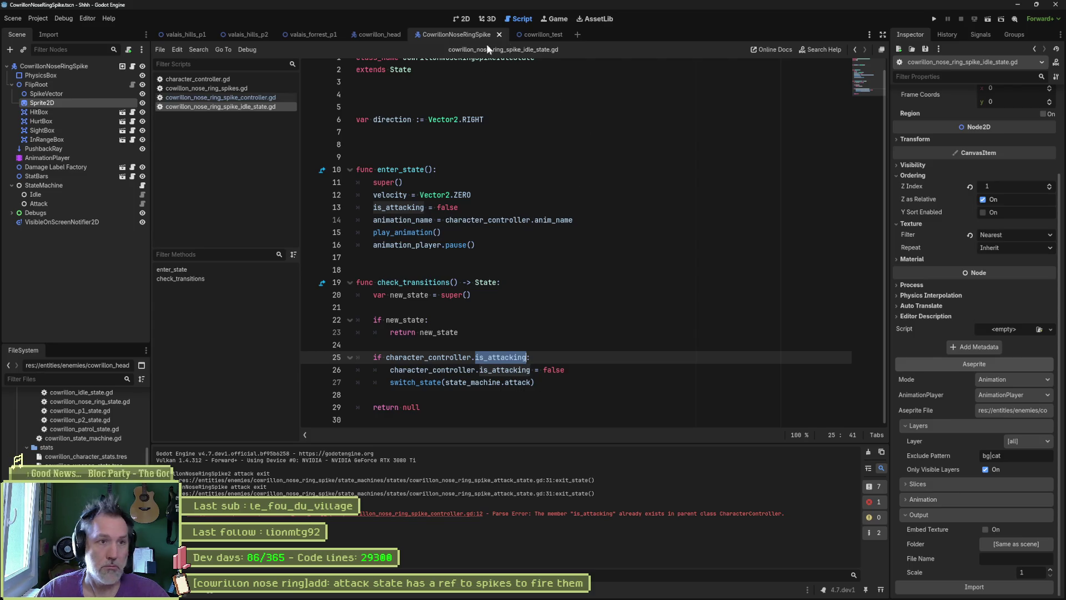
left_click(541, 35)
key("F6")
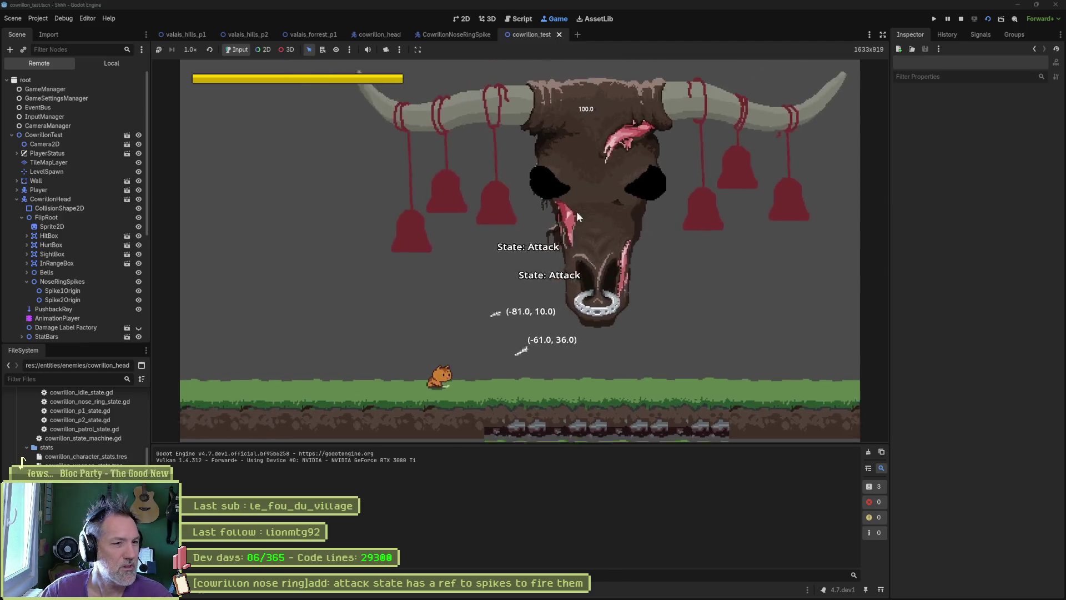
Step: Stop the game and set Idle as the Initial State of the spike's StateMachine
key("F8")
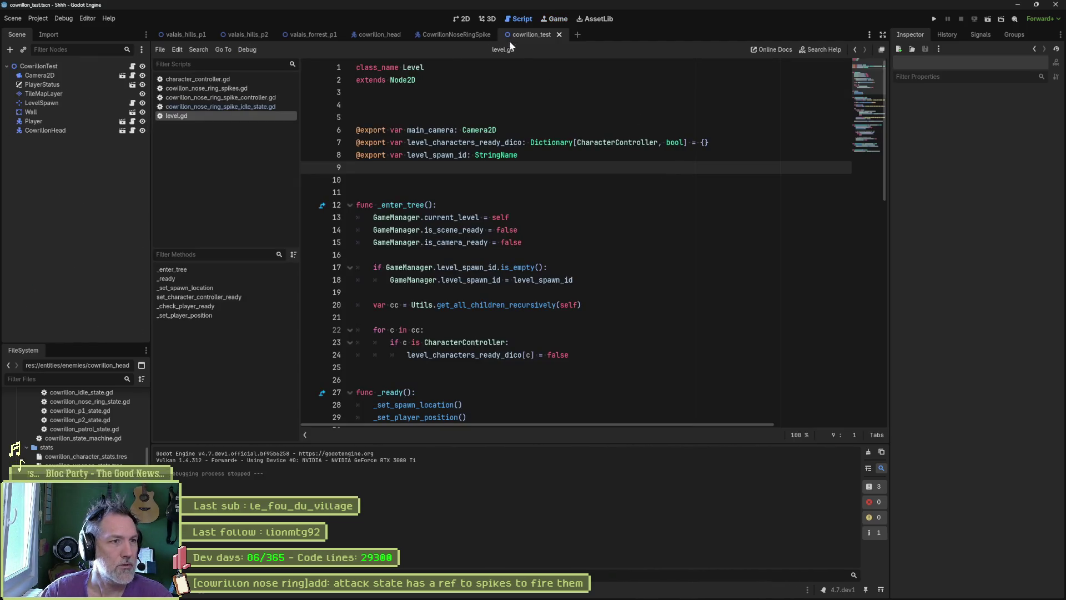
left_click(456, 34)
left_click(55, 185)
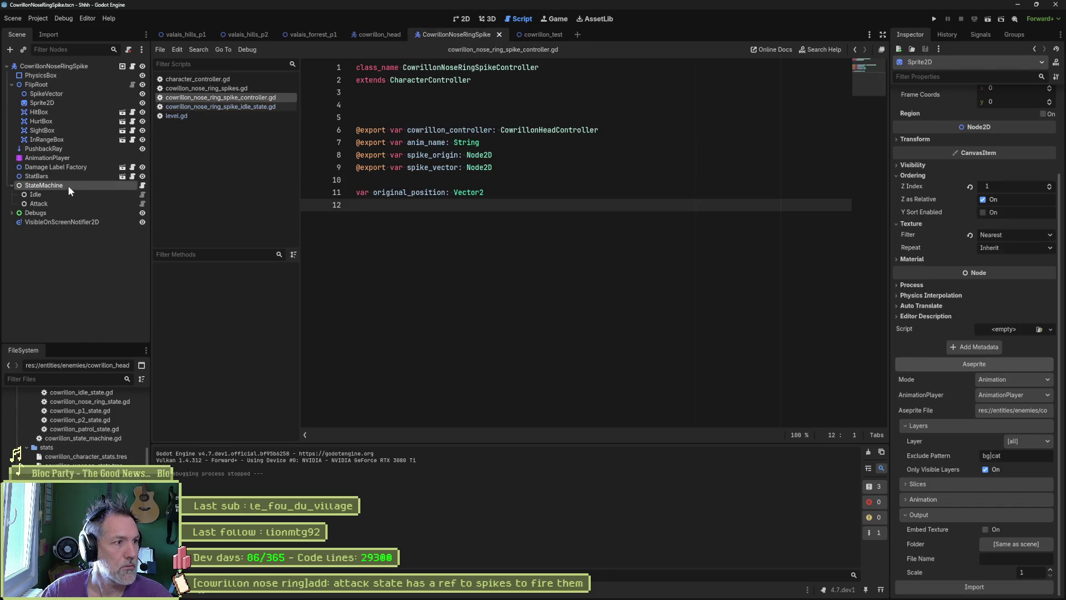
left_click_drag(39, 194, 948, 84)
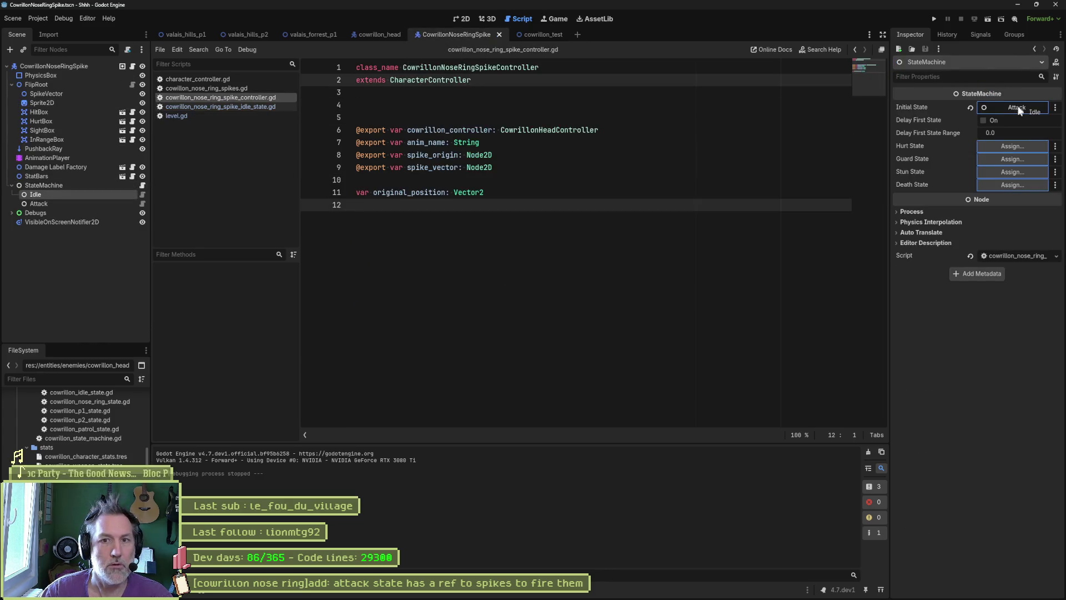
Step: Rerun cowrillon_test, enable Nose Ring Attack on the live CowrillonHead, stop, and reopen cowrillon_head
left_click(532, 34)
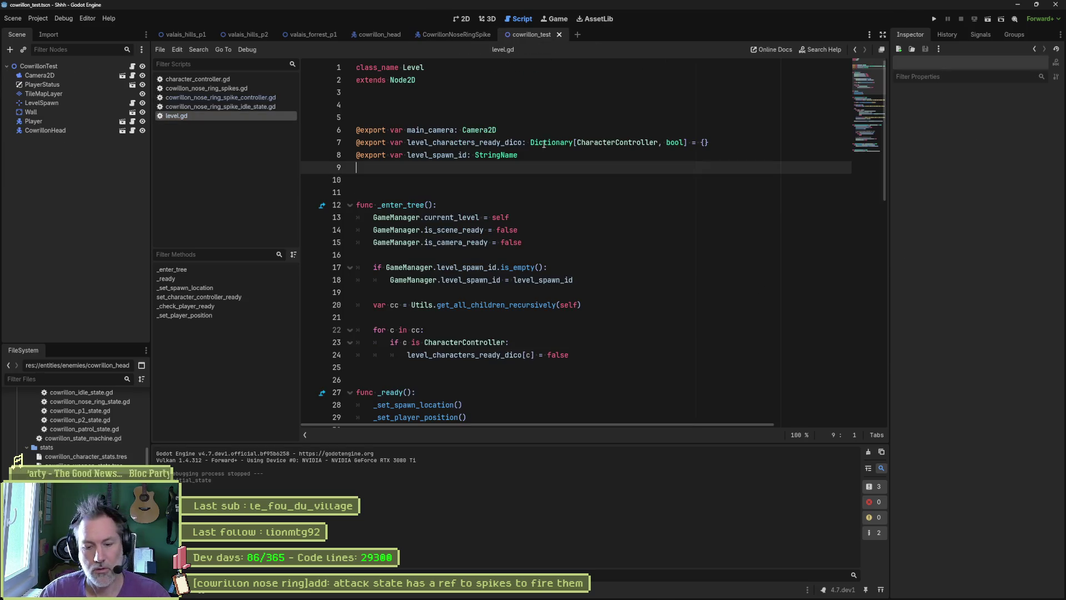
key("F6")
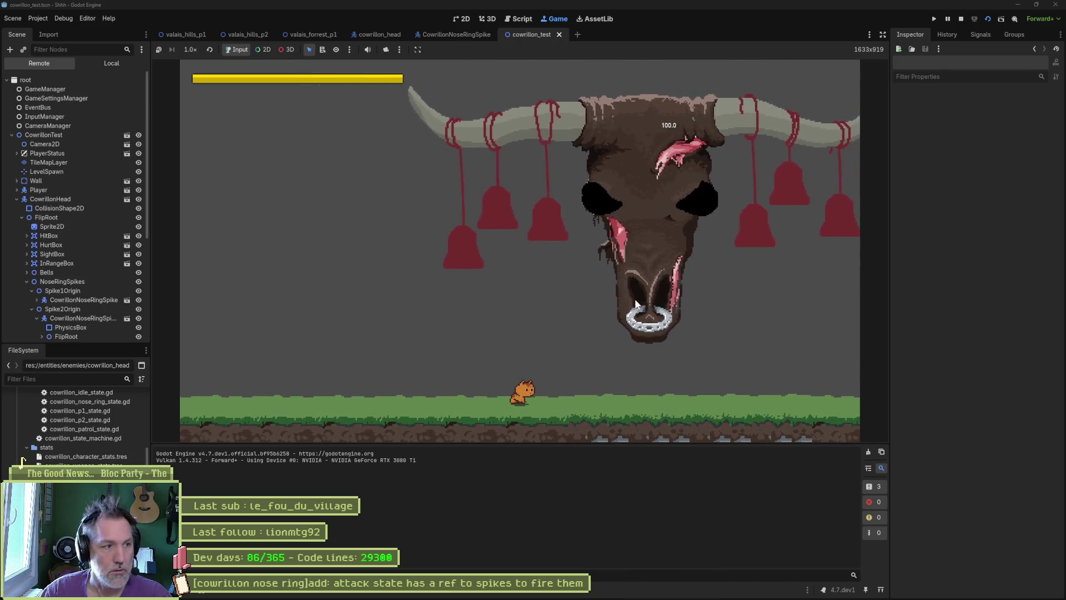
left_click(56, 201)
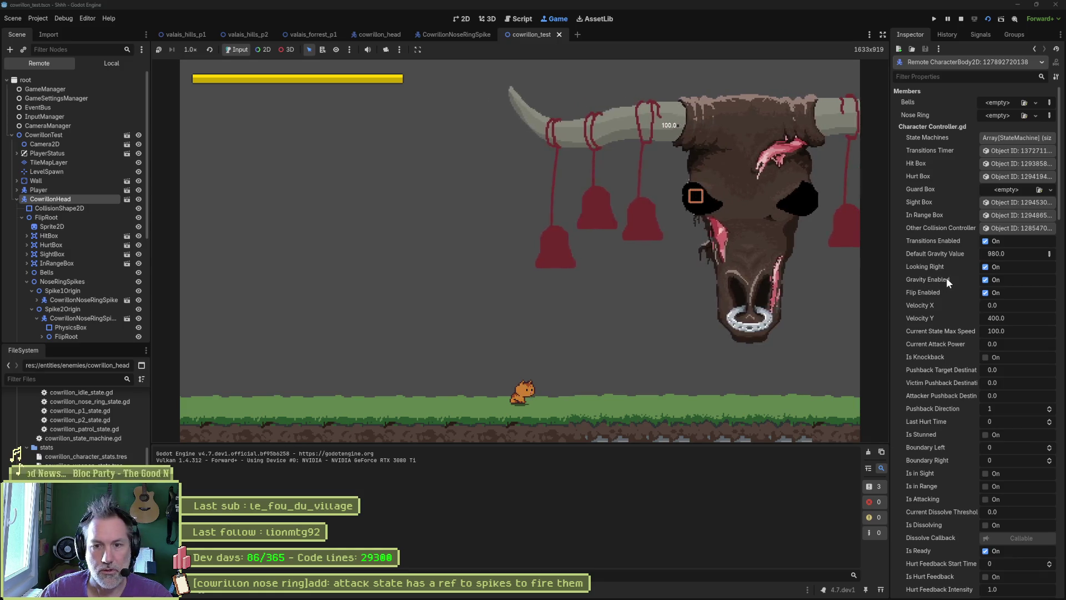
scroll(946, 277, "down", 5)
left_click(980, 358)
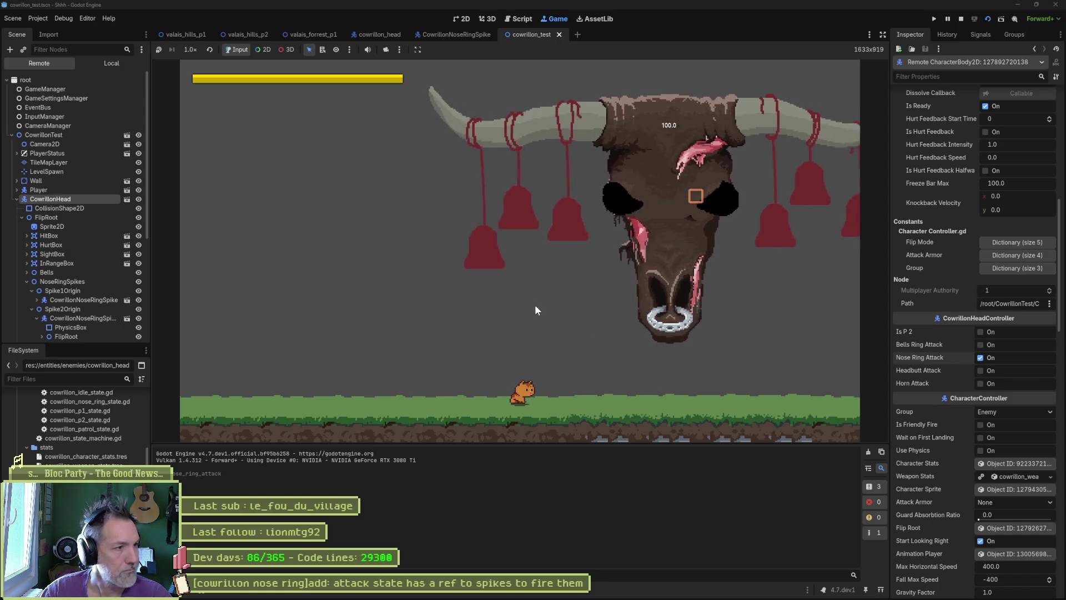
key("F8")
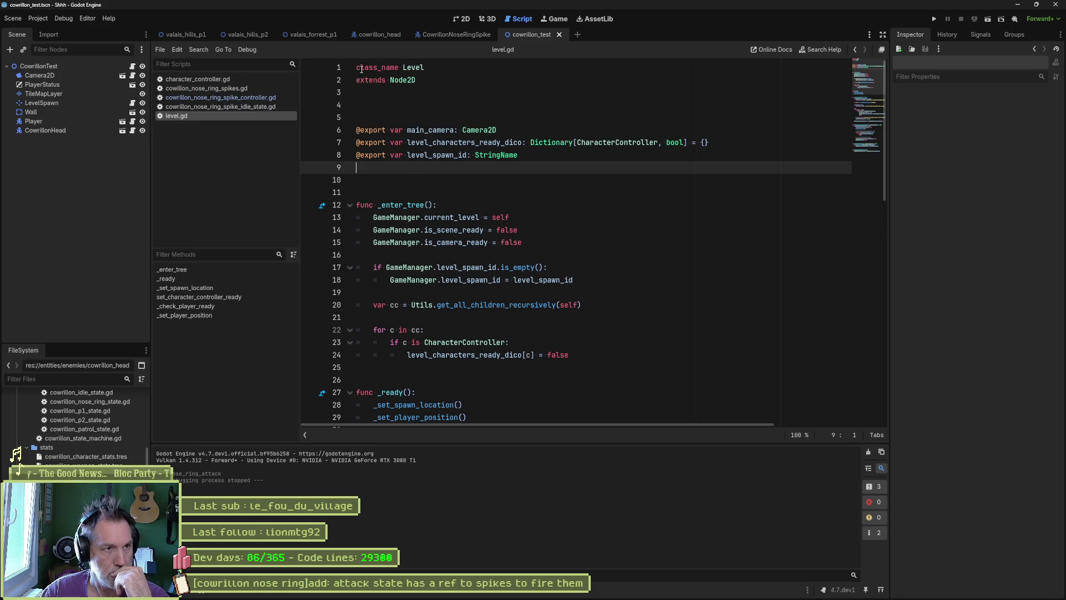
left_click(380, 35)
Step: Check the nose_ring_attack flag name, then open the Patrol state script
scroll(95, 101, "up", 1)
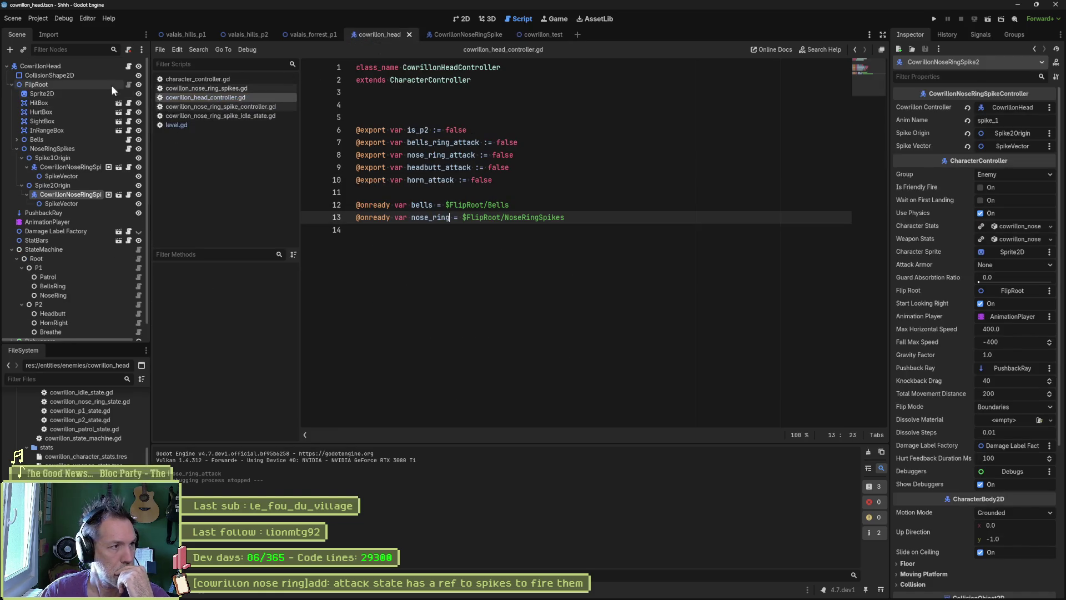
double_click(424, 154)
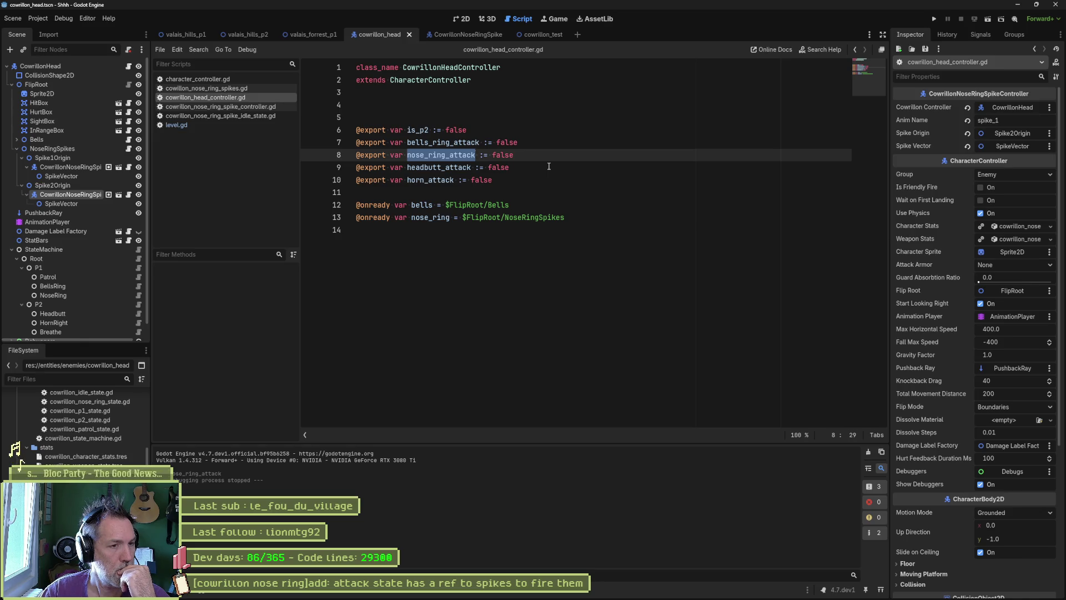
left_click(128, 148)
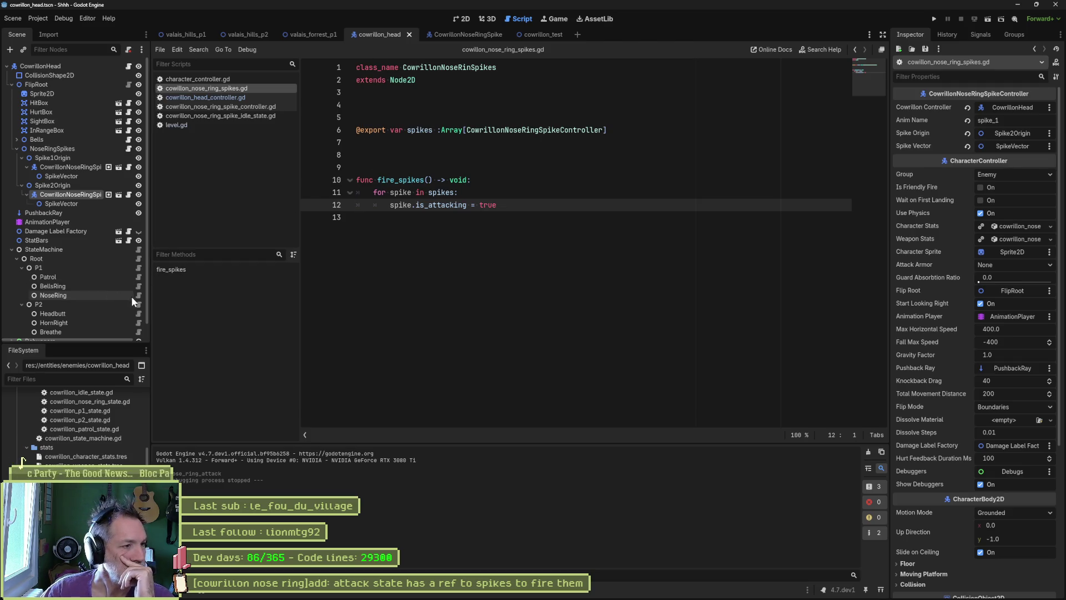
left_click(138, 277)
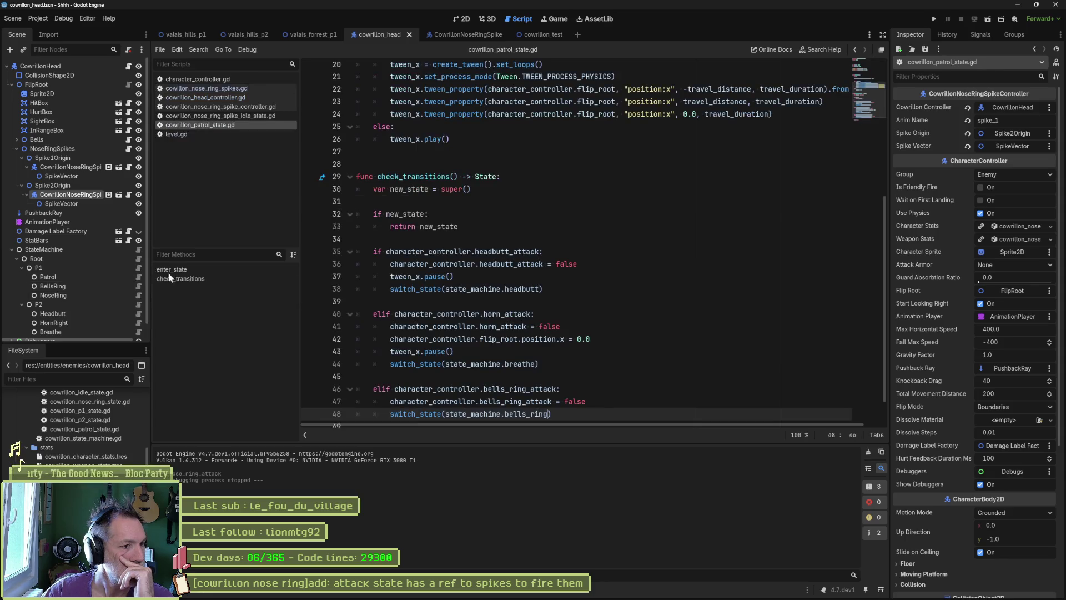
Step: Duplicate the bells_ring_attack elif branch and rename its condition to nose_ring_attack
scroll(595, 293, "down", 1)
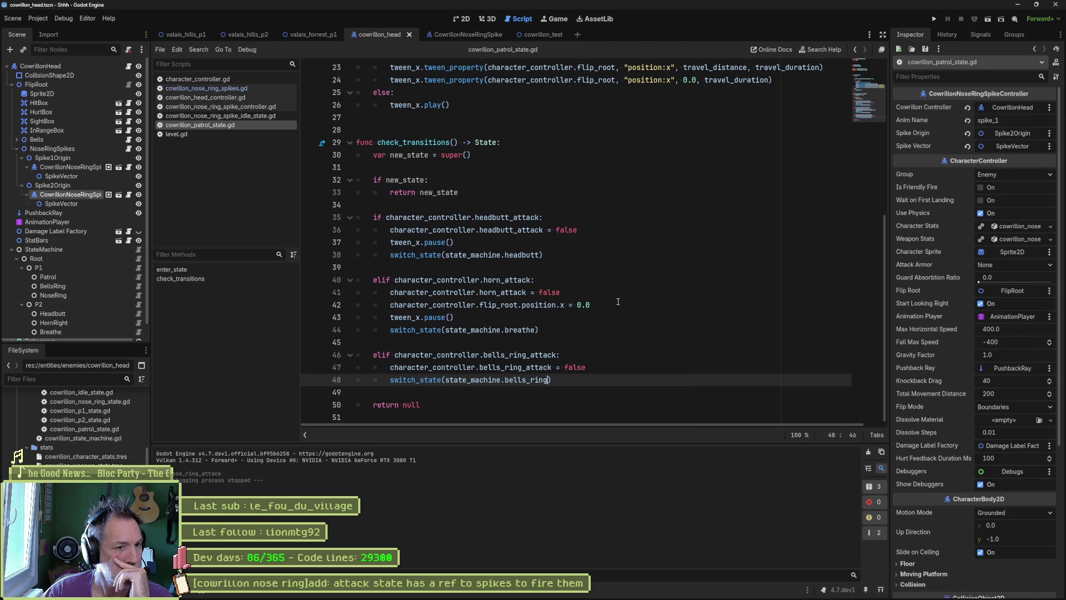
left_click_drag(563, 379, 571, 332)
key("ctrl+shift+d")
double_click(566, 387)
type("o")
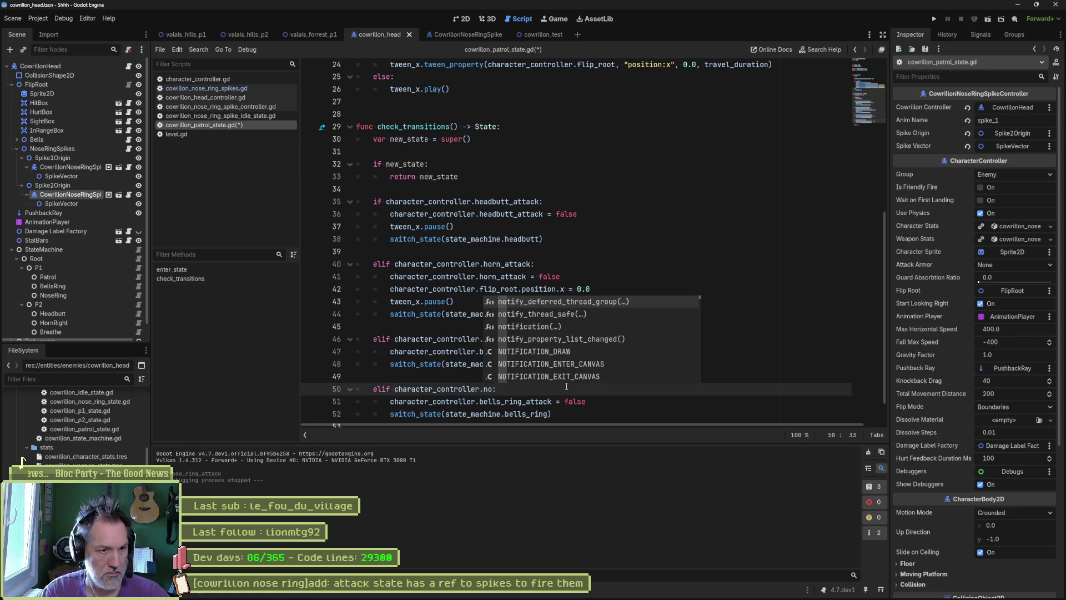
type("se")
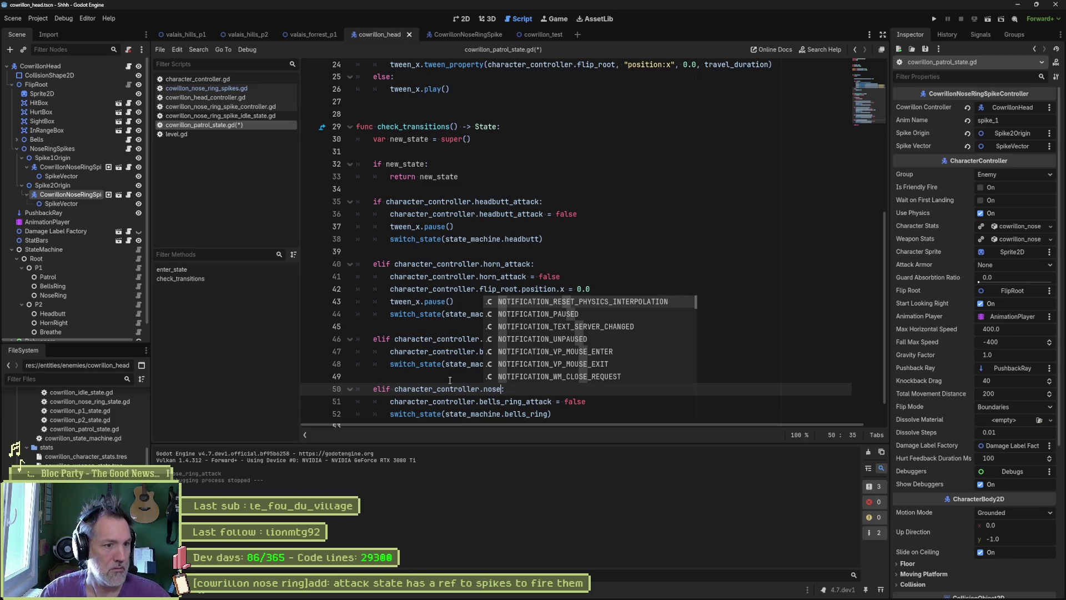
left_click(248, 97)
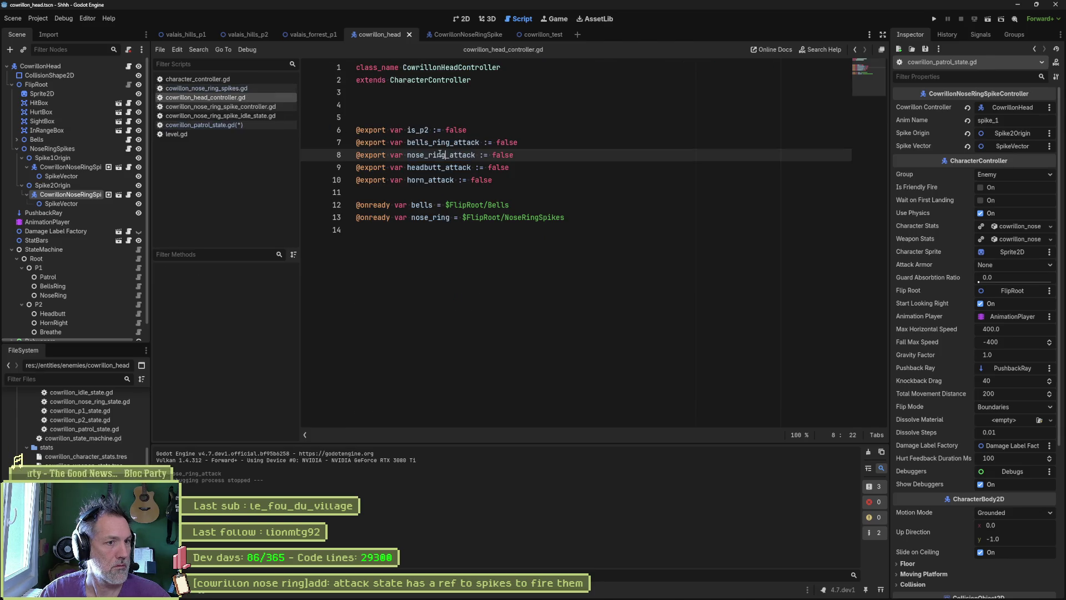
key("alt+Left")
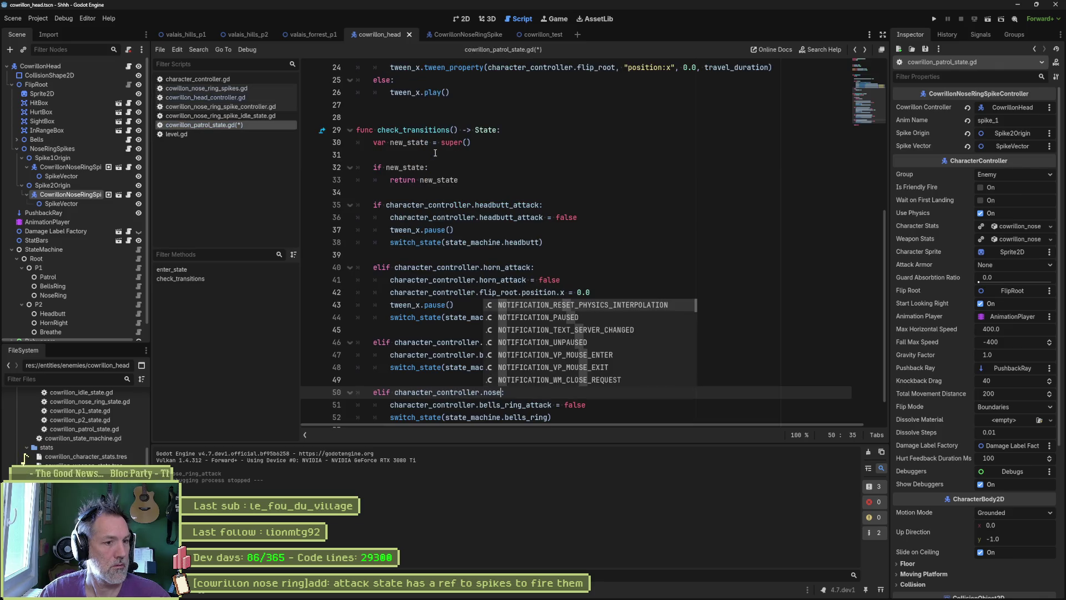
key("Escape")
type("_ring_attack")
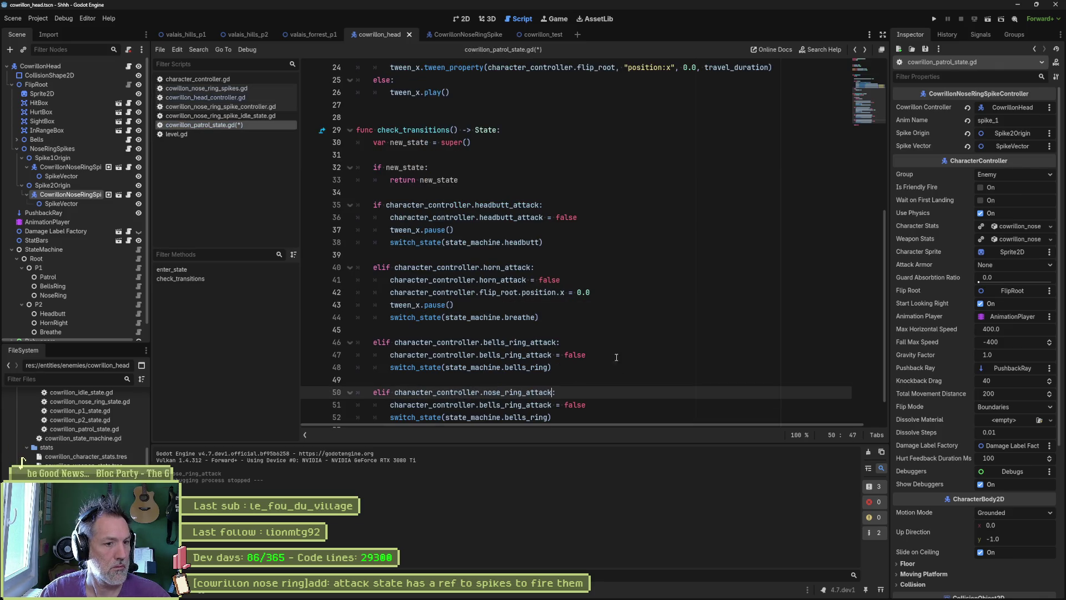
Step: Reset nose_ring_attack and switch to state_machine.nose_ring in the copied branch, then save
double_click(519, 405)
type("nose_ring_attack")
scroll(656, 359, "down", 1)
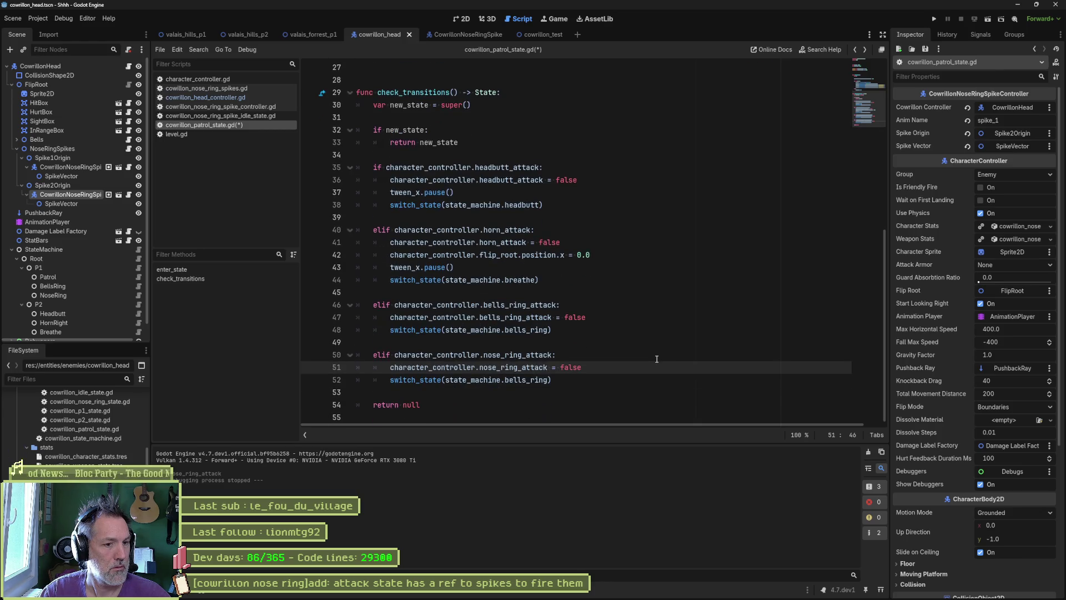
double_click(537, 380)
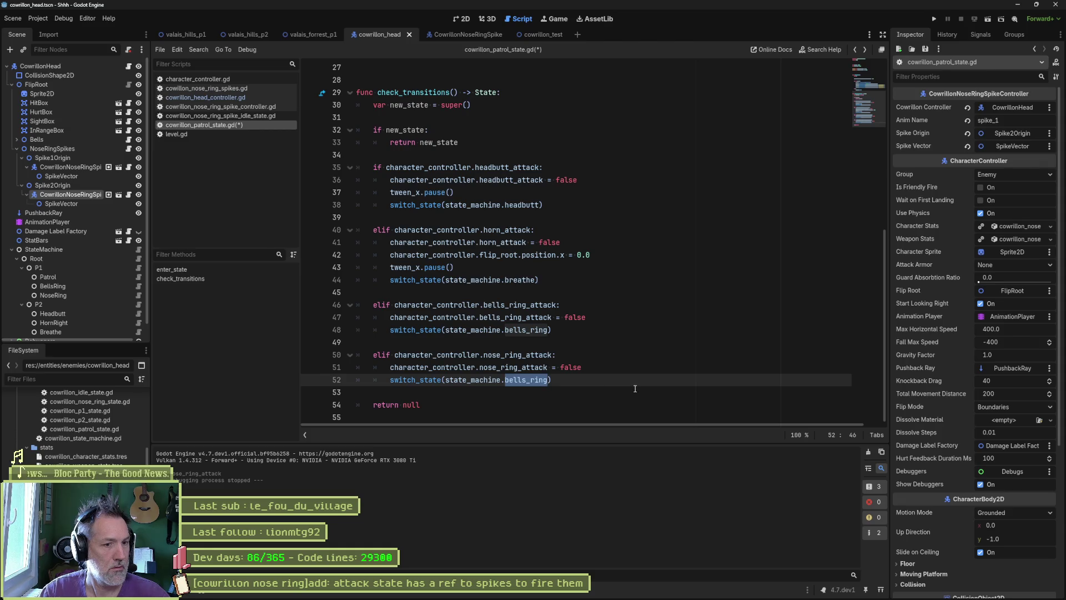
type("nose_ring")
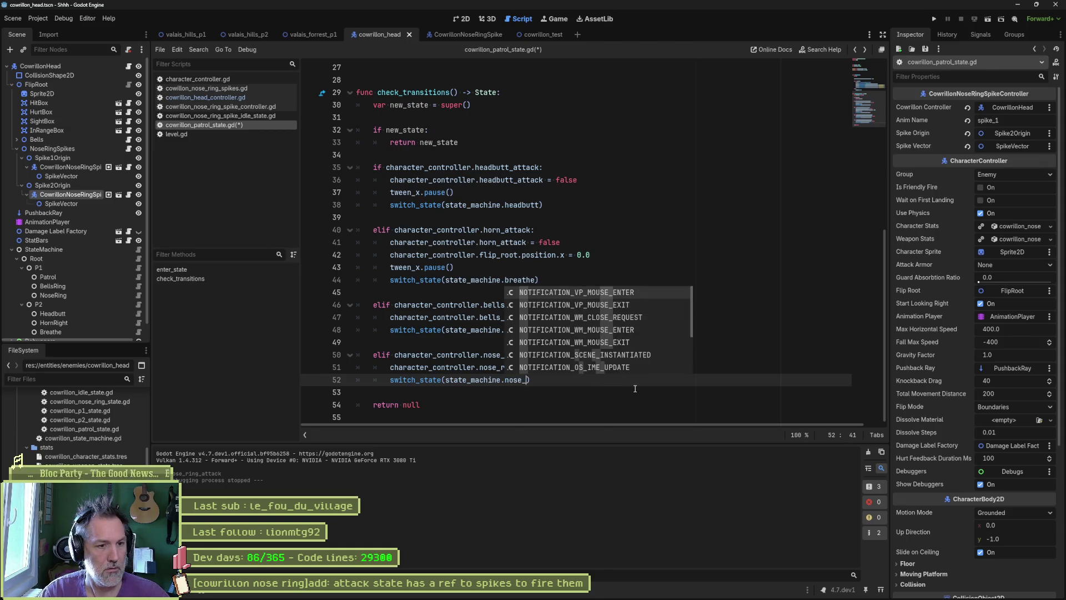
key("ctrl+s")
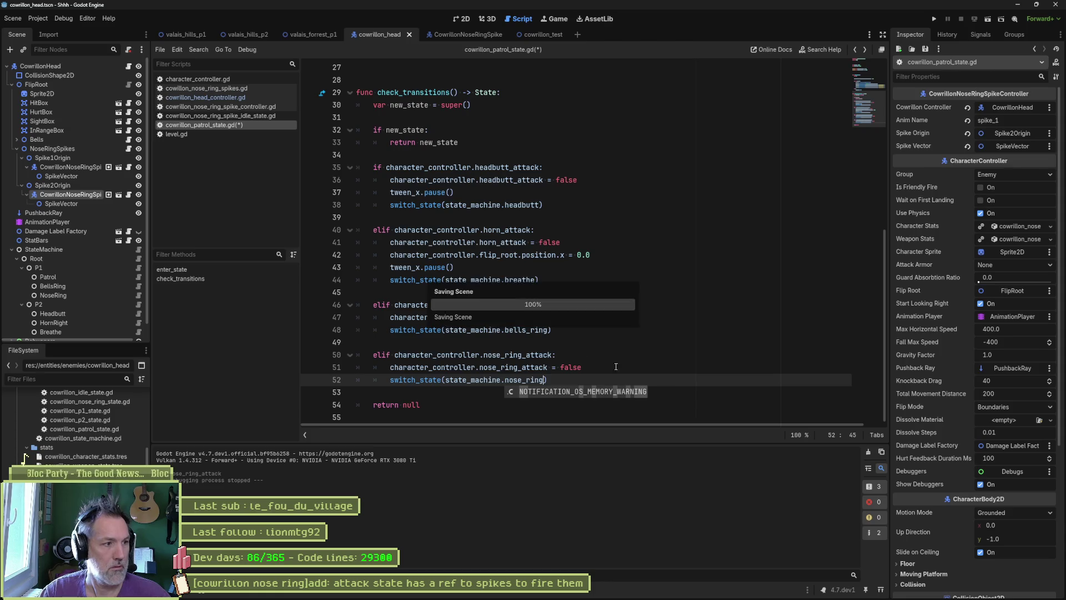
Step: Close the head state machine script and run cowrillon_test
left_click(138, 249)
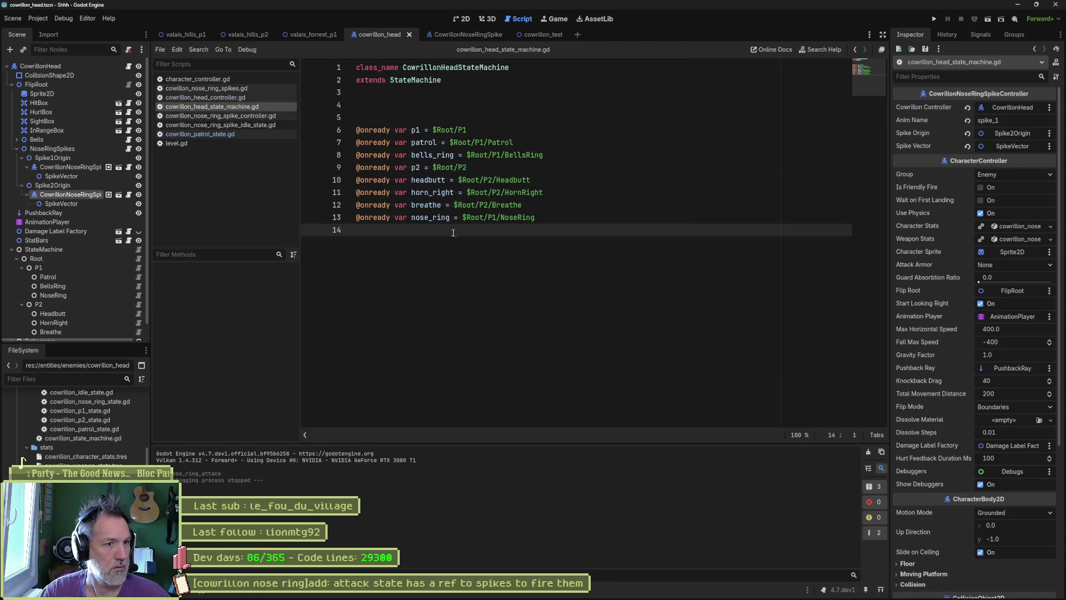
key("ctrl+w")
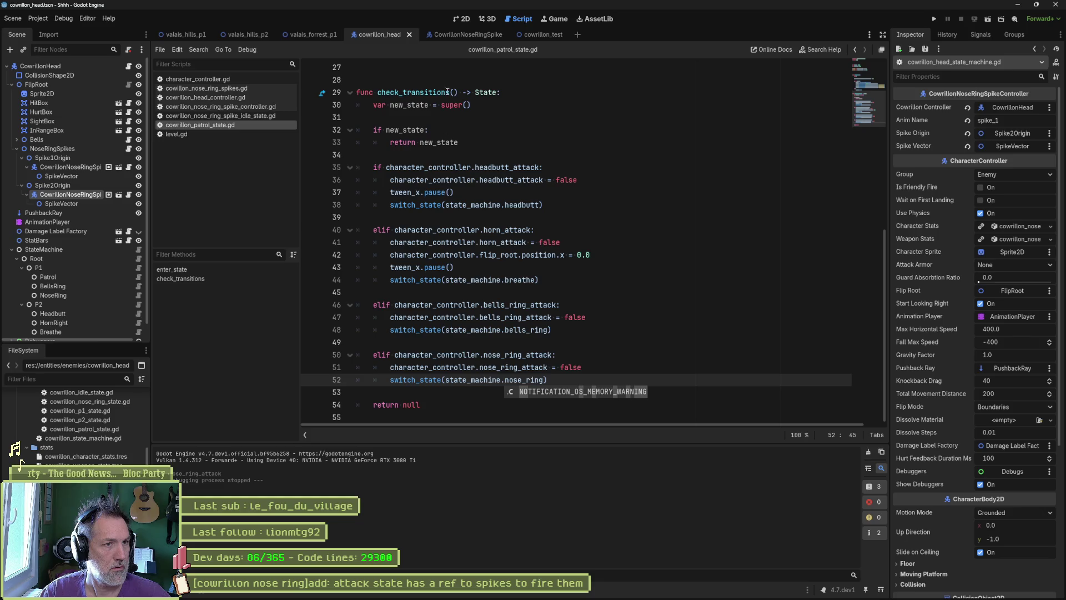
left_click(534, 34)
key("F6")
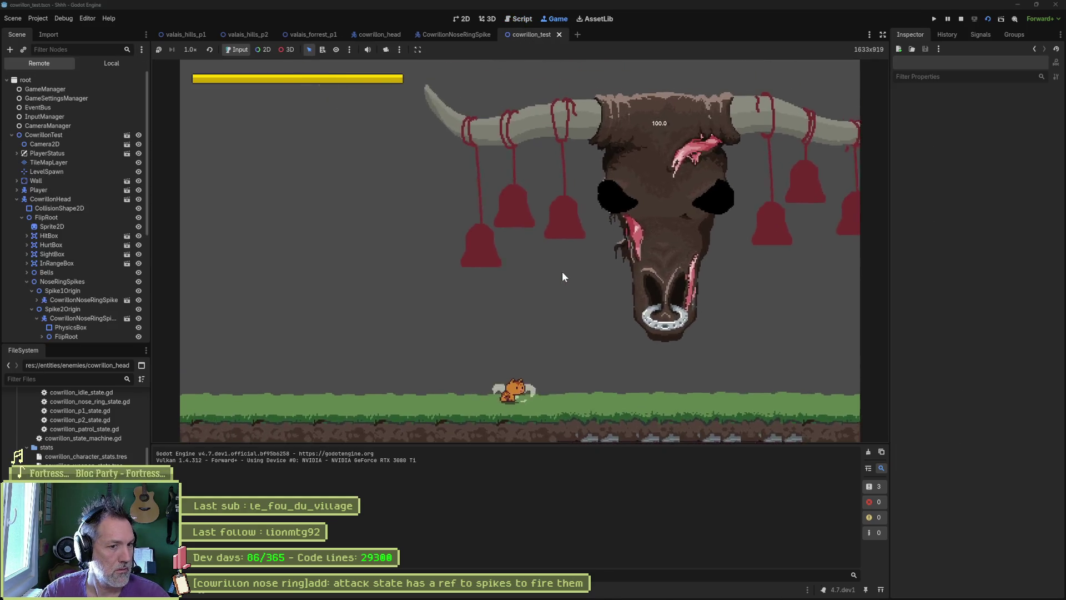
Step: Select the running CowrillonHead in the Remote tree to view its live properties
left_click(71, 199)
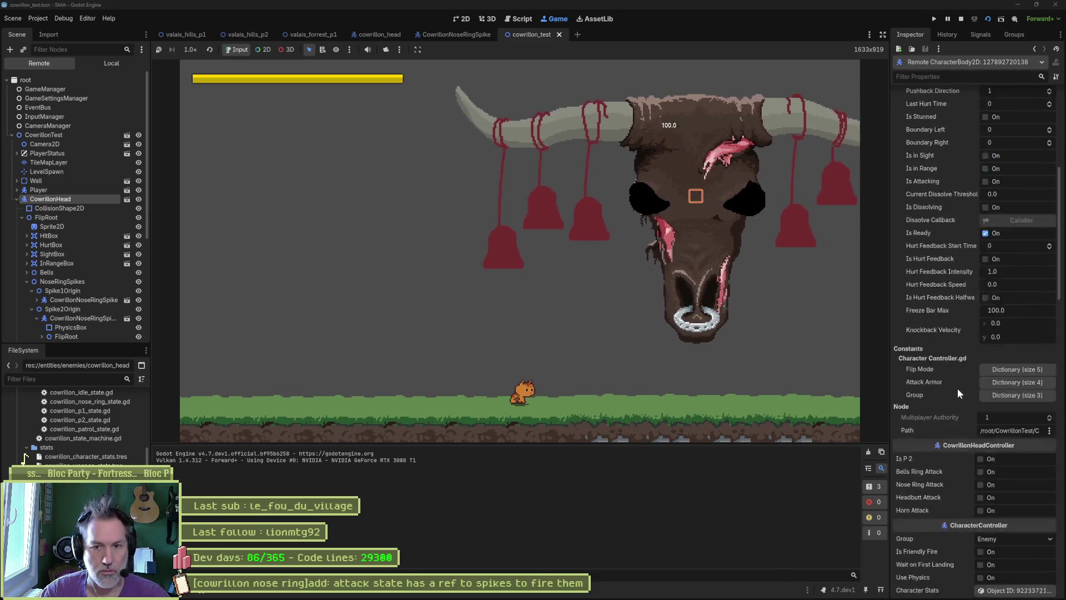
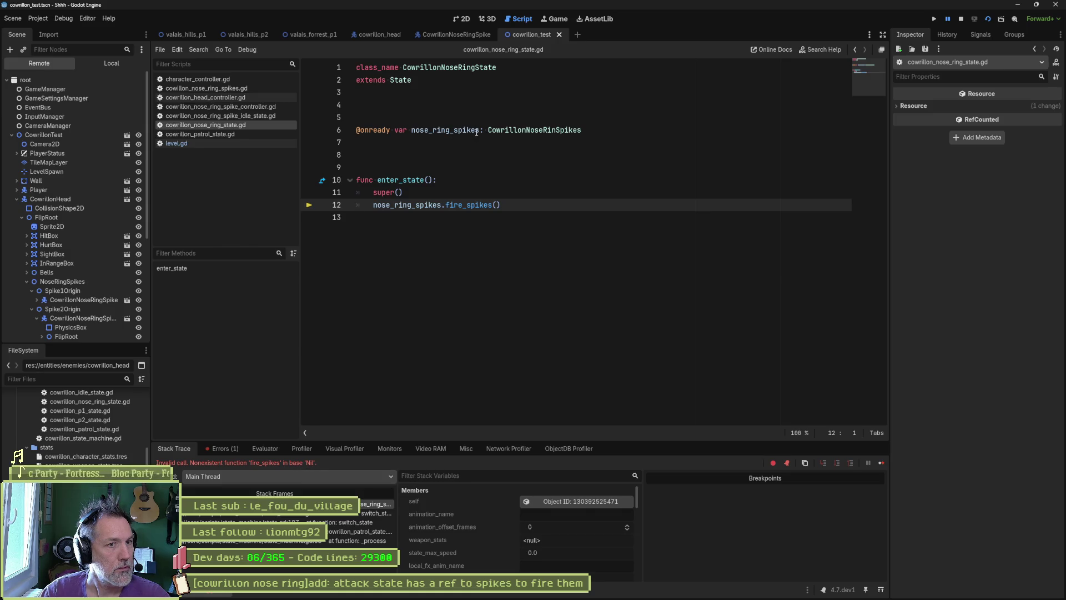
Step: Trace the fire_spikes error to line 52 of cowrillon_patrol_state.gd, then stop the debug run
mouse_move(476, 132)
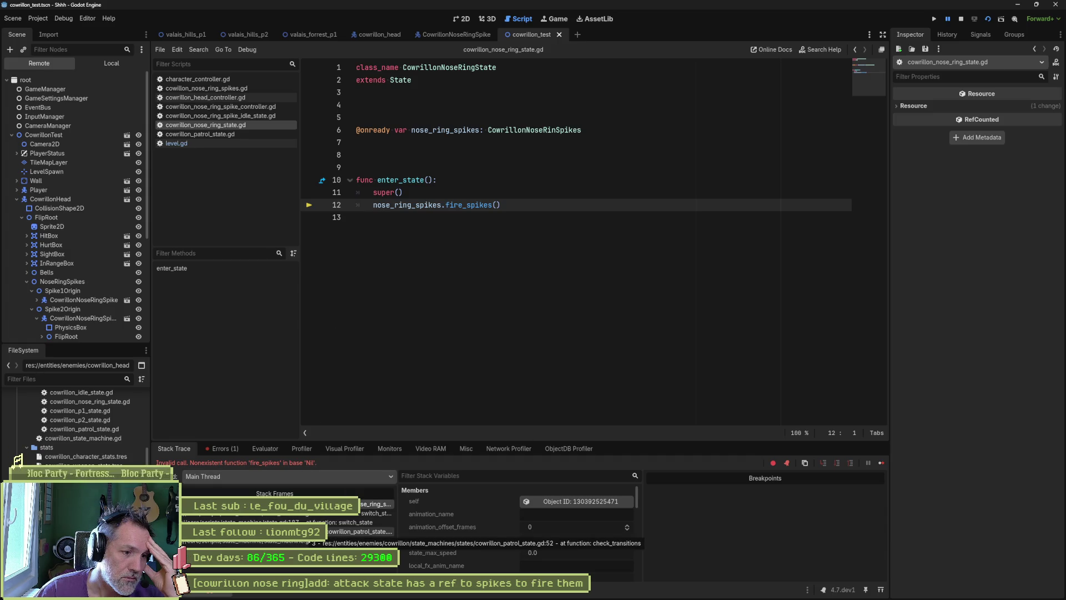
left_click(359, 532)
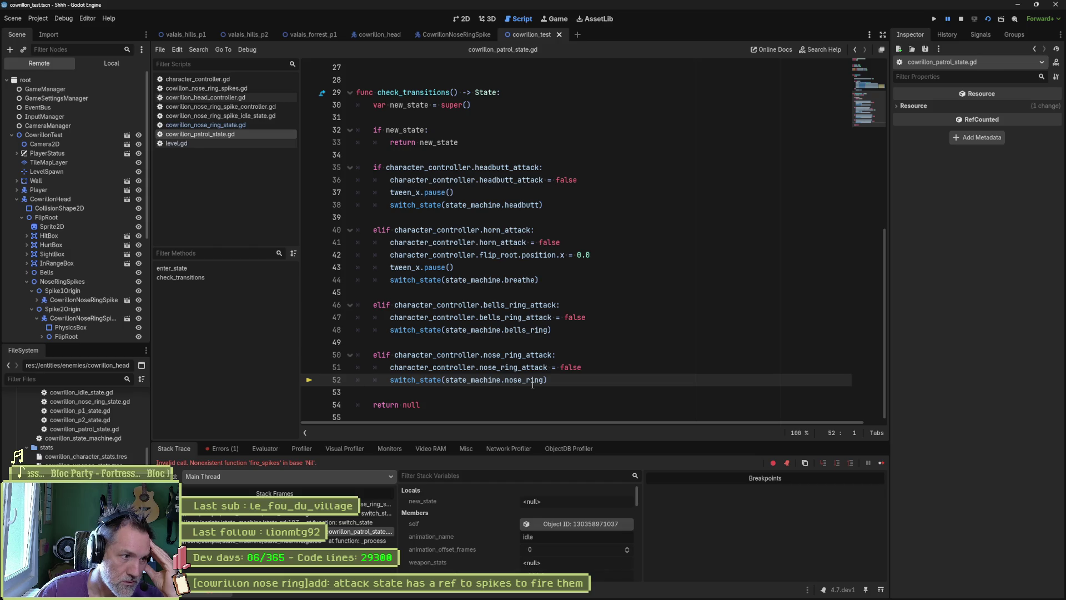
key("F8")
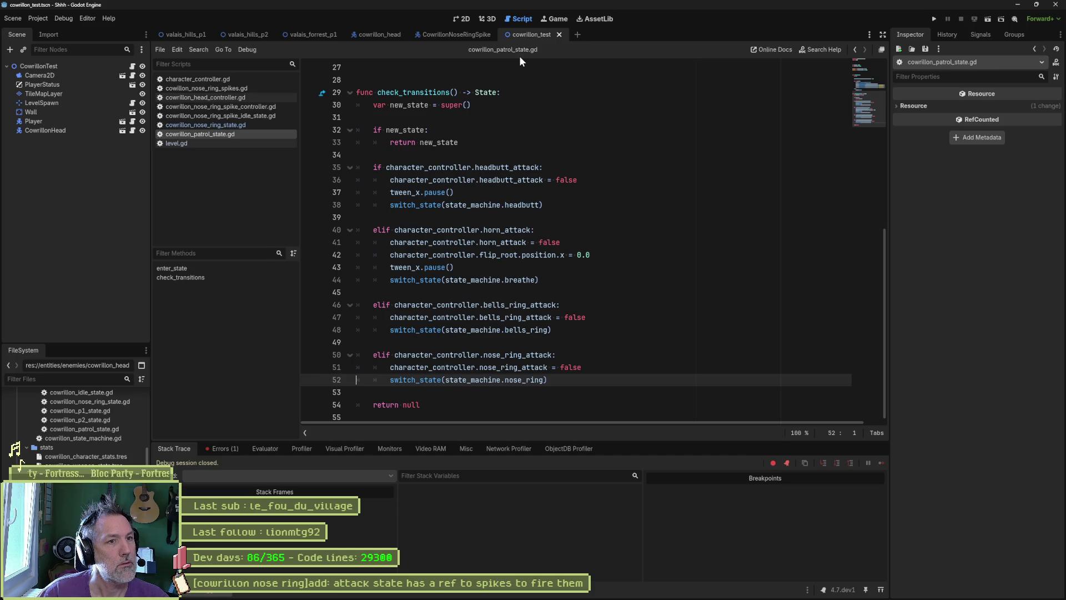
Step: In cowrillon_head, follow nose_ring from the patrol state's line 52 to the state machine's line 13
left_click(380, 35)
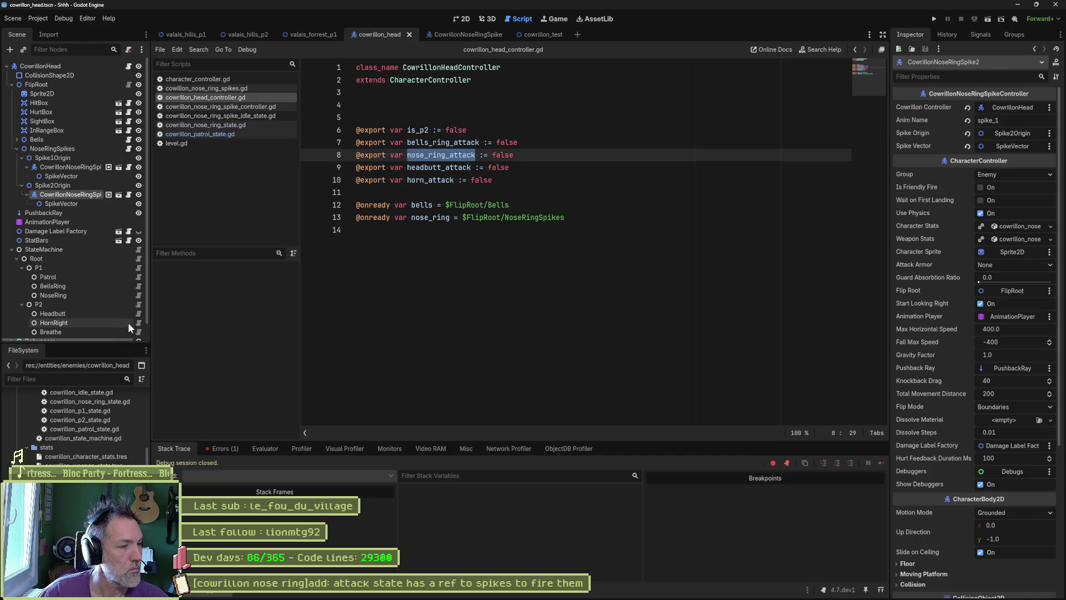
left_click(139, 276)
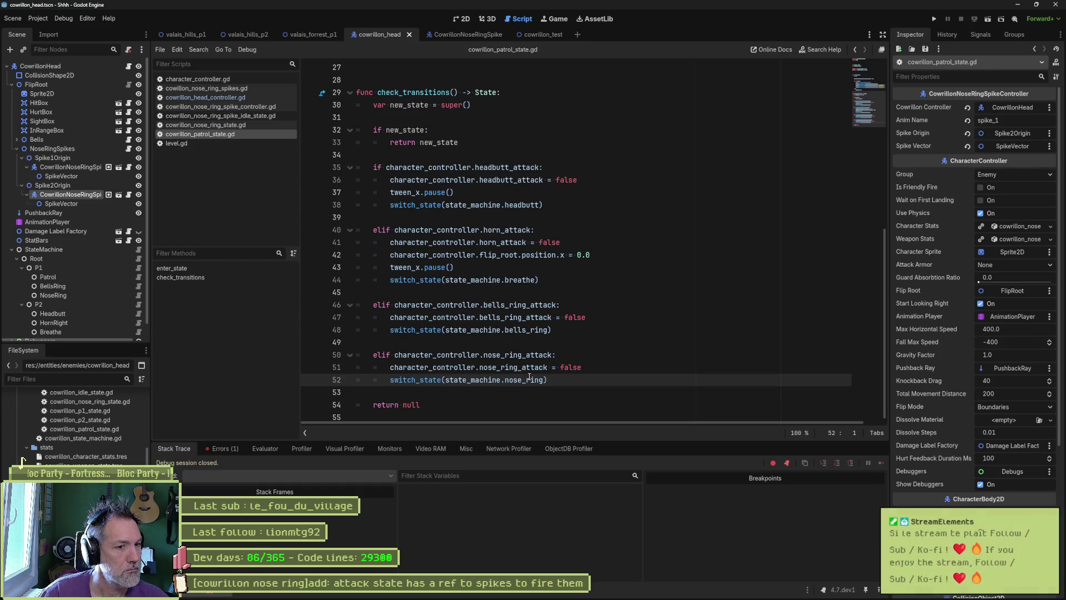
double_click(536, 380)
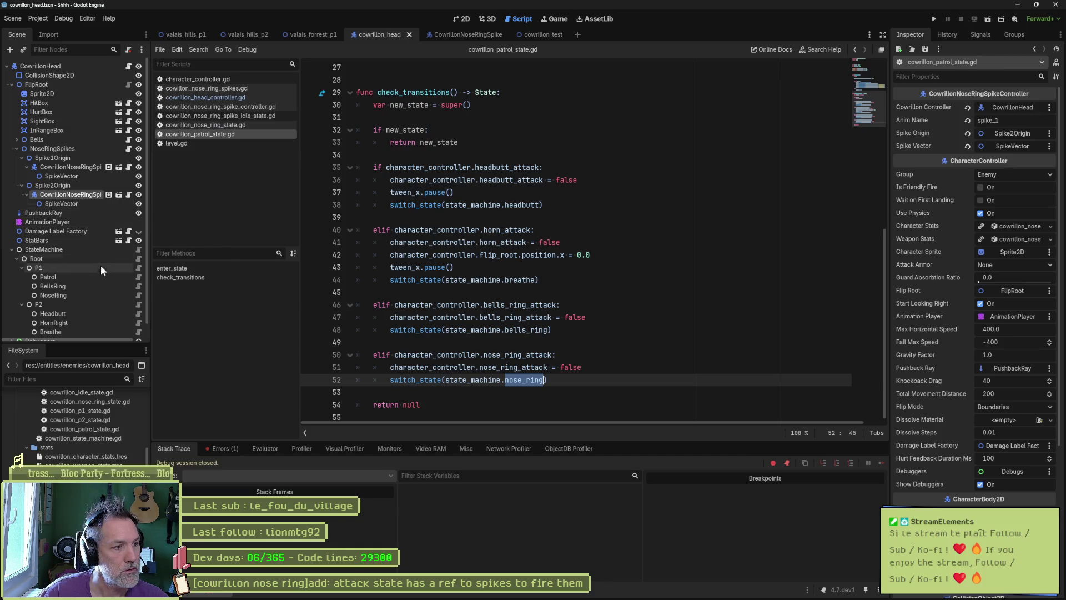
left_click(138, 249)
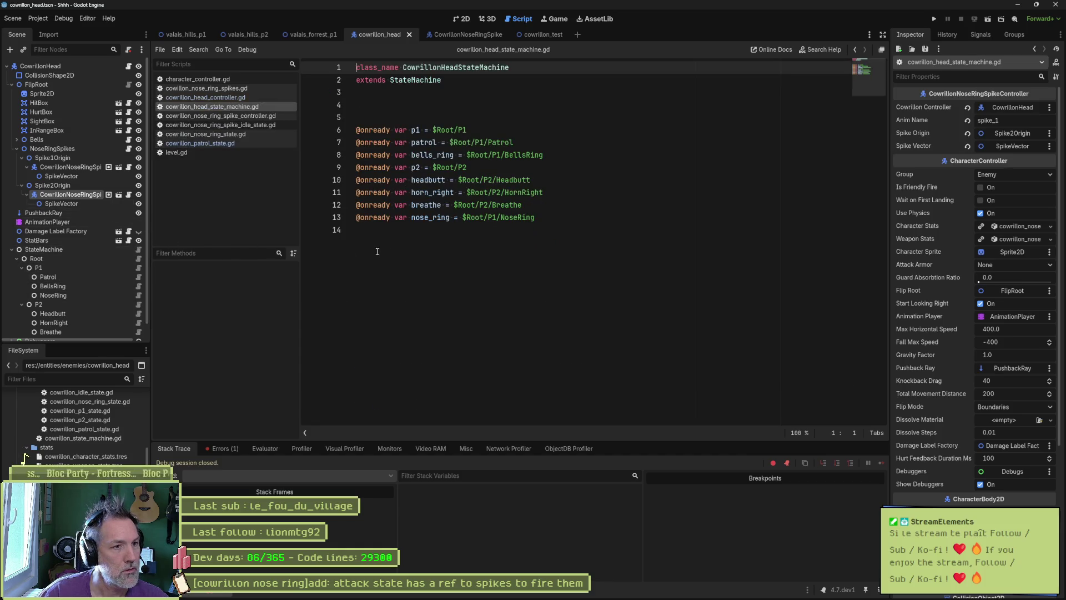
double_click(431, 217)
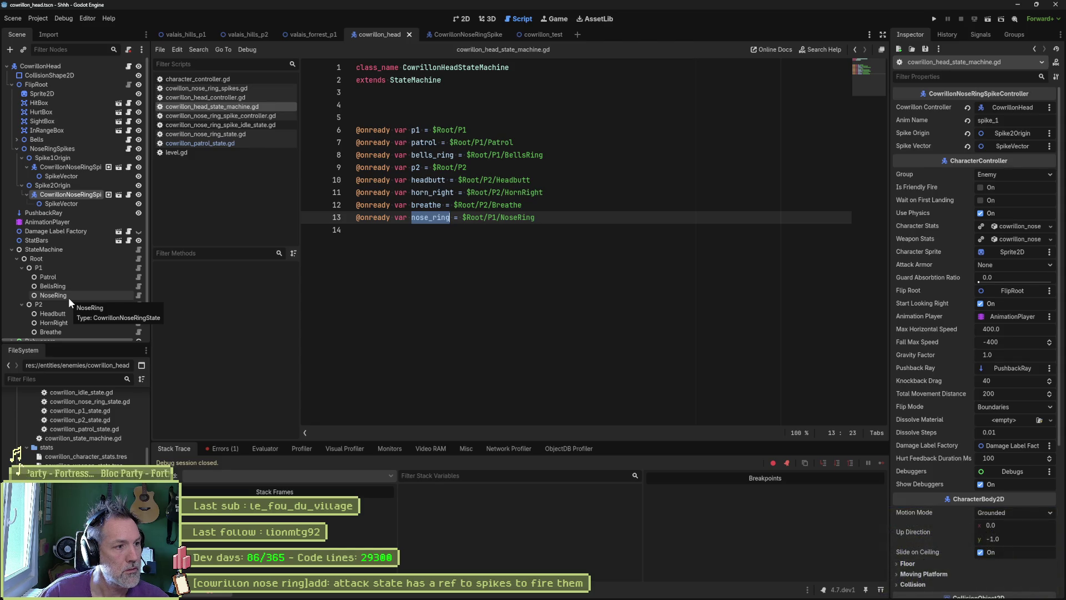
Step: Open the NoseRing state script at nose_ring_spikes on line 12 and show the NoseRing node's properties
left_click(139, 295)
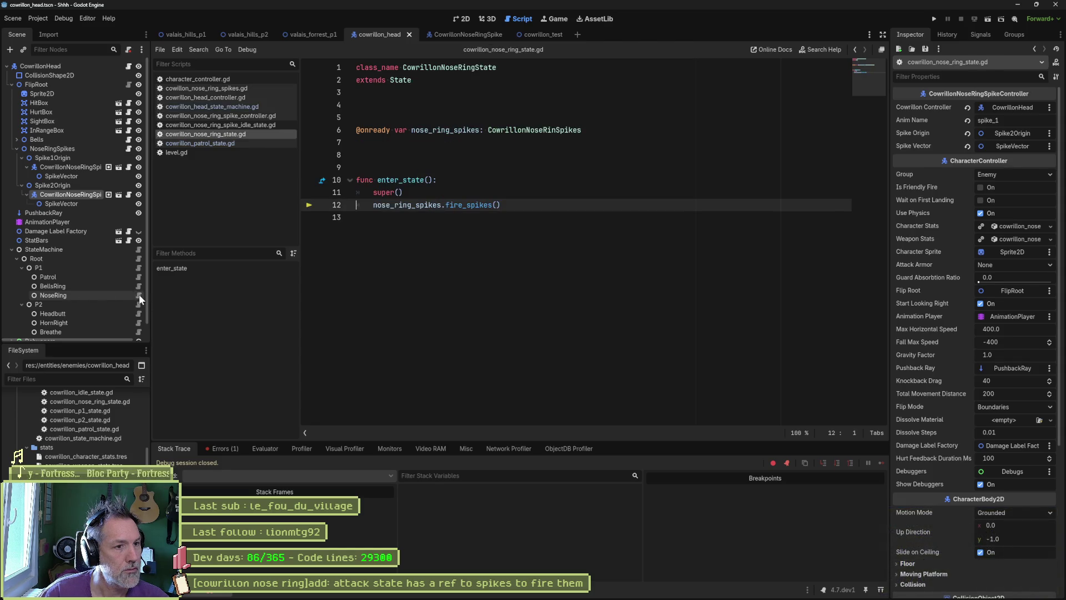
double_click(423, 205)
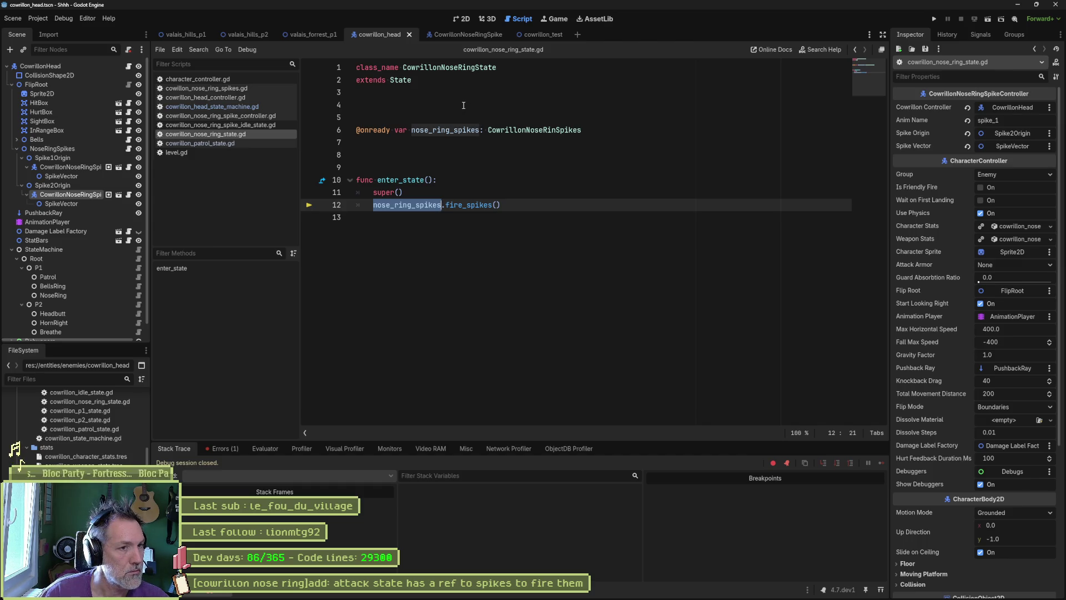
left_click(128, 295)
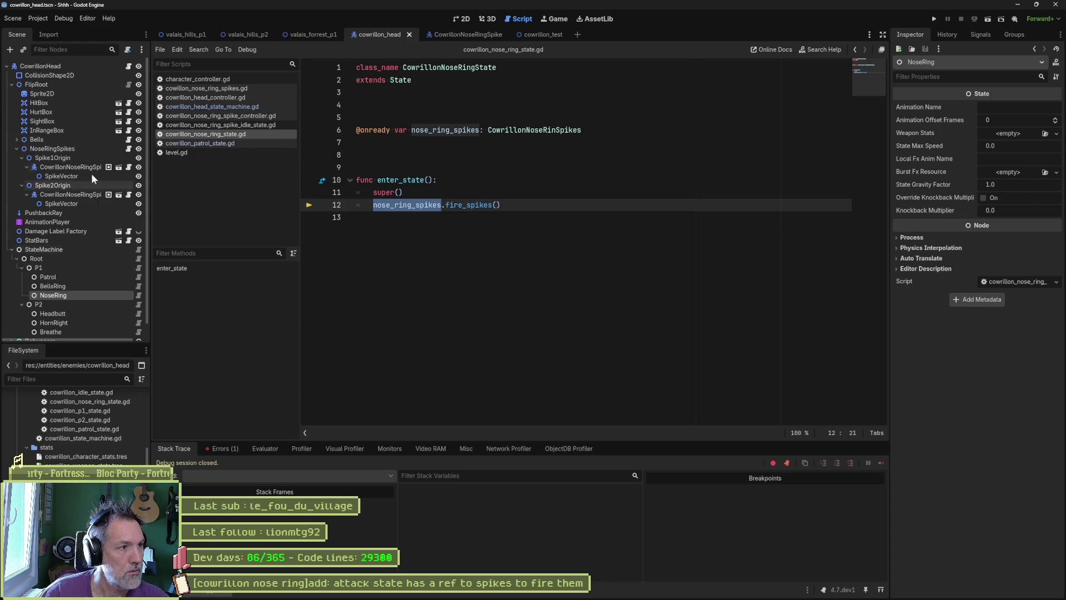
left_click(369, 130)
double_click(373, 130)
type("export")
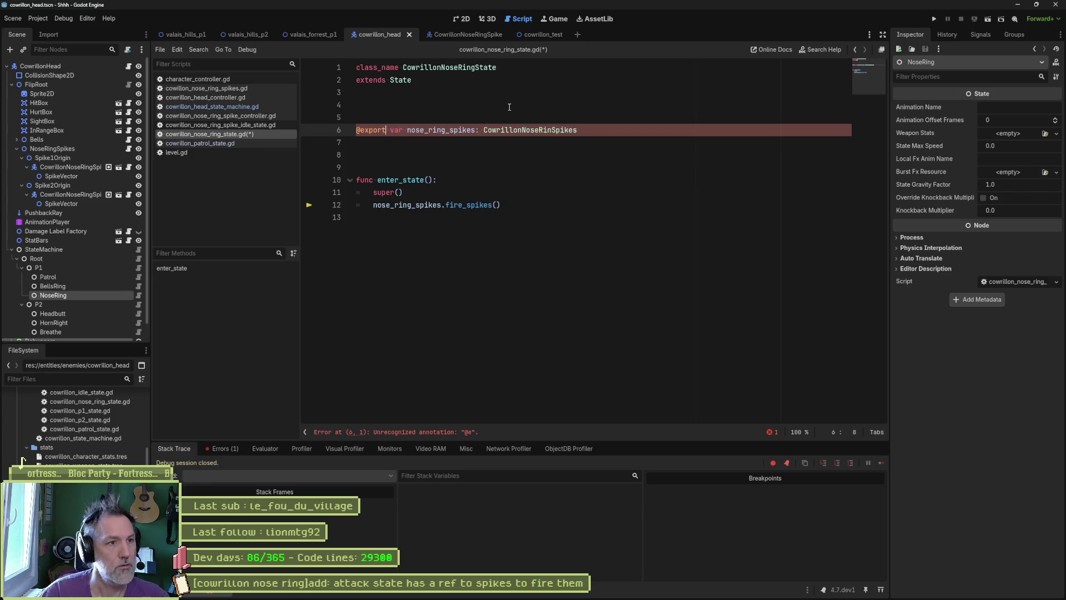
key("ctrl+s")
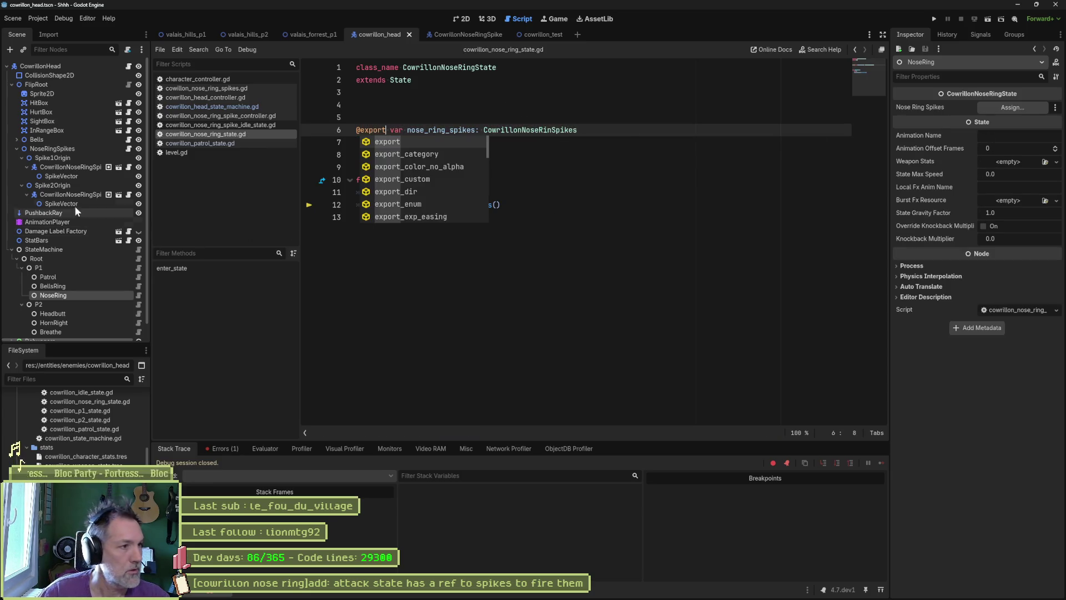
Step: Assign the NoseRingSpikes node to Nose Ring Spikes, save the scene, and run cowrillon_test
mouse_move(49, 145)
left_mouse_down()
mouse_move(902, 137)
mouse_move(1007, 107)
left_mouse_up()
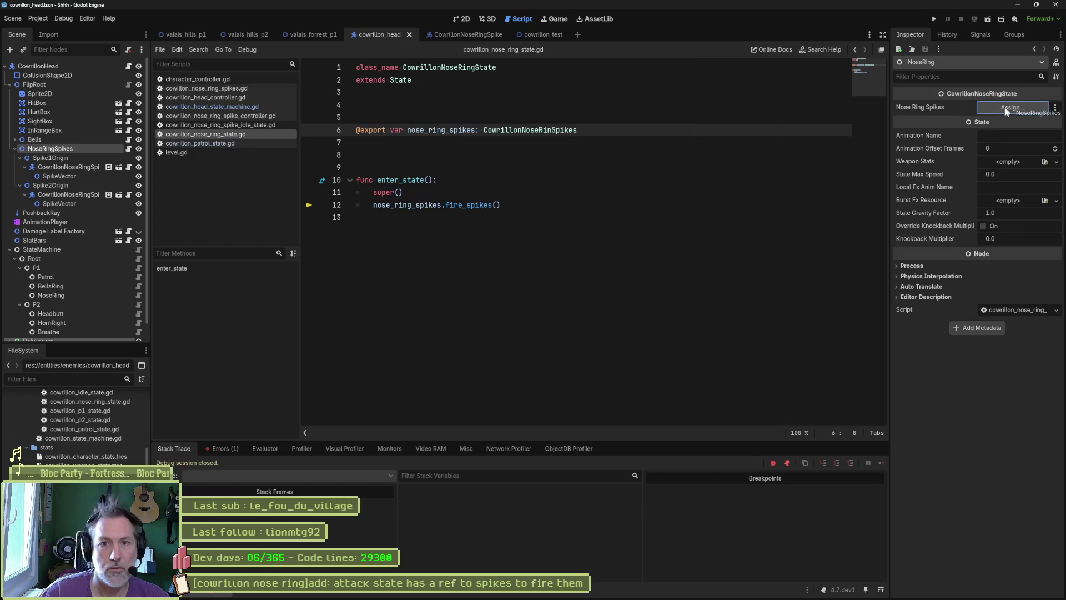
key("ctrl+s")
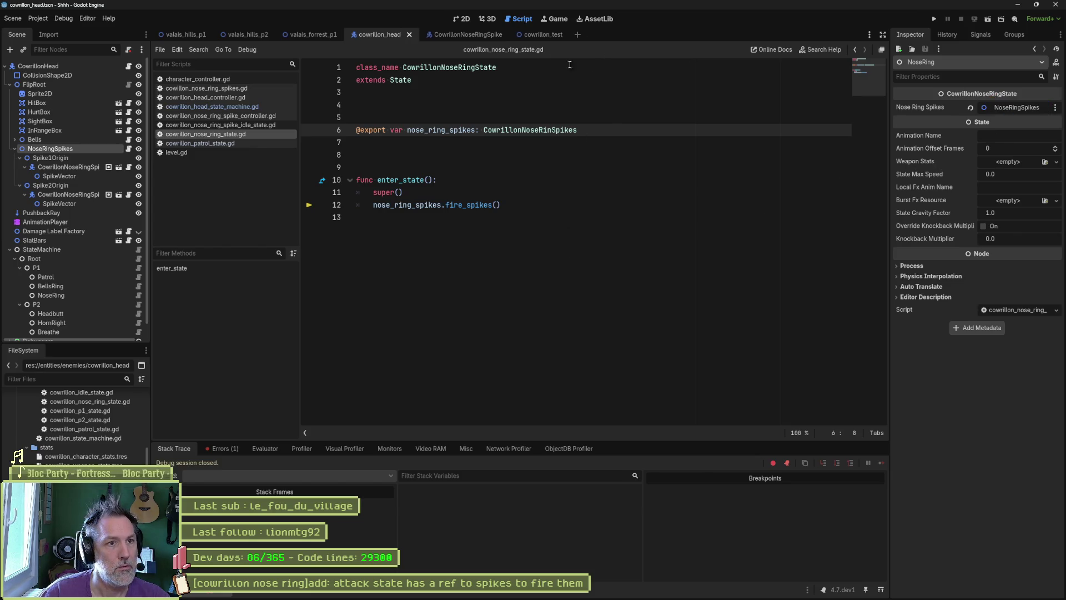
left_click(547, 35)
key("F6")
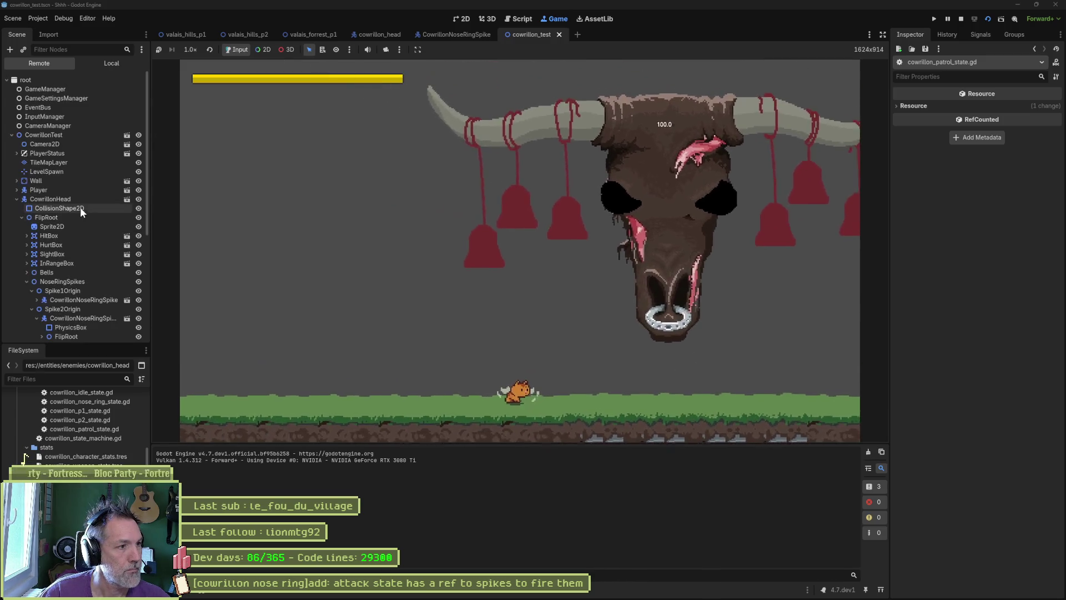
Step: Toggle Nose Ring Attack twice on the live CowrillonHead, then stop the game
left_click(106, 200)
scroll(966, 356, "down", 5)
left_click(981, 421)
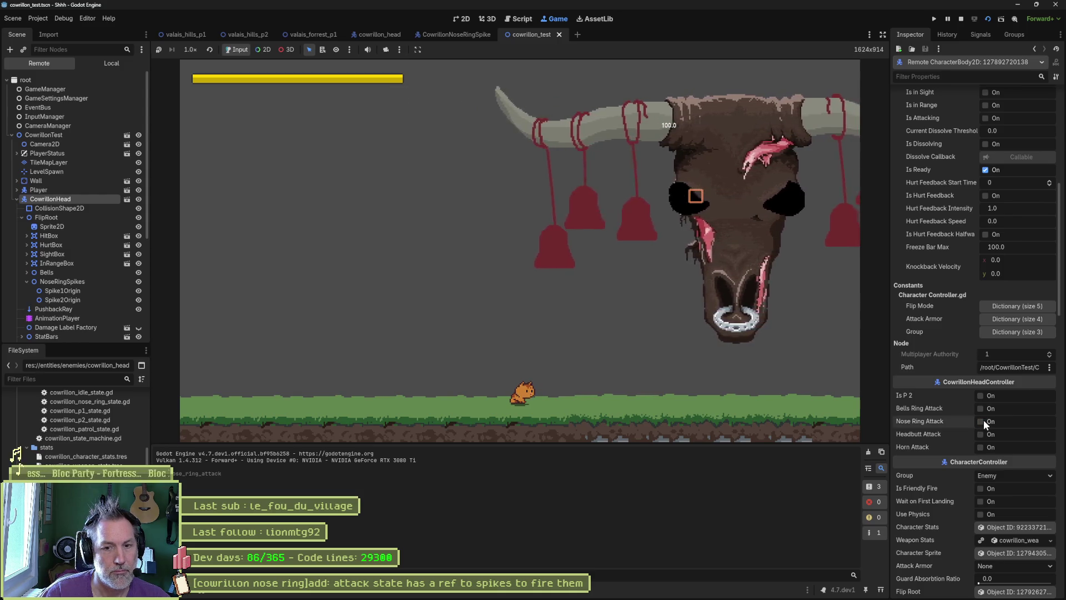
left_click(981, 422)
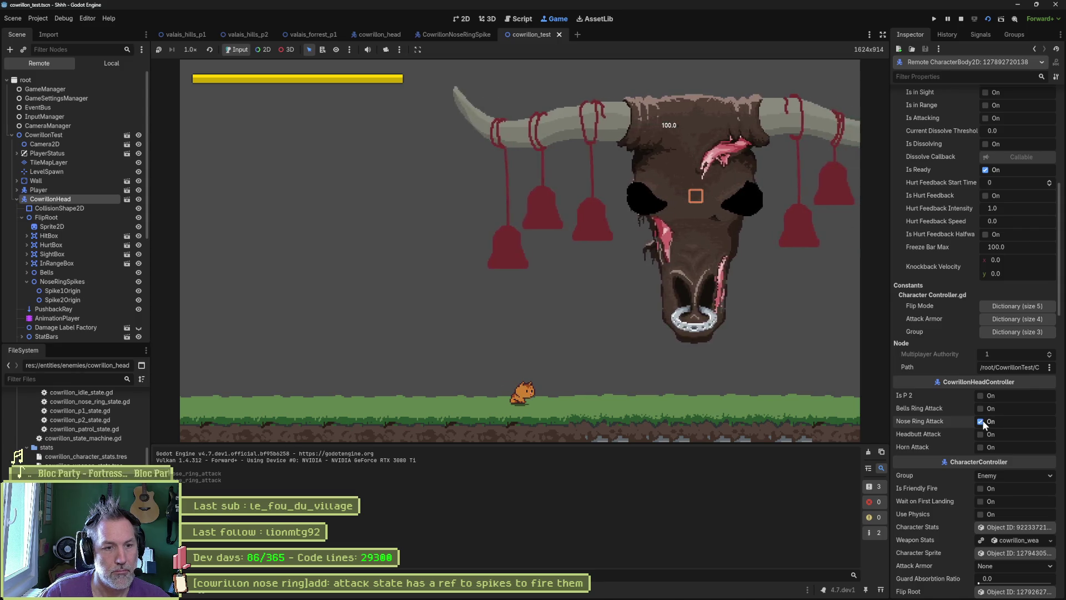
key("F8")
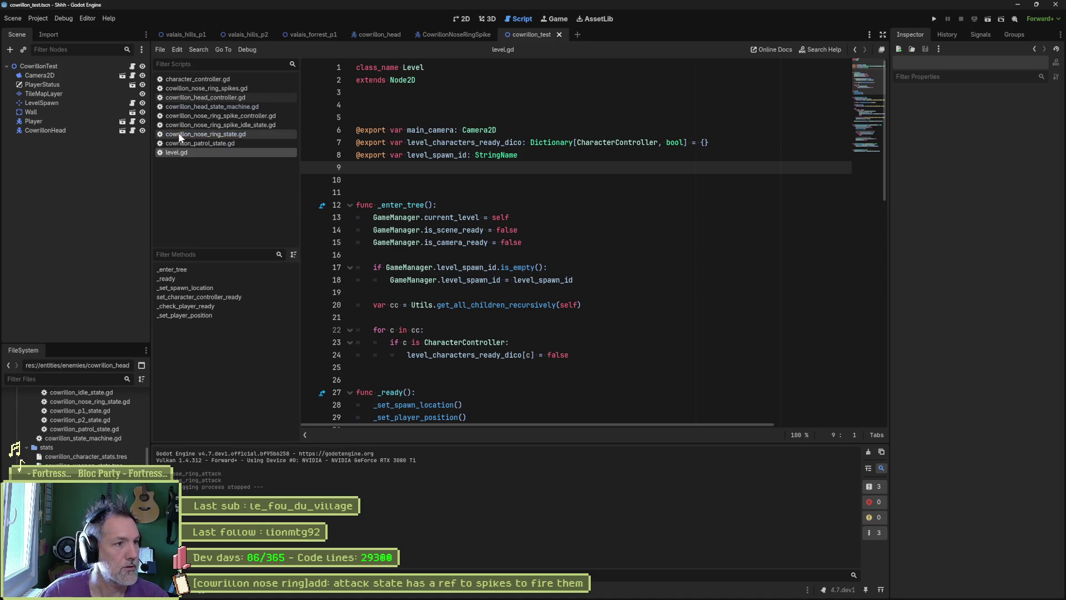
Step: Copy the enable_gravity(false) line from the CowrillonNoseRingSpike attack state's enter_state
left_click(234, 133)
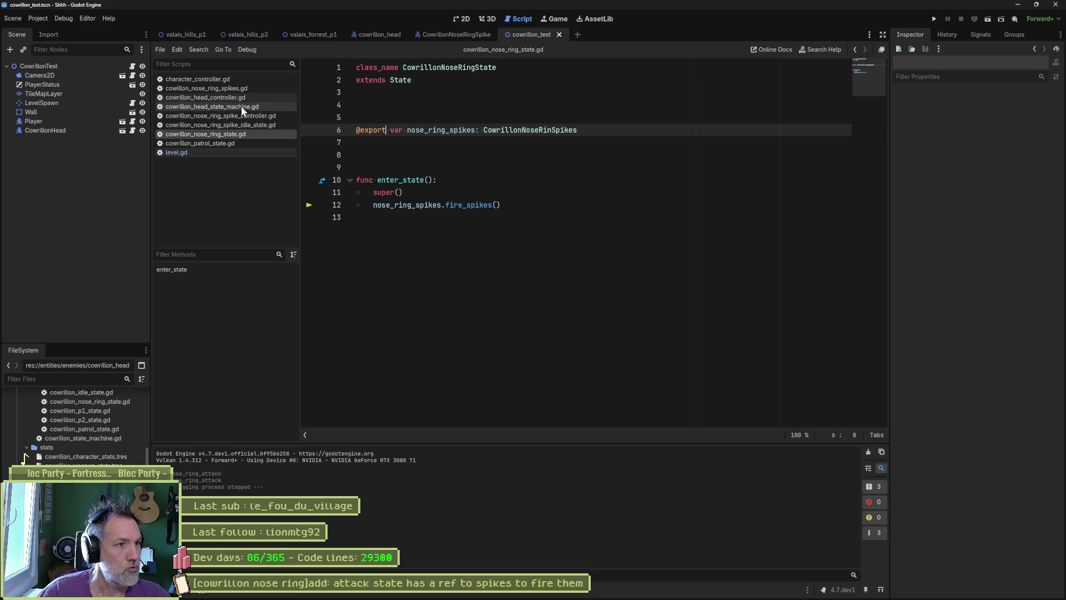
left_click(448, 34)
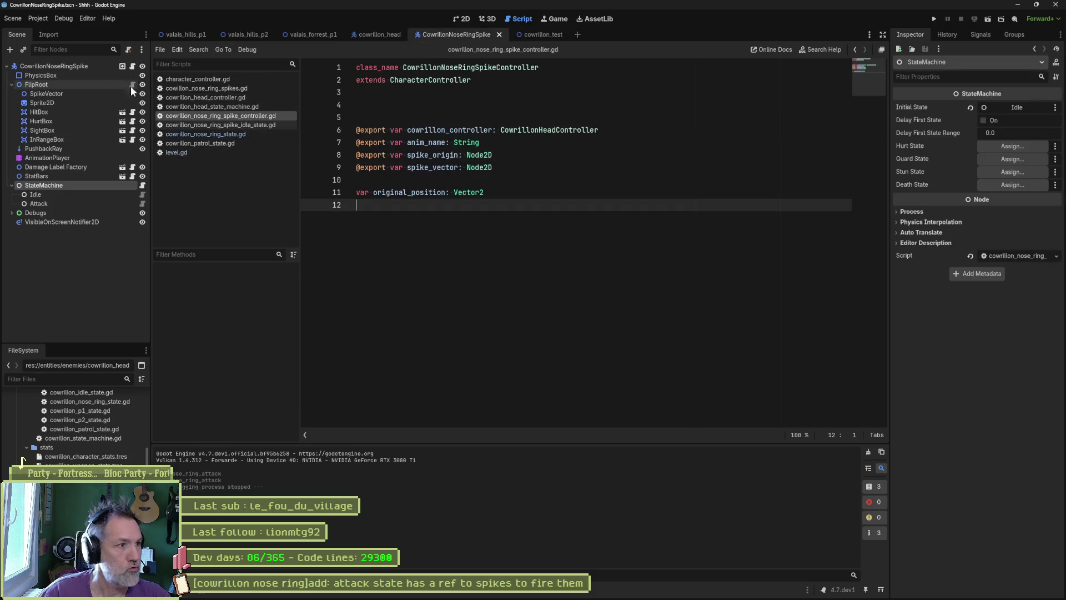
left_click(142, 204)
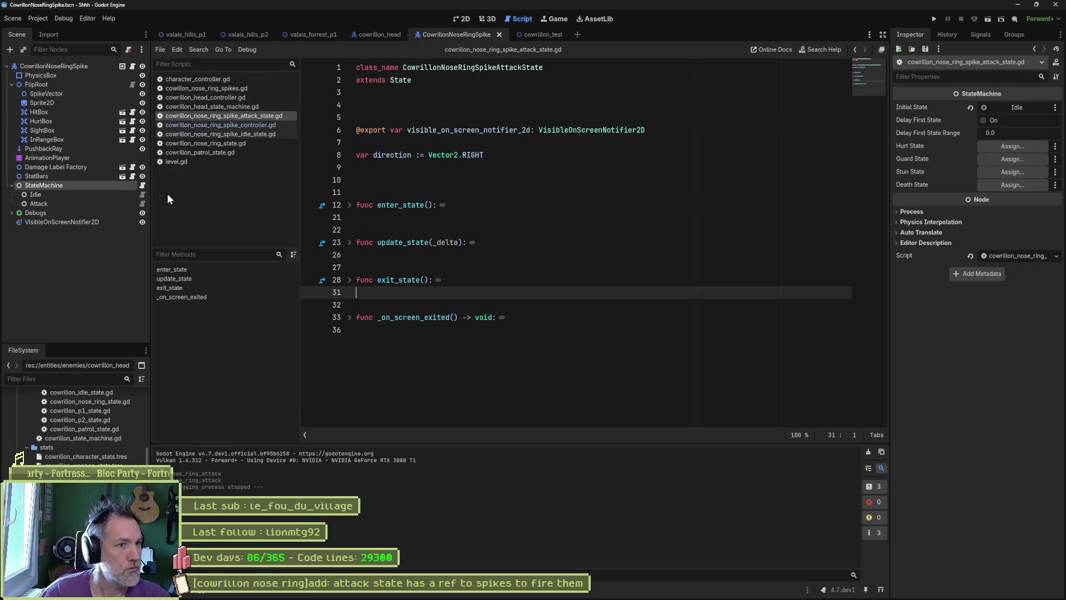
left_click(349, 205)
left_click_drag(680, 268, 692, 257)
key("ctrl+c")
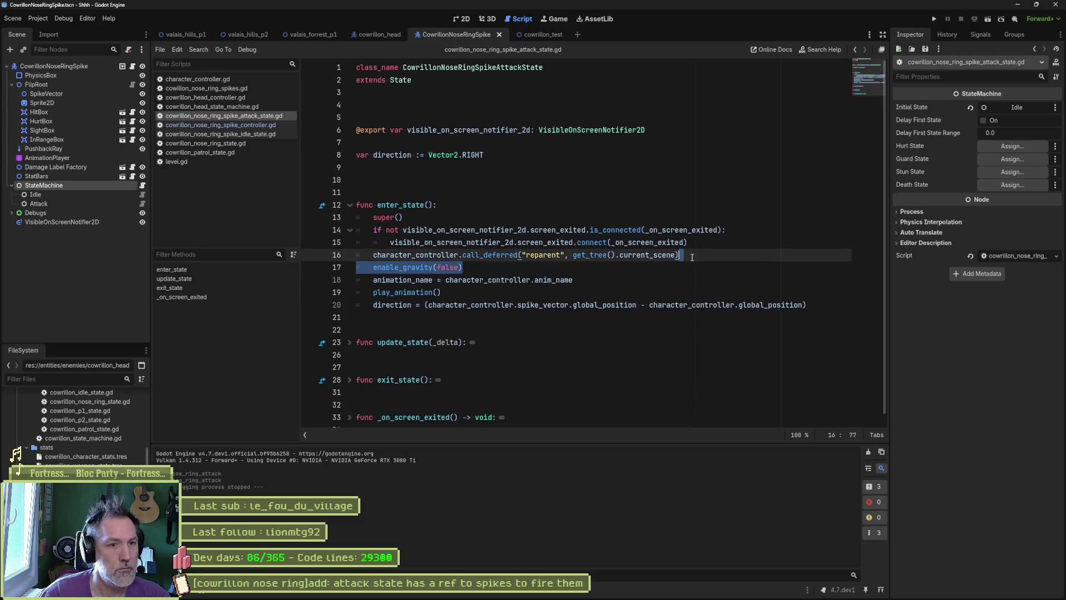
Step: Paste enable_gravity(false) after super() in the spike idle state's enter_state, then run cowrillon_test
left_click(142, 193)
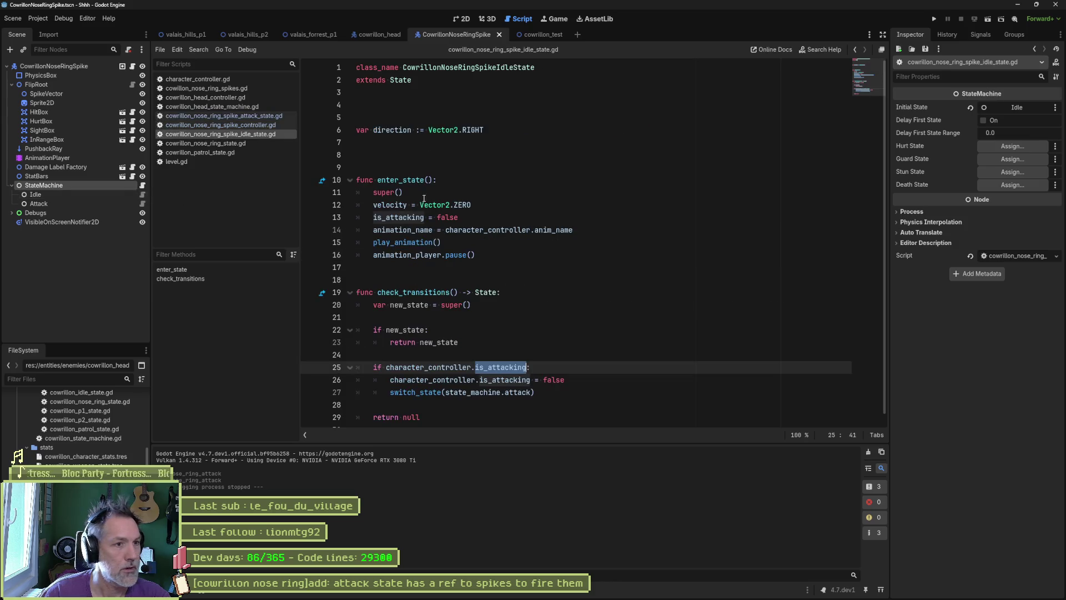
left_click(465, 196)
key("ctrl+v")
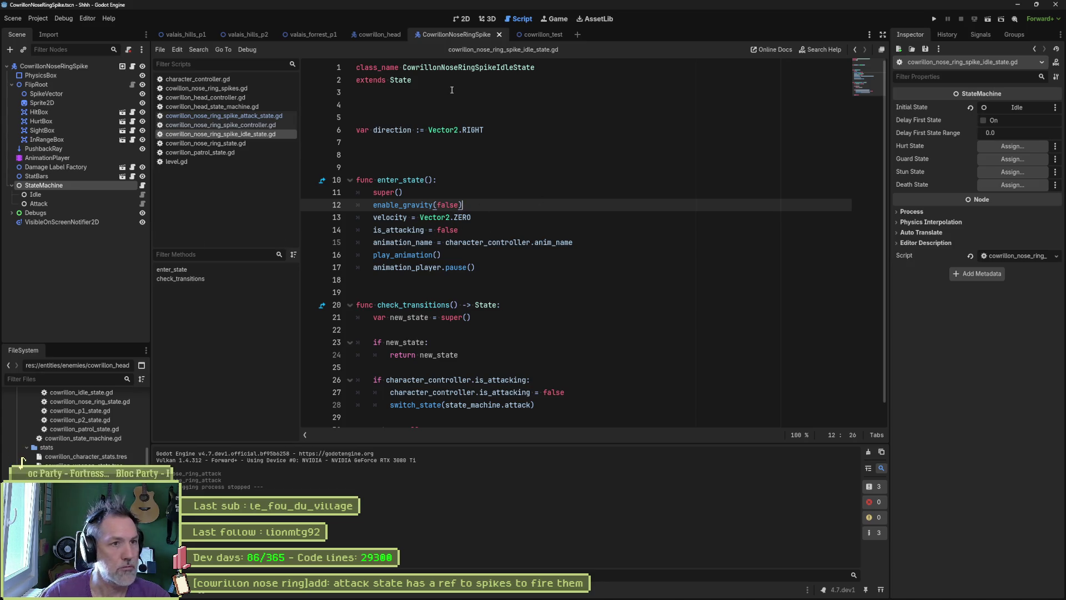
left_click(544, 35)
key("F6")
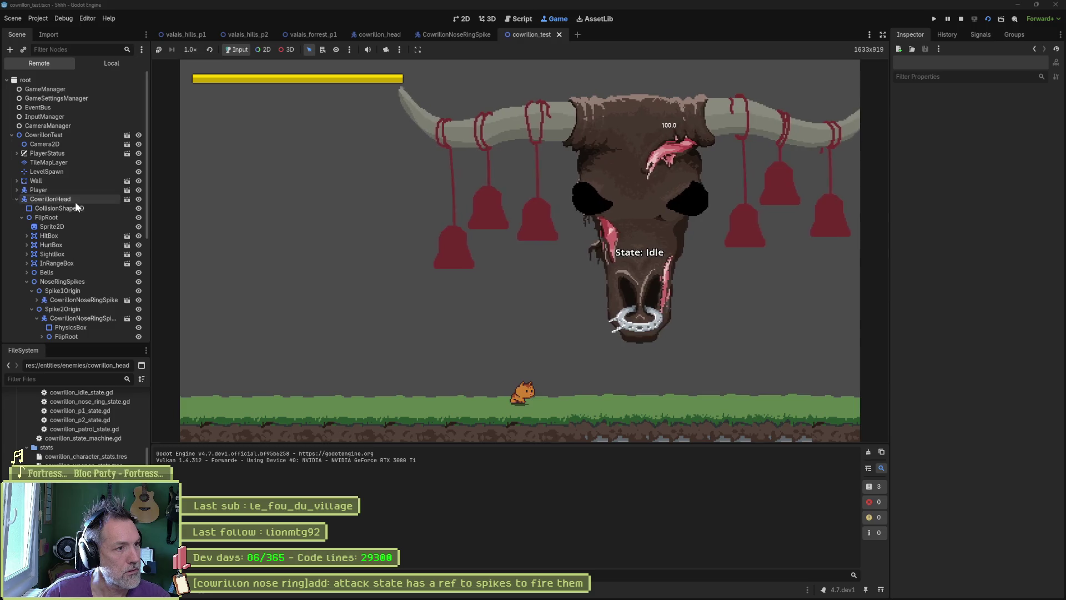
Step: Toggle Nose Ring Attack twice on the live CowrillonHead to fire spikes, then stop the game
left_click(75, 200)
scroll(970, 305, "down", 5)
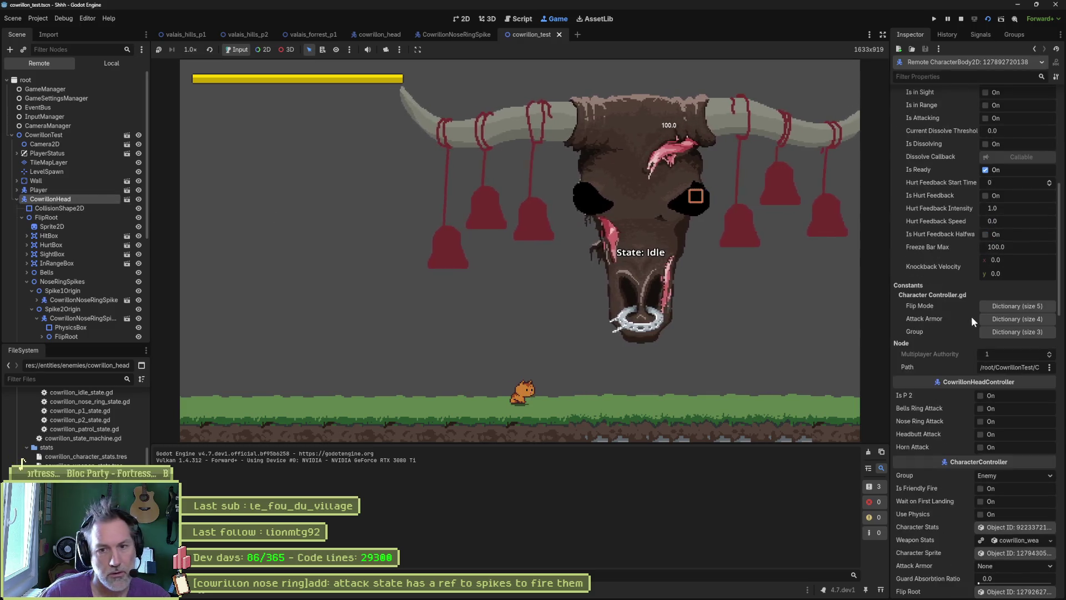
left_click(979, 421)
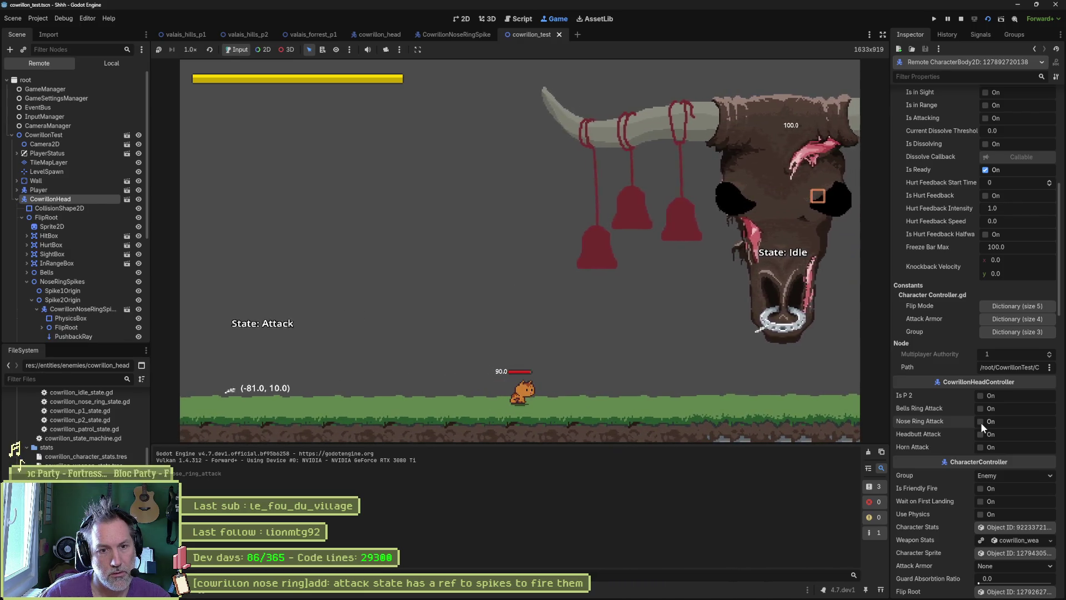
left_click(981, 422)
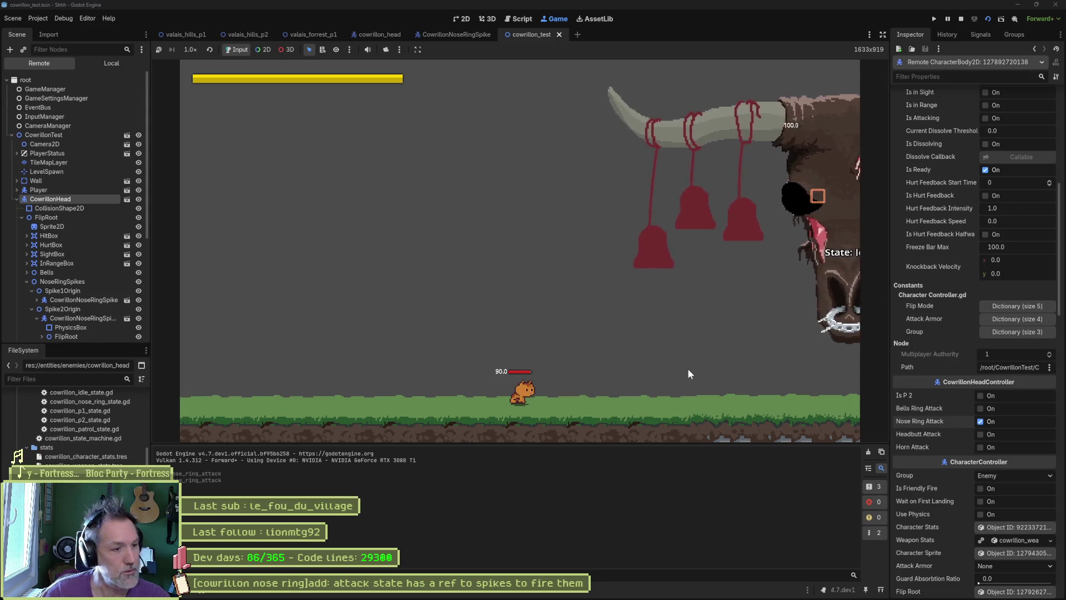
key("F8")
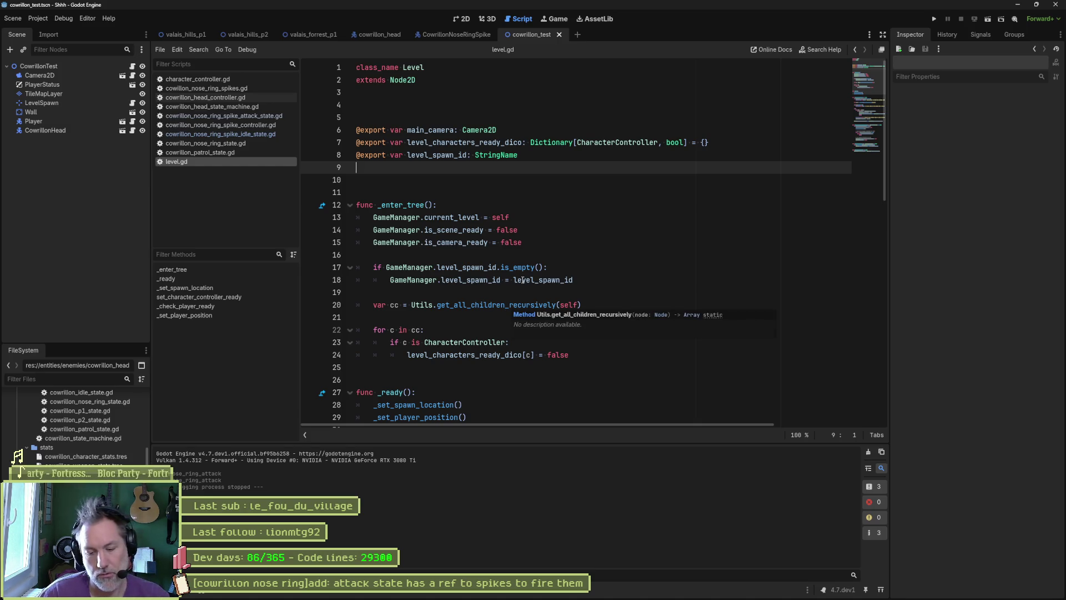
Step: Bring up the cowrillon_head scene's head controller script and start a project-wide search for nose_ring_attack
mouse_move(562, 276)
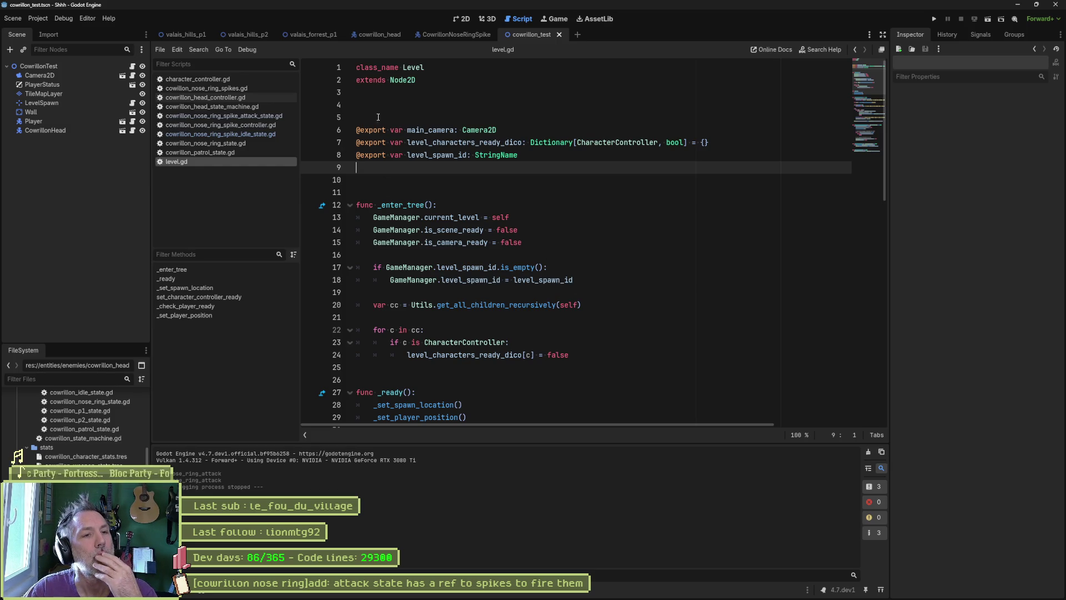
left_click(378, 34)
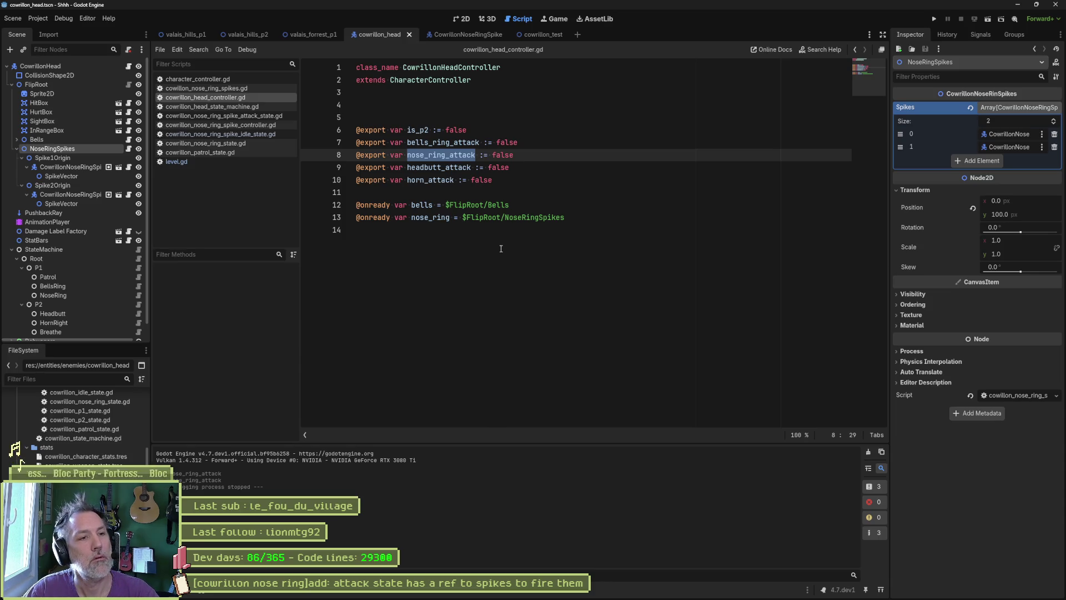
key("ctrl+shift+f")
Step: Find the 3 nose_ring_attack matches in 2 files, check the patrol state's use, then open the NoseRing script
key("Return")
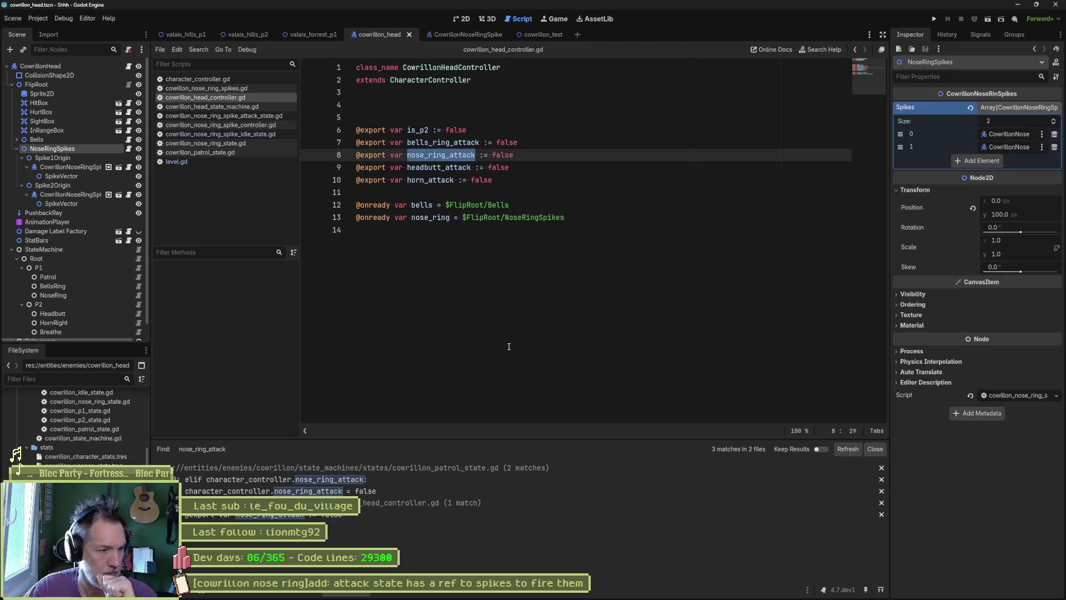
left_click(387, 481)
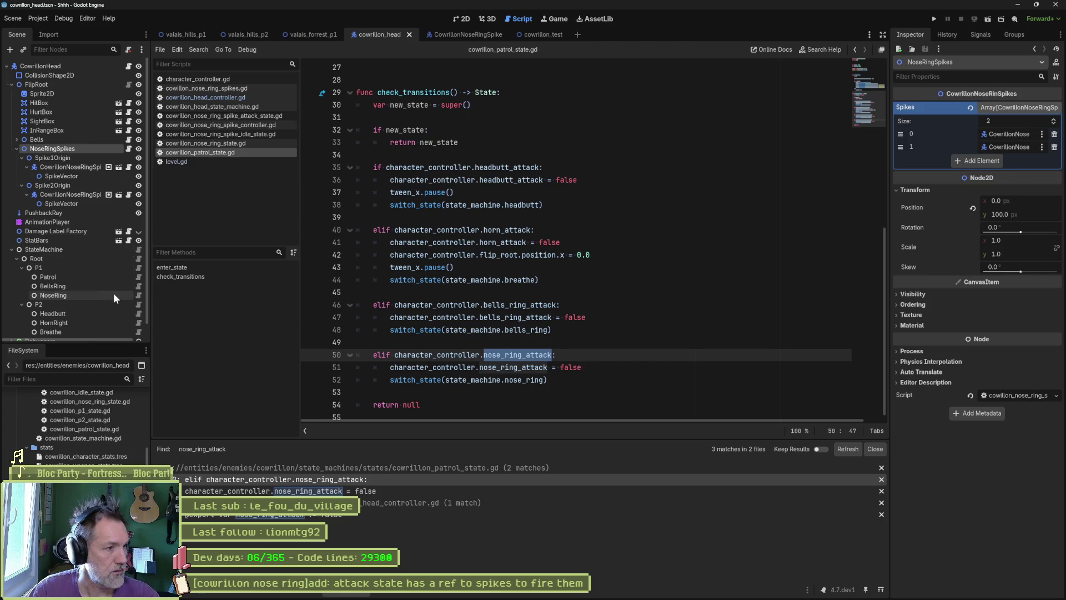
left_click(138, 295)
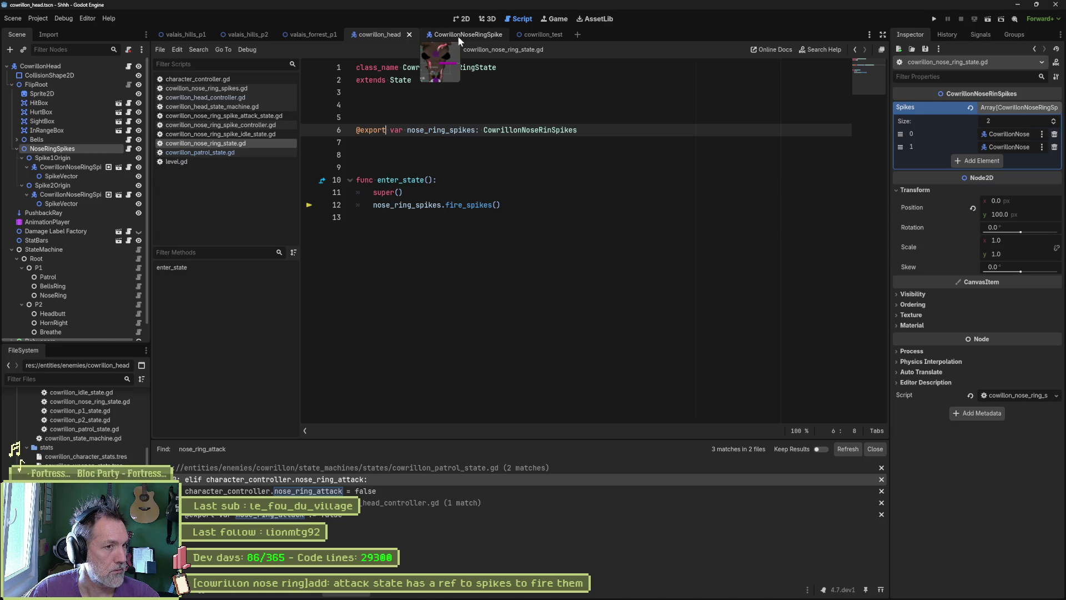
Step: Add switch_state(state_machine.patrol) after fire_spikes() in the nose ring state and save it
mouse_move(478, 210)
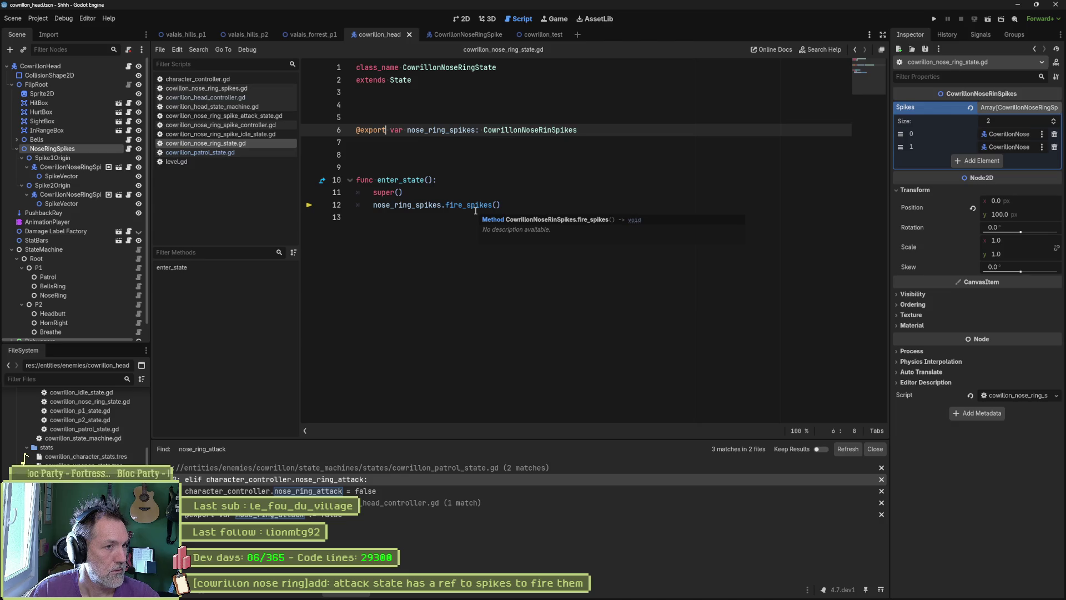
left_click(510, 208)
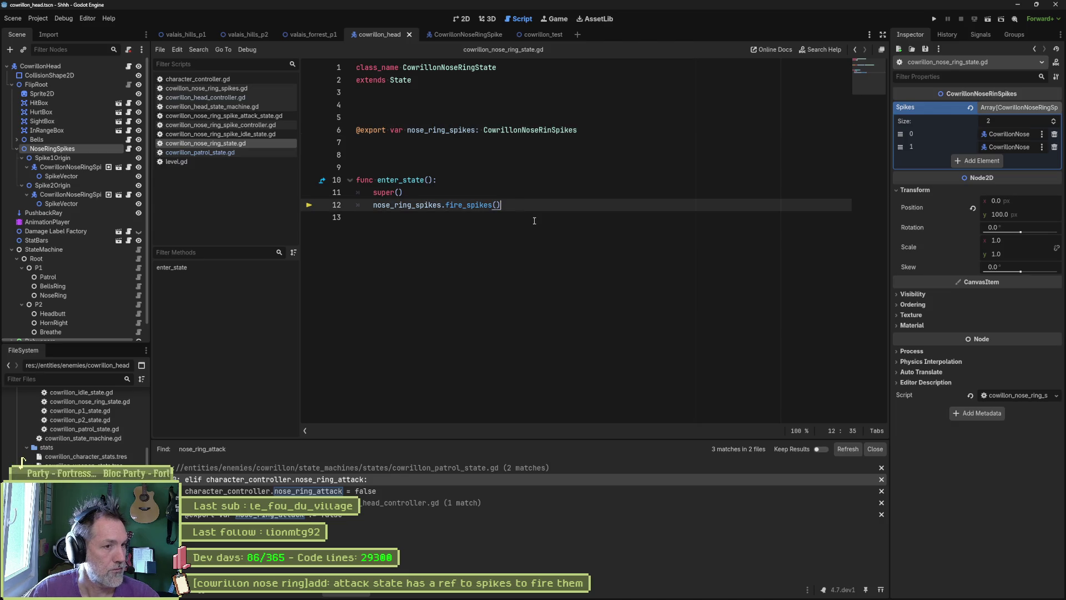
key("Return")
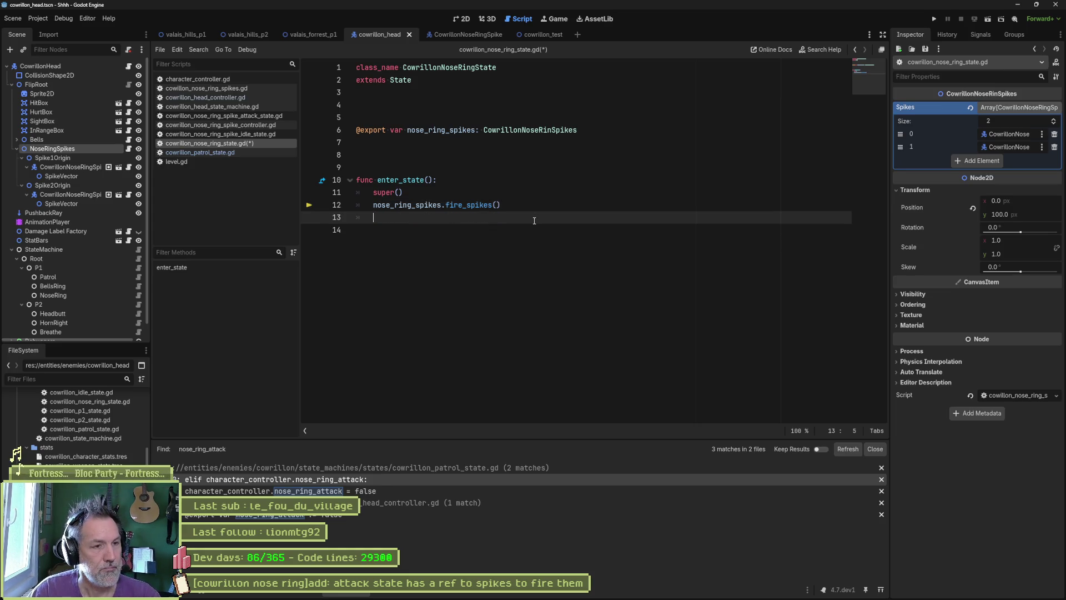
type("swi")
key("Return")
type("state_machine.")
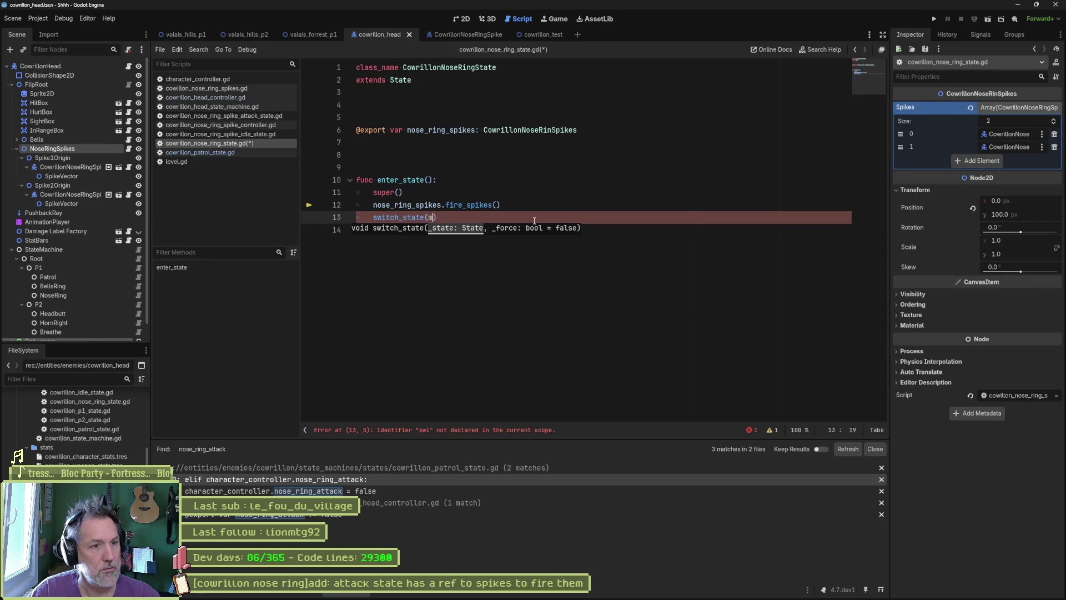
type("patrol")
key("ctrl+s")
Step: Check the Root state and state machine scripts, then run the cowrillon_test scene
left_click(139, 259)
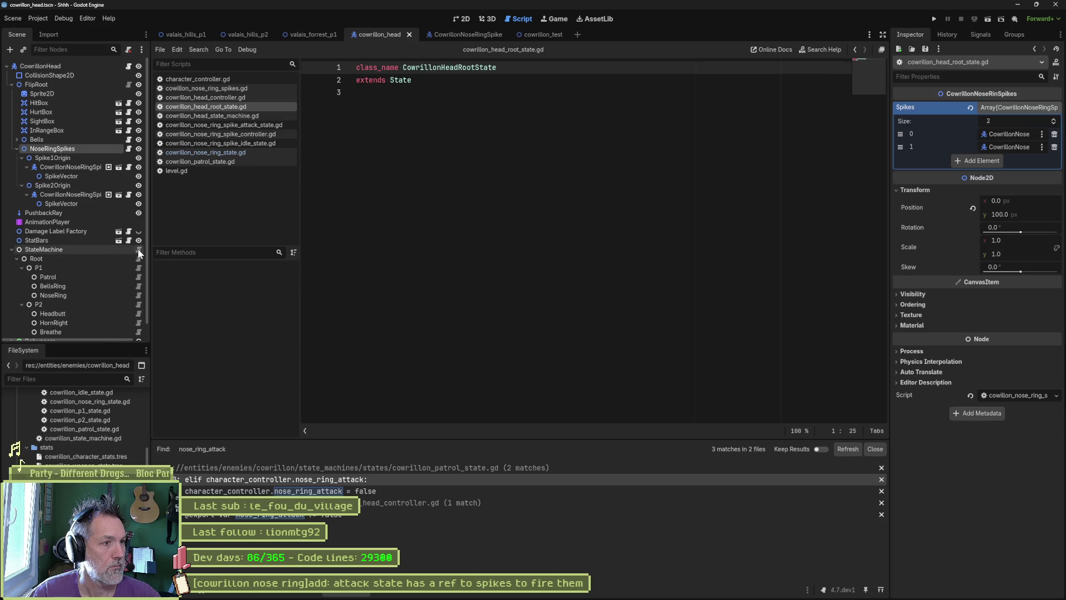
left_click(137, 248)
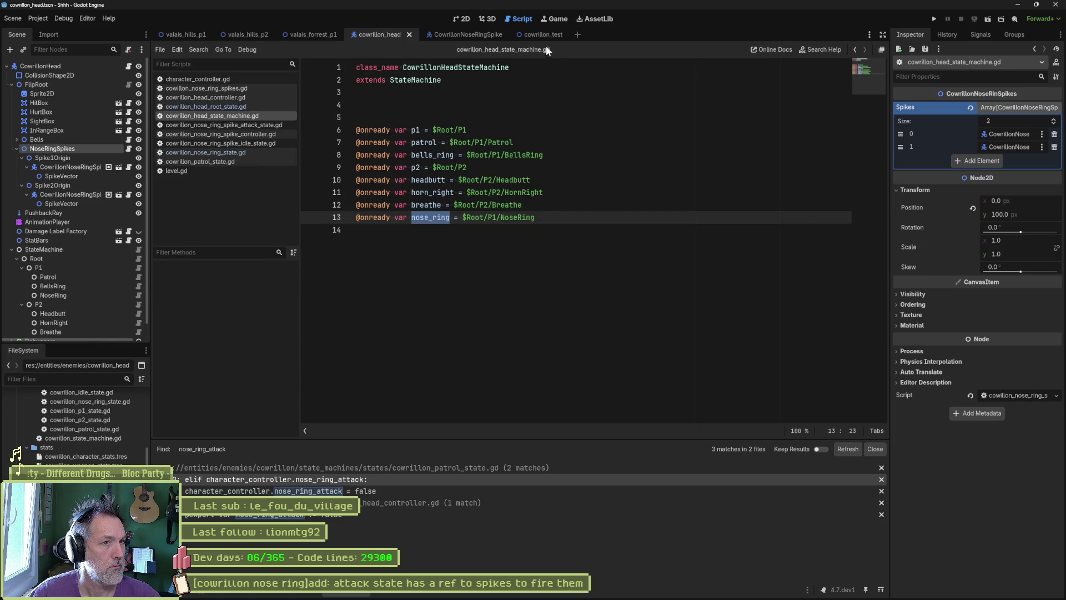
left_click(543, 35)
key("F6")
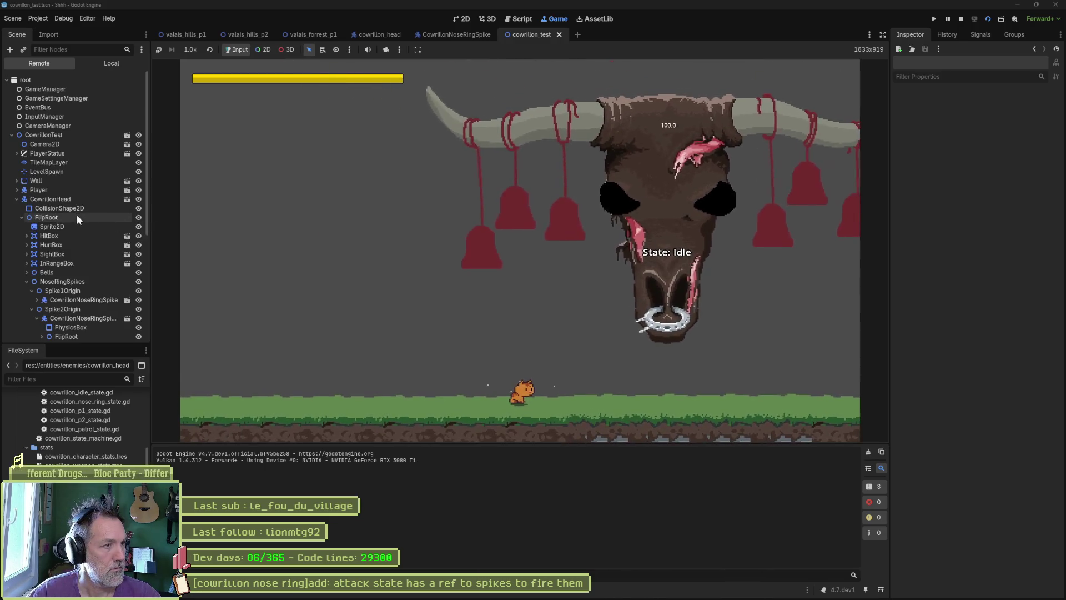
Step: Toggle Nose Ring Attack repeatedly on the live CowrillonHead, launching nose-ring spikes each time
left_click(62, 199)
scroll(954, 316, "down", 10)
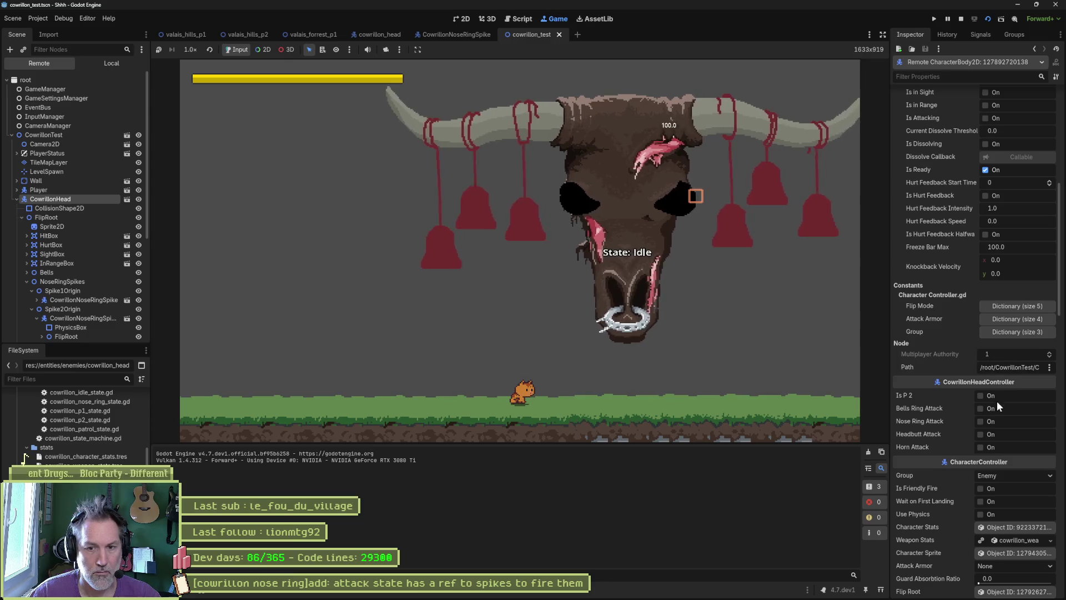
left_click(991, 420)
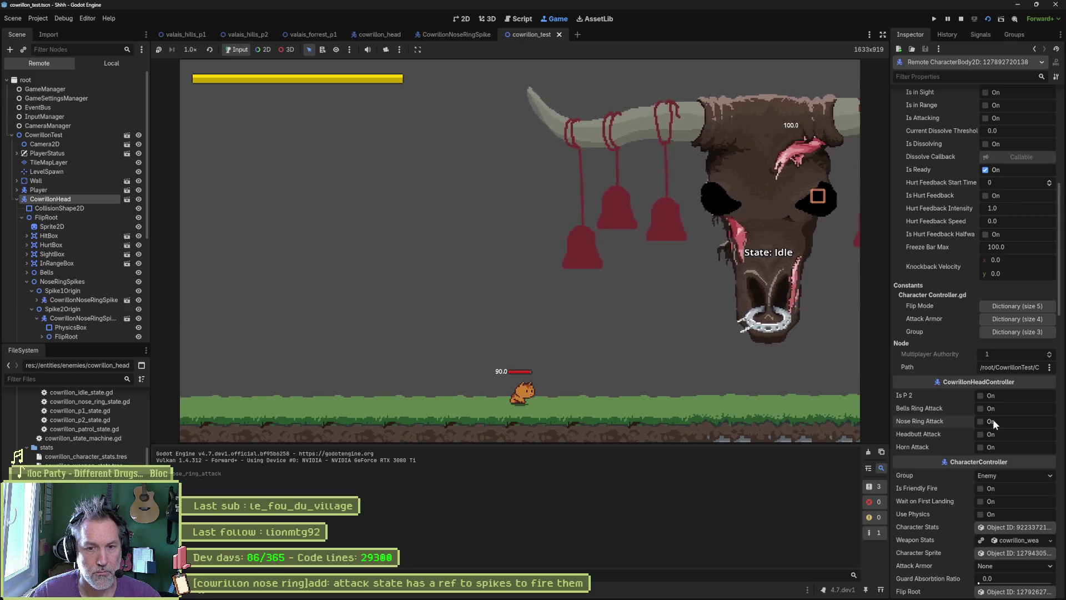
left_click(980, 421)
left_click(995, 426)
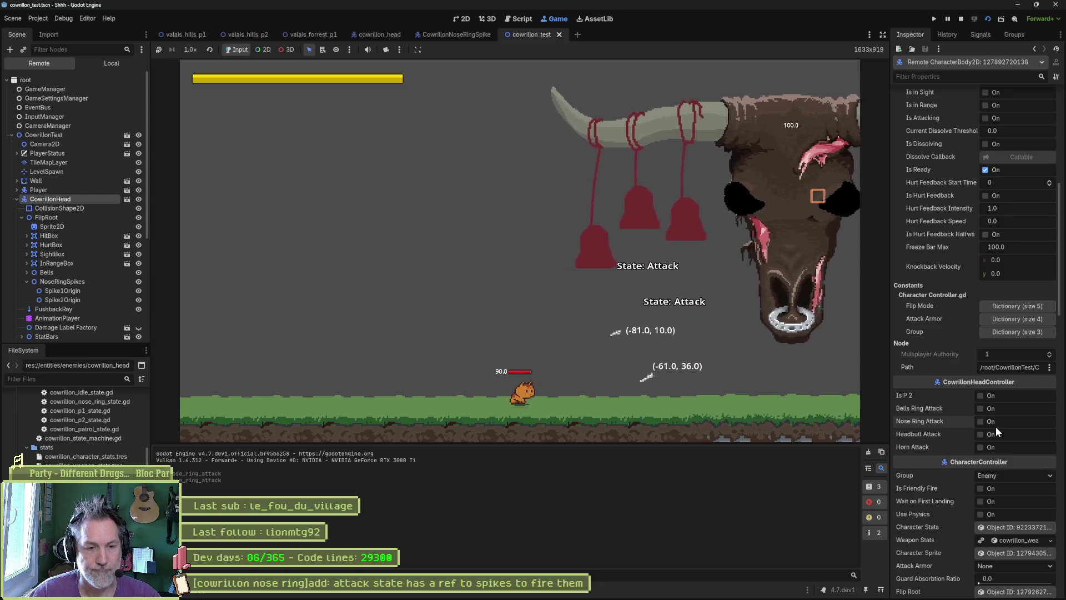
left_click(790, 338)
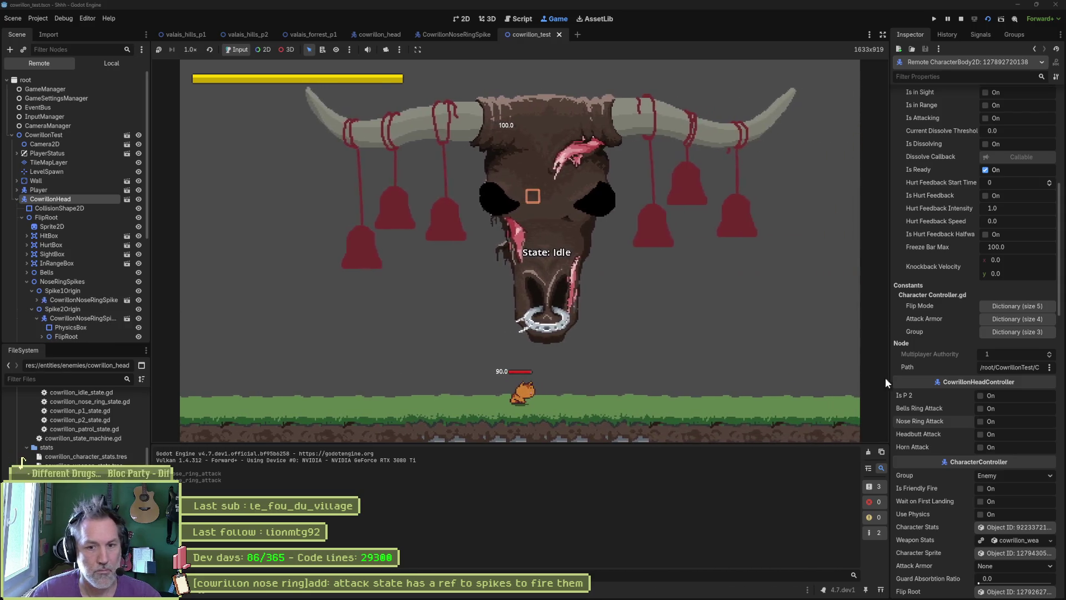
left_click(981, 422)
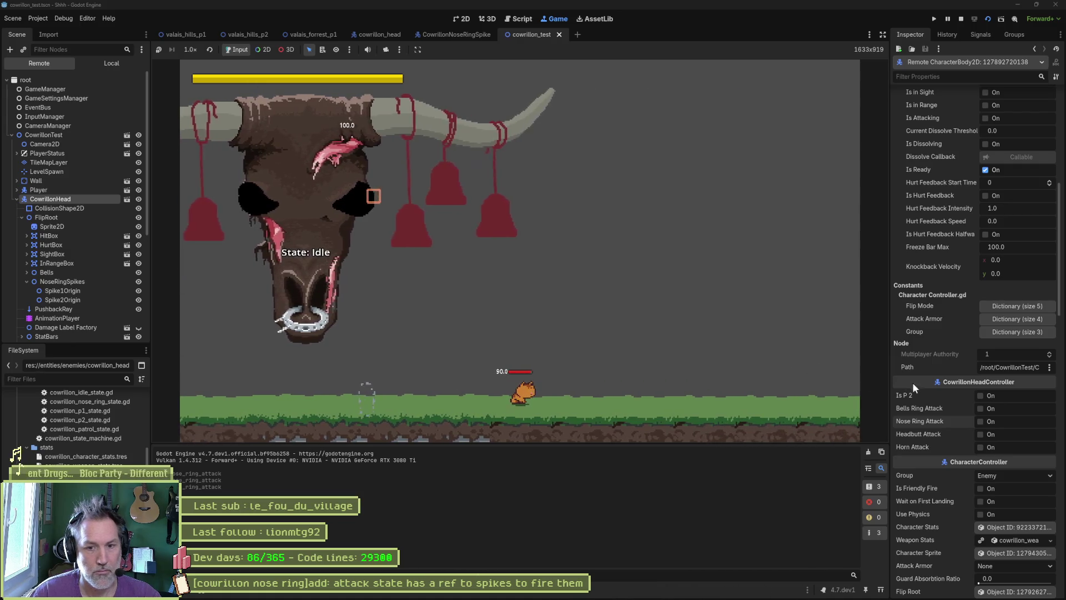
left_click(980, 421)
left_click(981, 423)
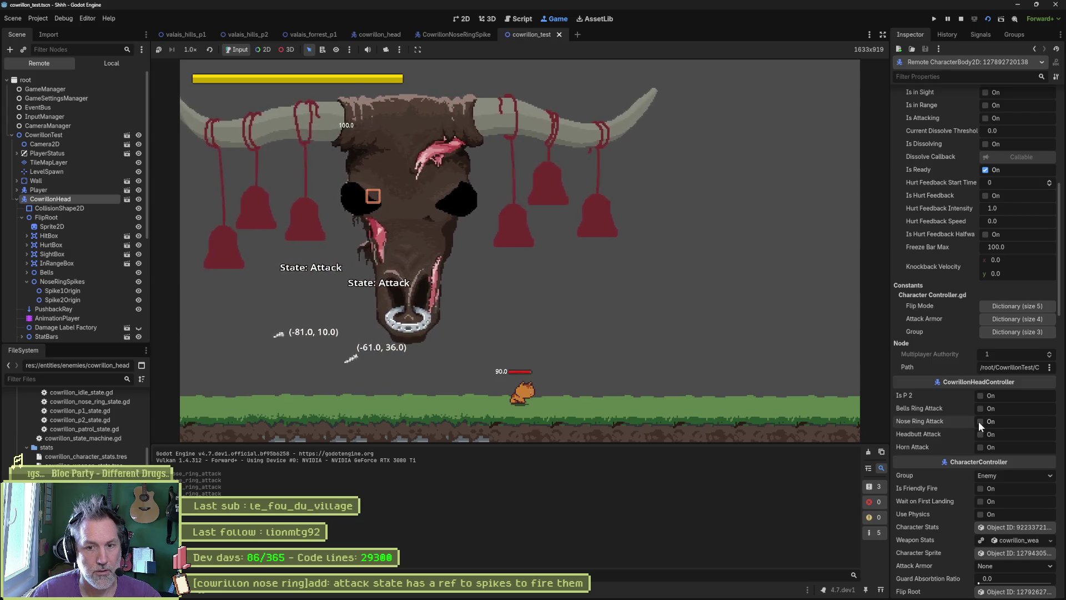
left_click(980, 421)
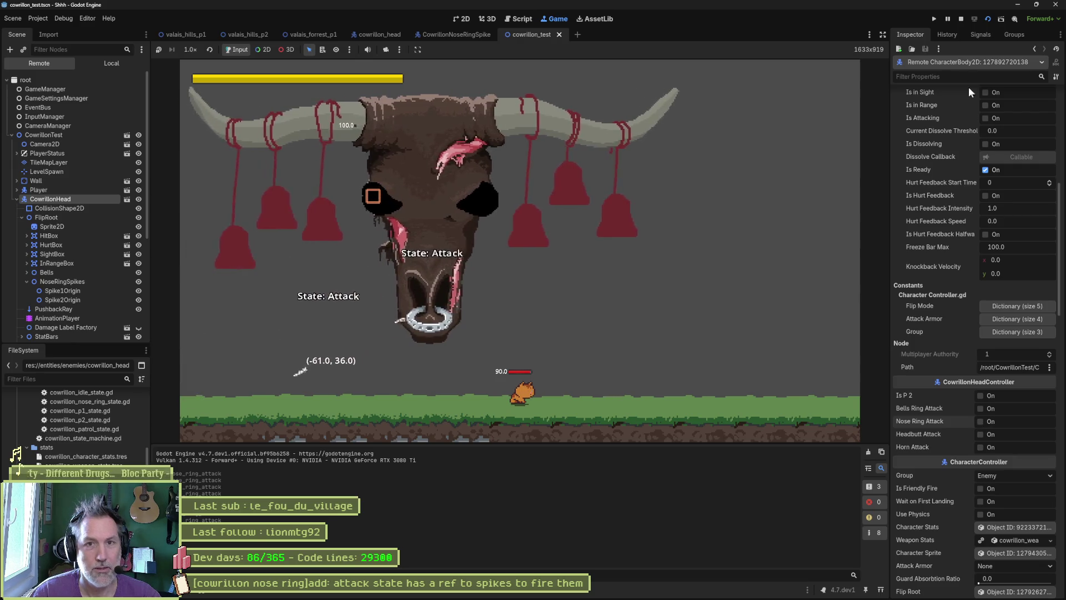
Step: Stop the game and switch to the cowrillon_head scene showing cowrillon_head_controller.gd
left_click(961, 18)
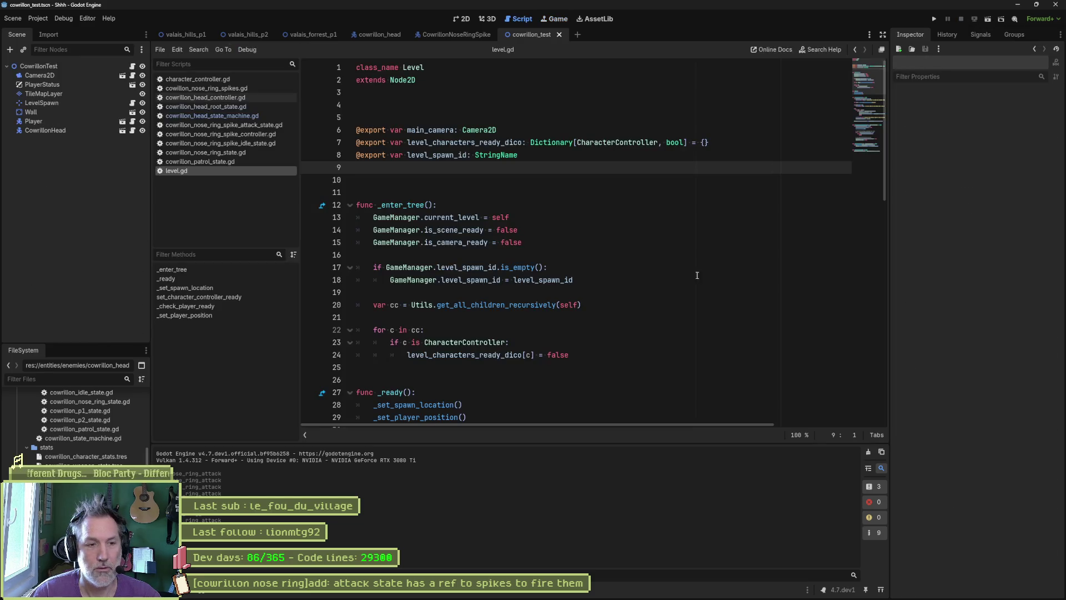
left_click(593, 293)
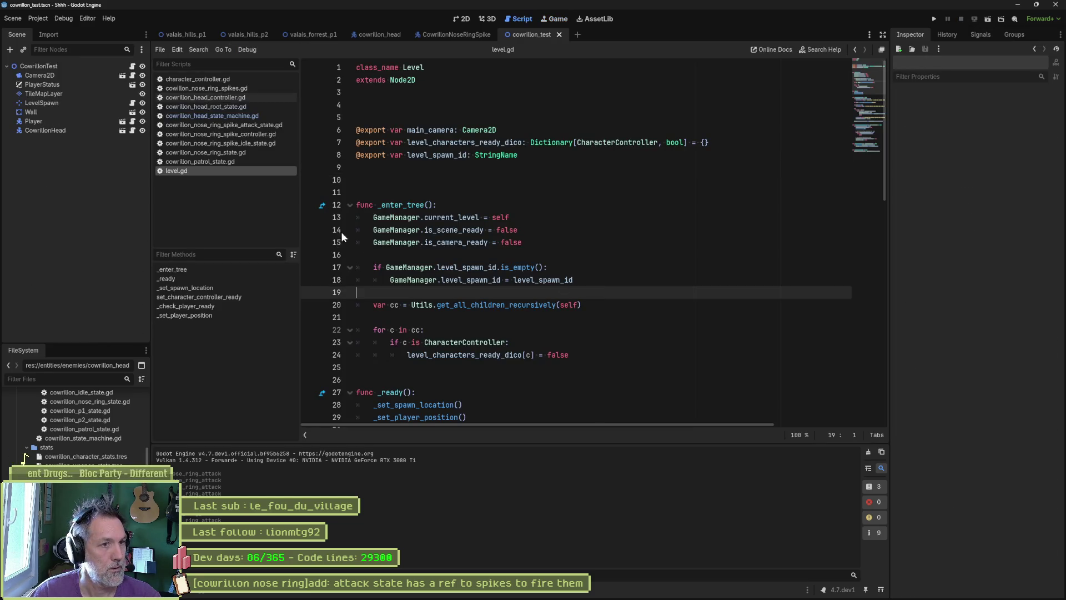
mouse_move(442, 220)
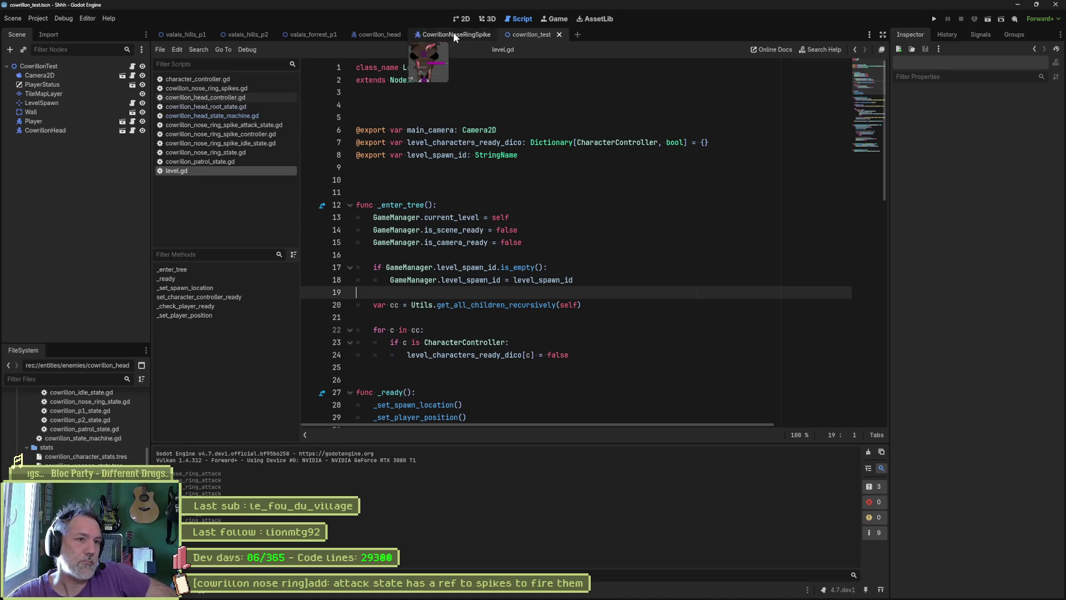
left_click(356, 36)
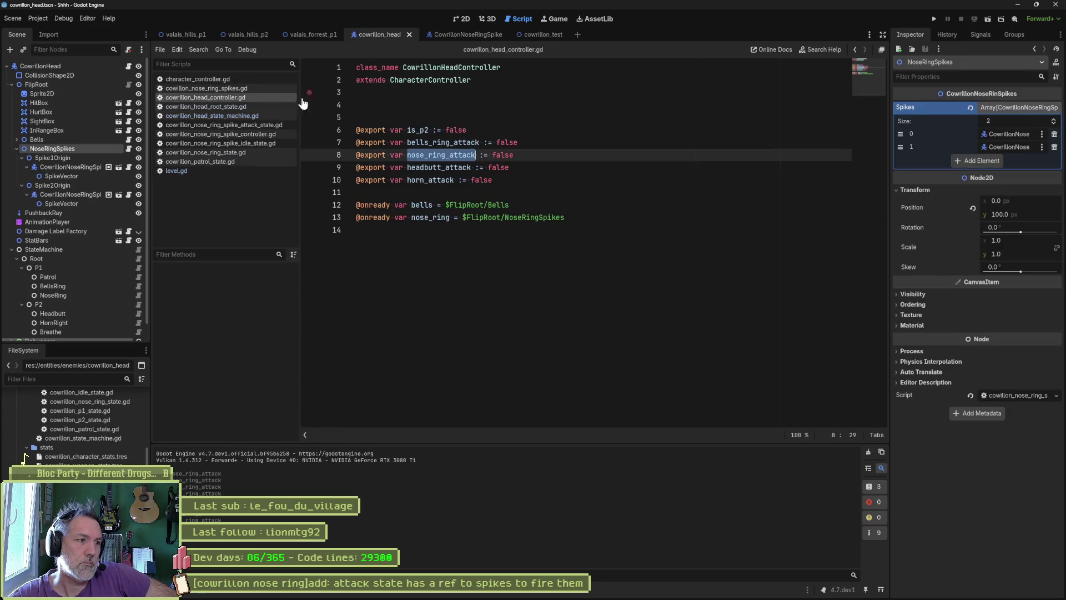
Step: Open the P1 and Patrol state scripts, then switch to the Asana board in the browser
left_click(69, 269)
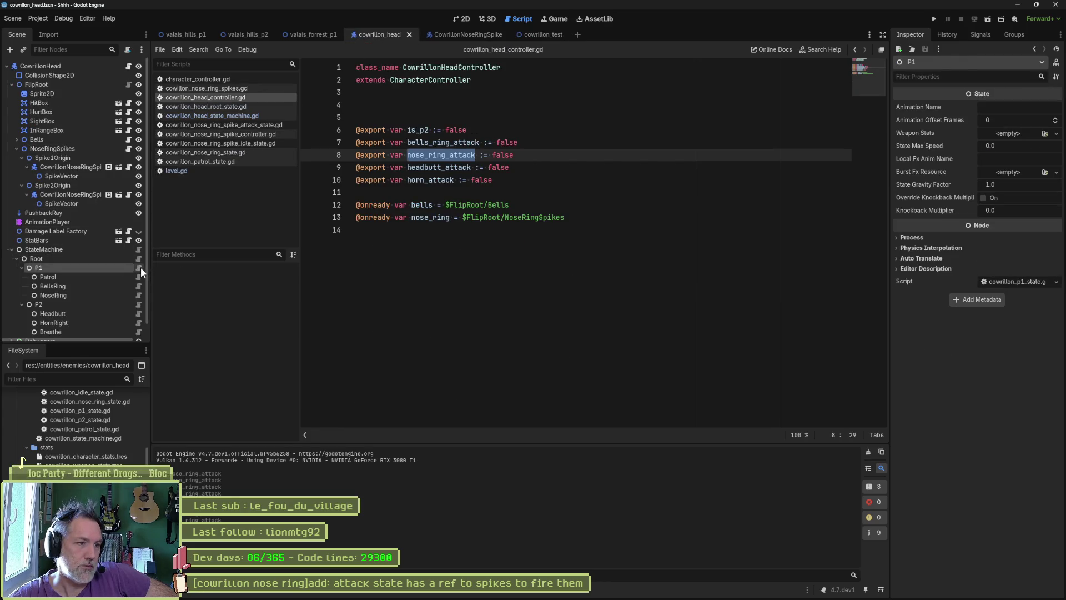
left_click(139, 267)
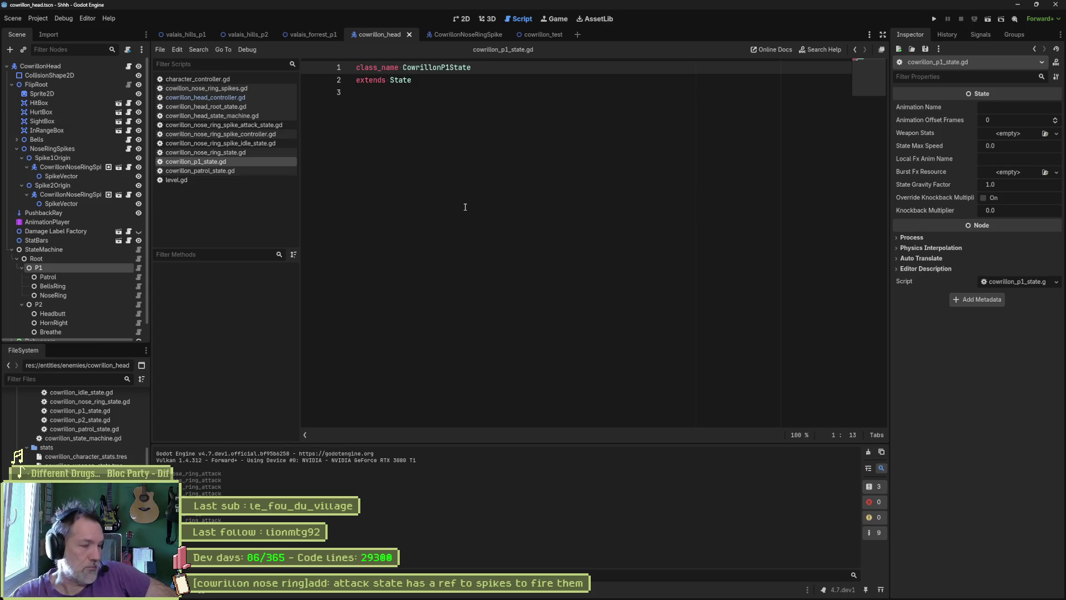
left_click(138, 277)
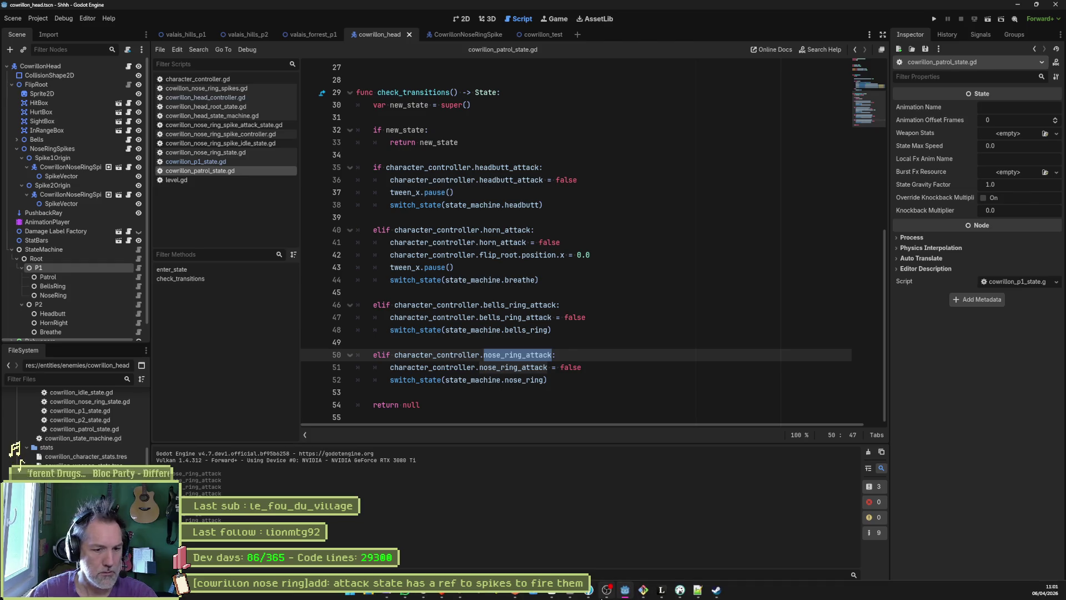
left_click(553, 596)
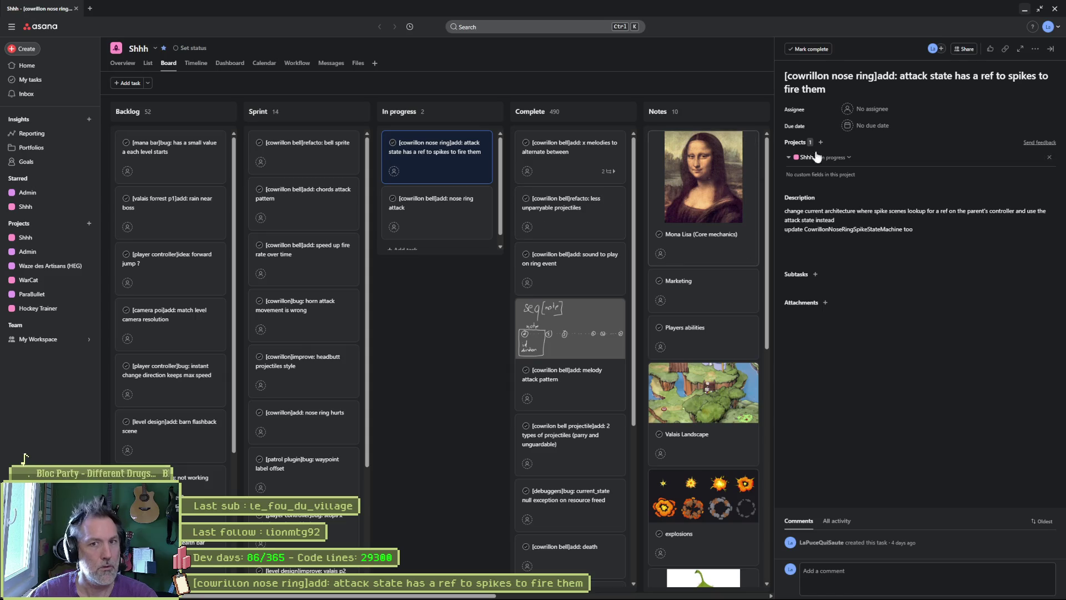
Step: Select the nose ring spikes task's whole title, then bring up the Fork Git client
left_click(899, 79)
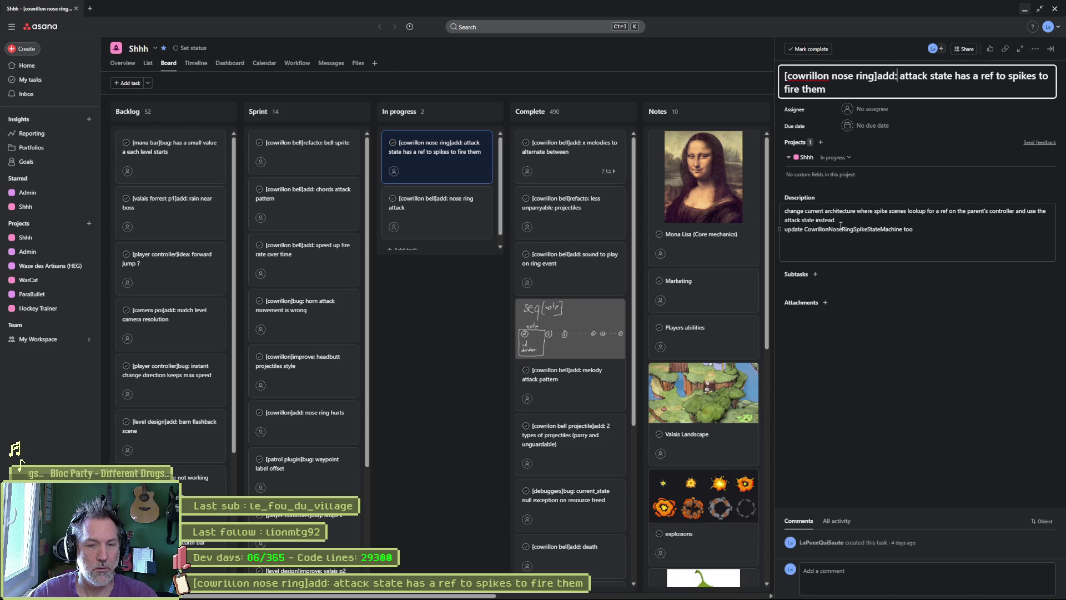
triple_click(910, 93)
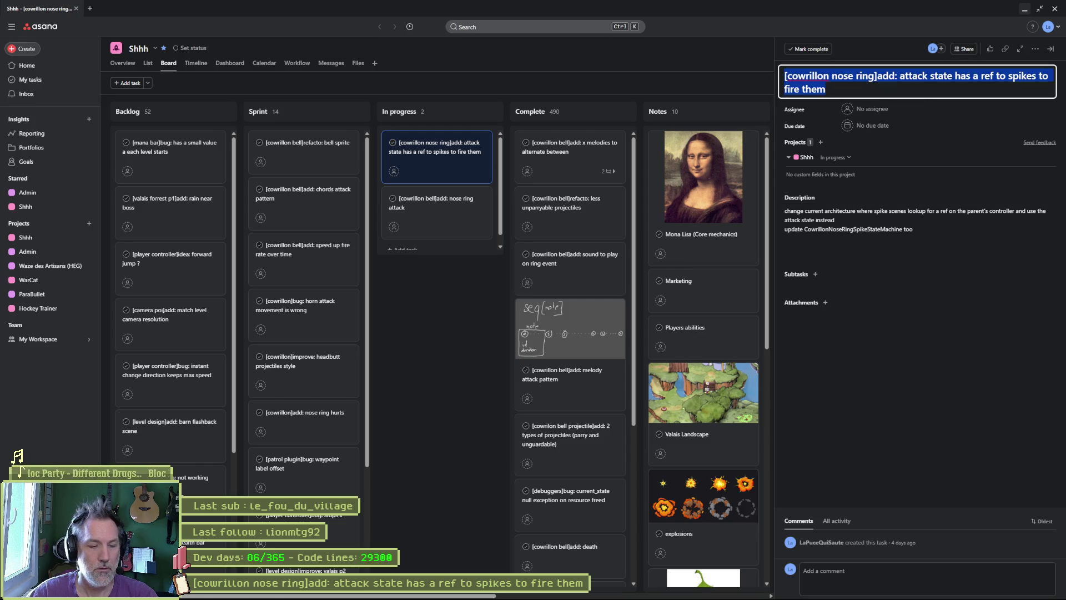
left_click(644, 587)
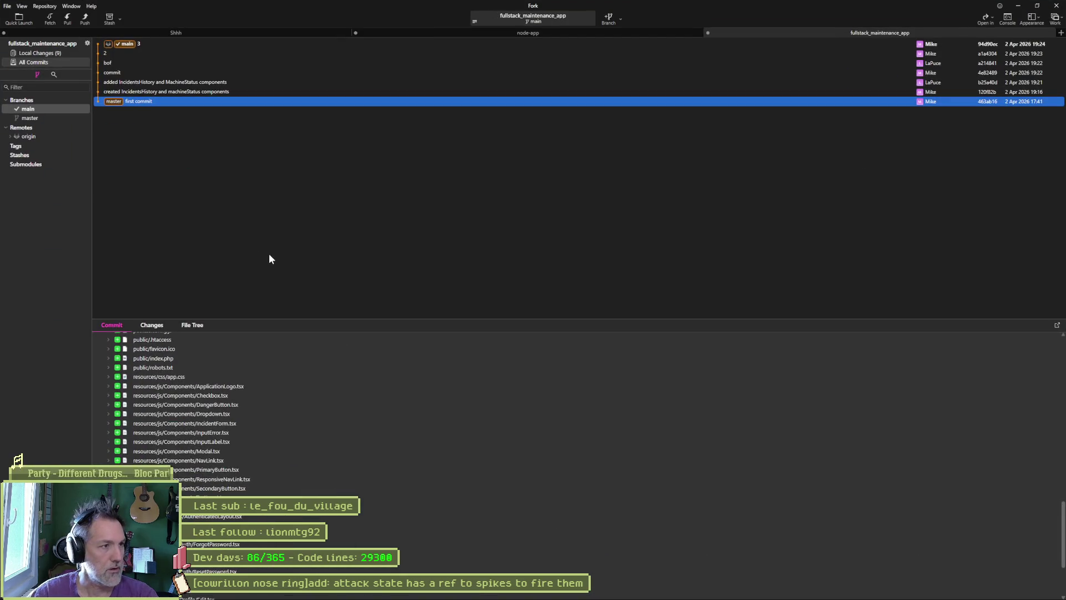
Step: Paste the task title as the Shhh repository's commit summary, then return to Asana
left_click(274, 33)
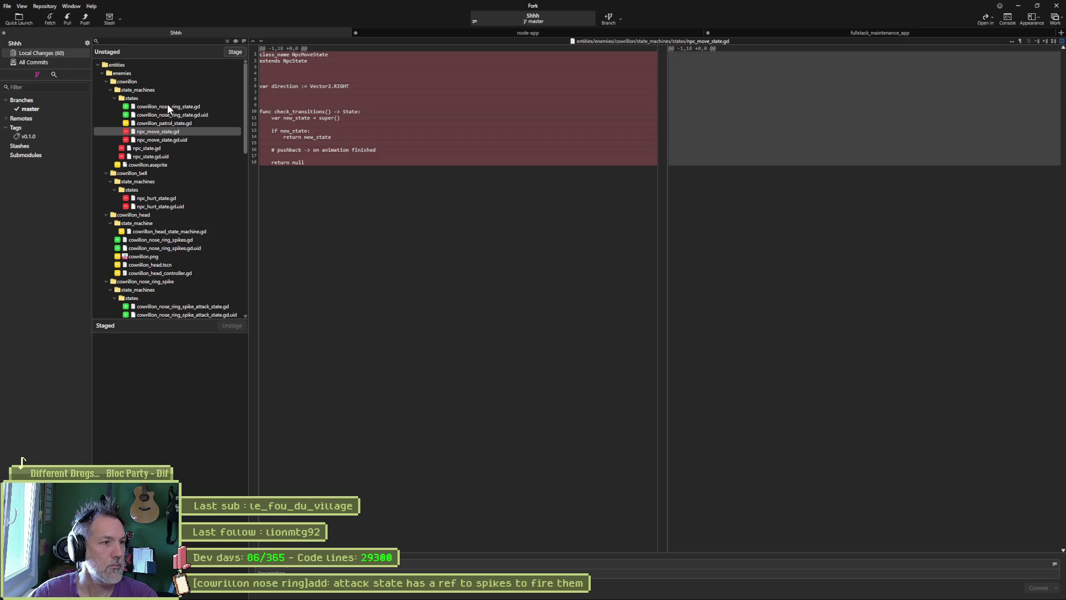
key("ctrl+v")
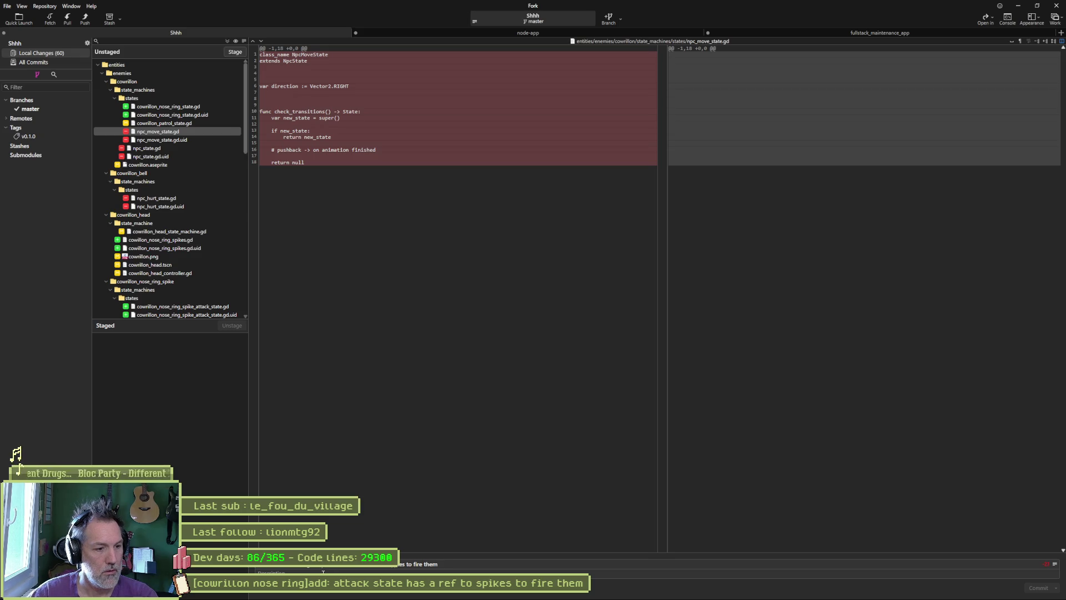
key("alt+Tab")
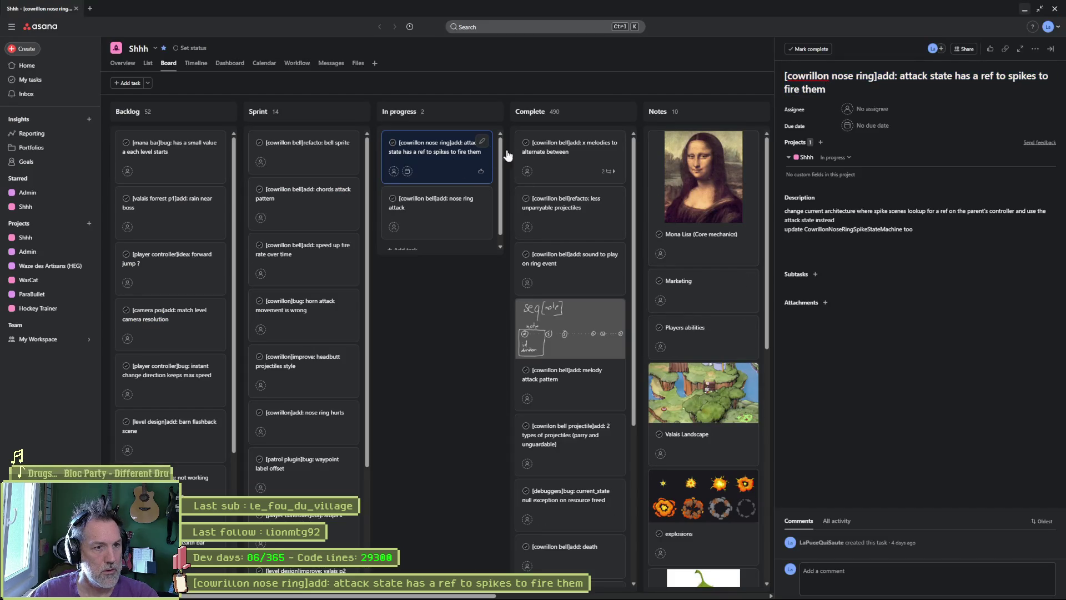
Step: Complete the attack-state task and append ' & ' plus the nose ring attack title to the commit summary
left_click_drag(507, 154, 569, 150)
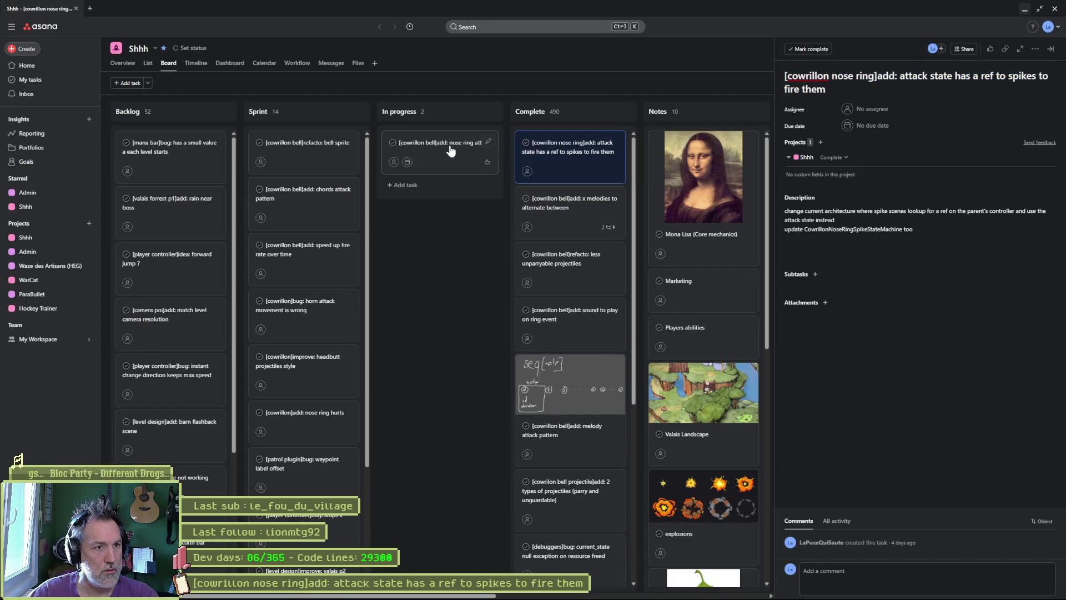
left_click(451, 151)
triple_click(883, 83)
key("ctrl+c")
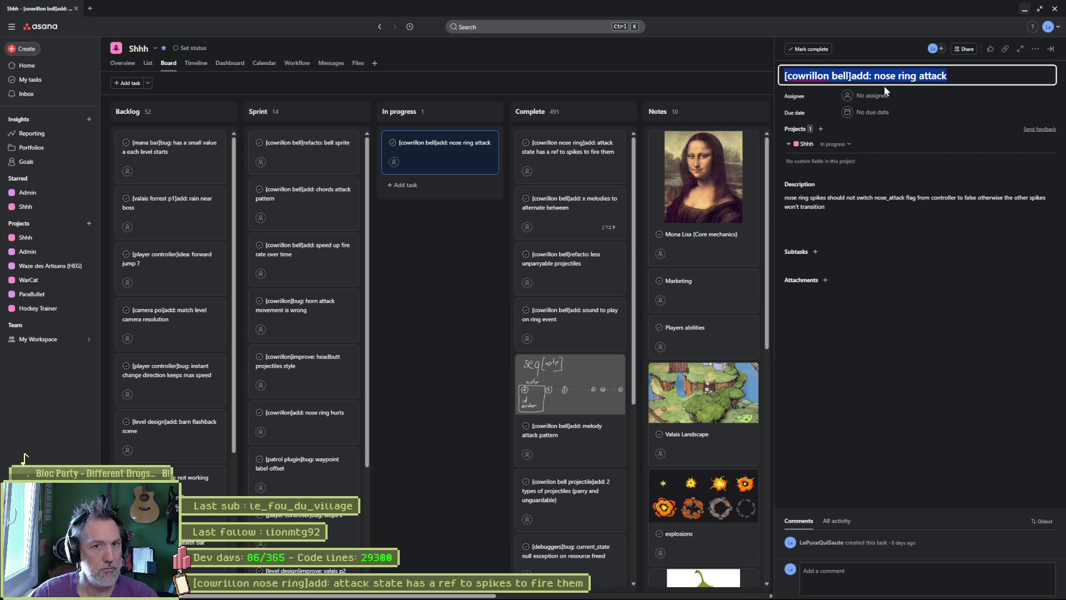
key("alt+Tab")
type("&")
key("ctrl+v")
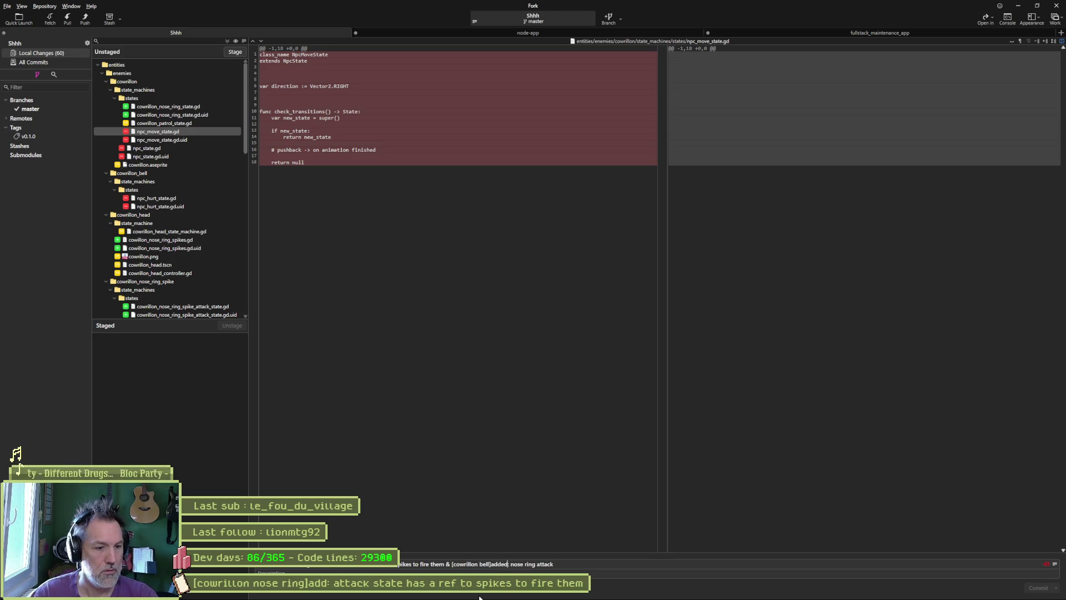
Step: Move the '[cowrillon bell]add: nose ring attack' task to Complete and start a new In progress task
key("alt+Tab")
left_click_drag(440, 159, 572, 155)
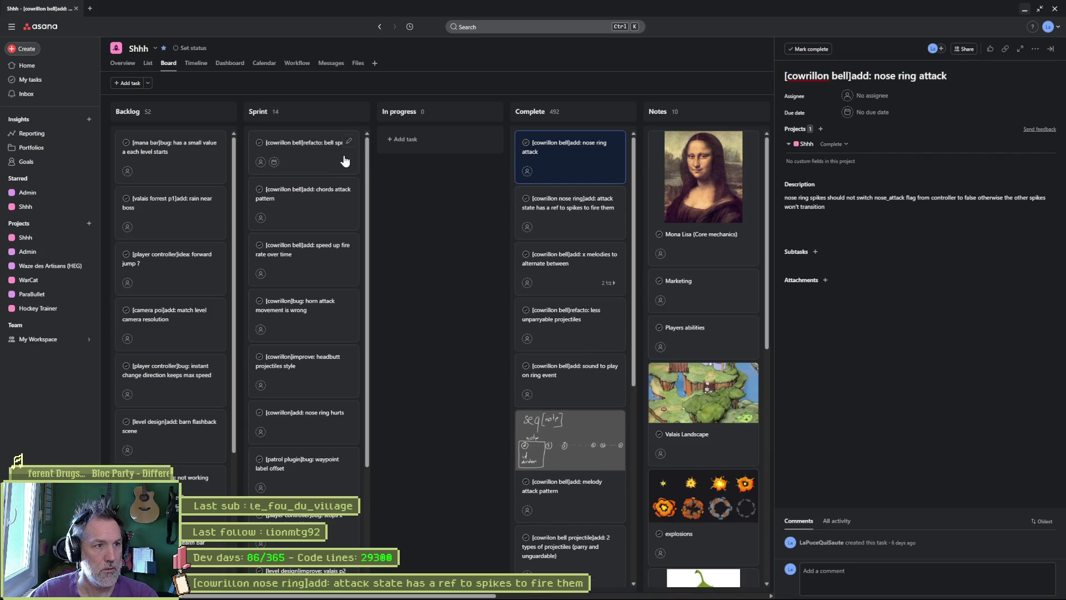
left_click(401, 140)
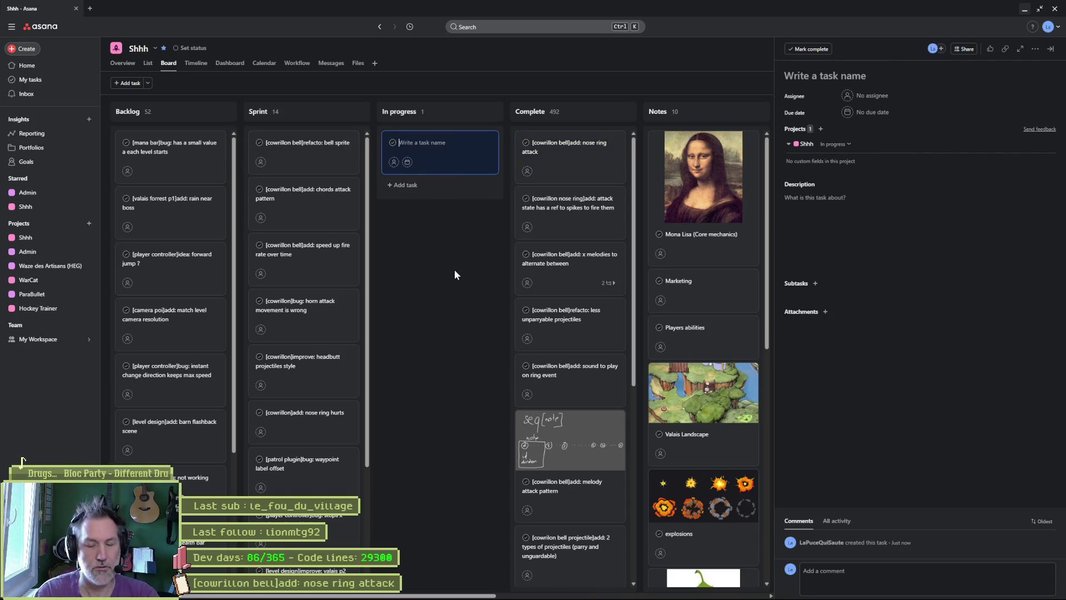
Step: Name the new In progress task '[cowrillon]add: P1 or patrol orchestrates various attacks'
type("[co")
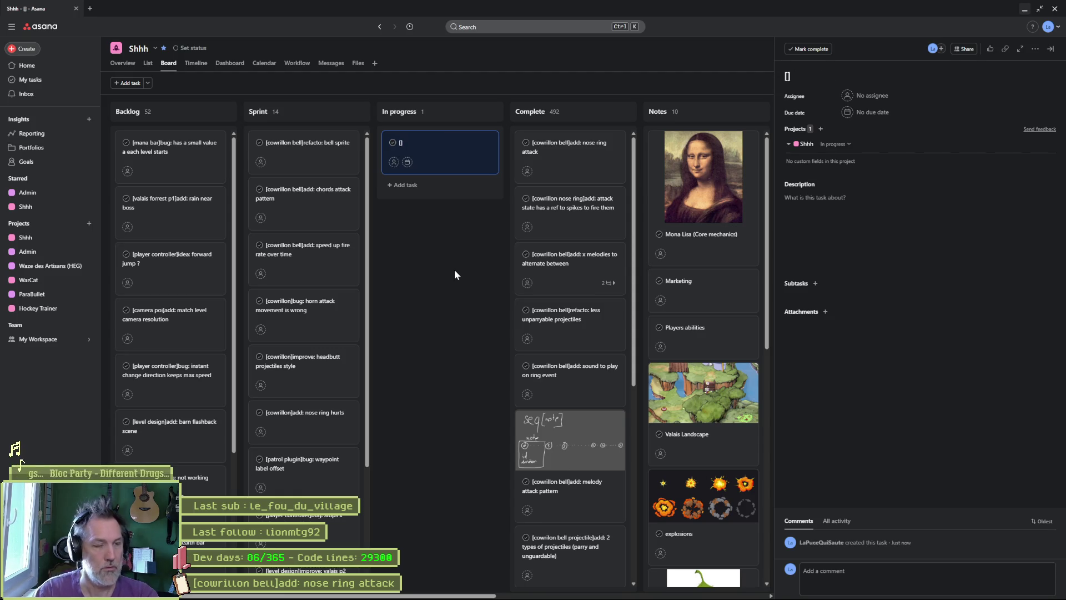
type("wrillon]")
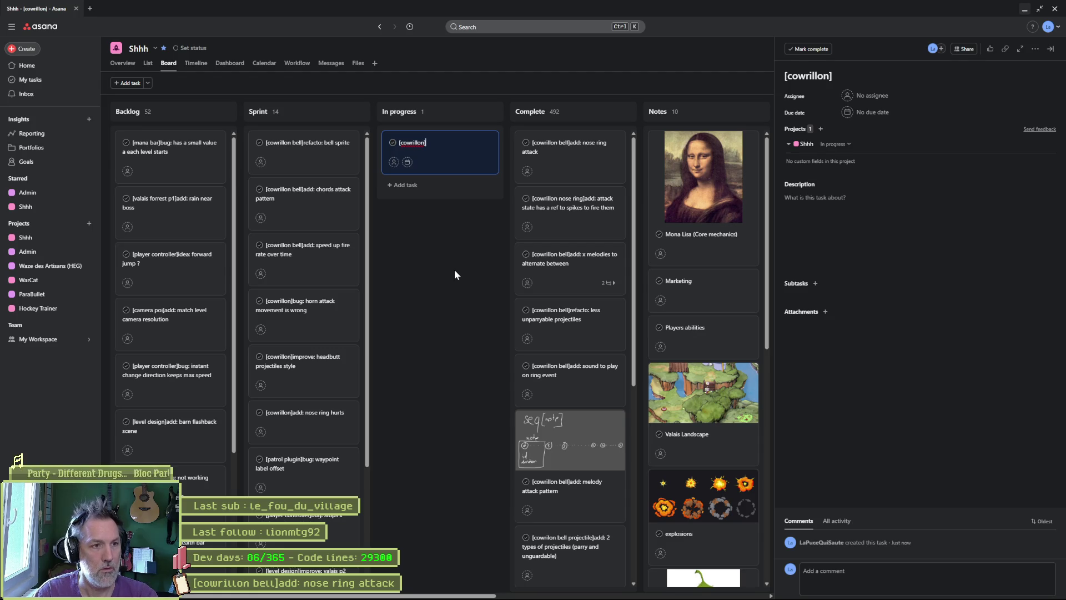
type("add:")
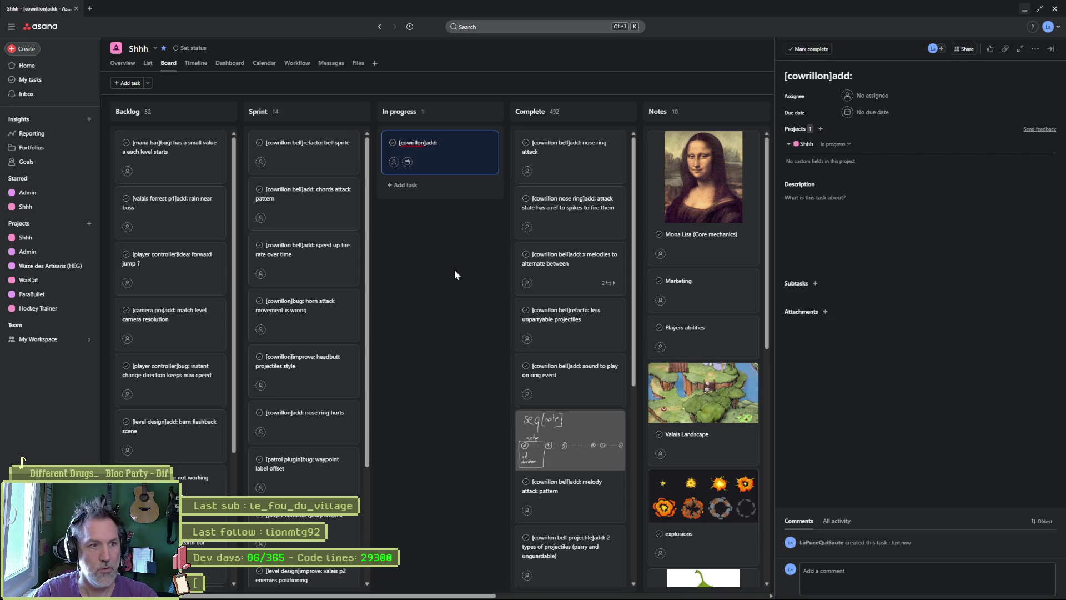
type(" P")
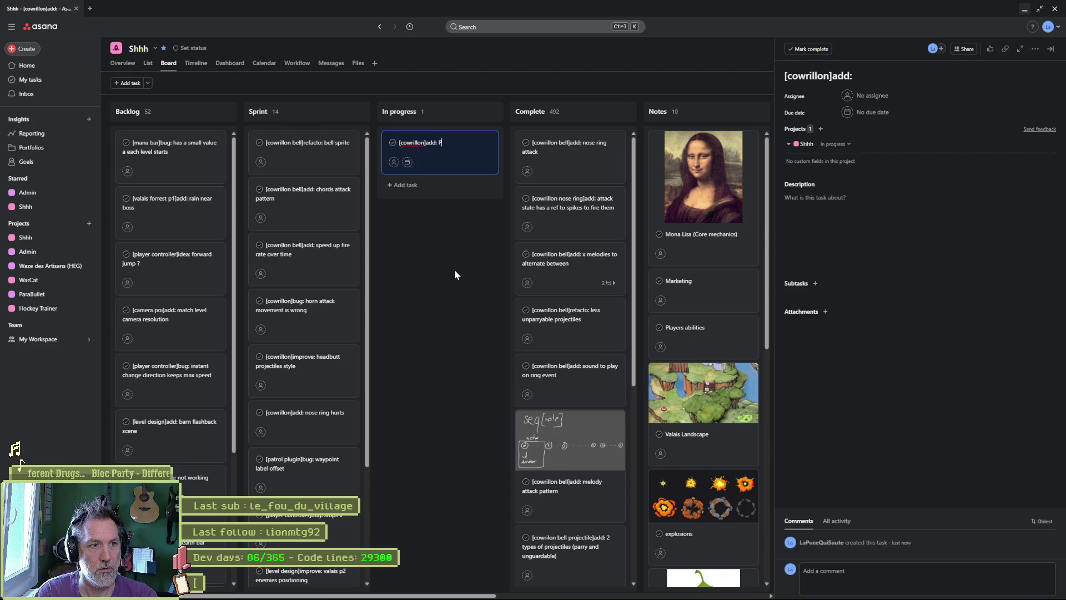
type("1 or patrol")
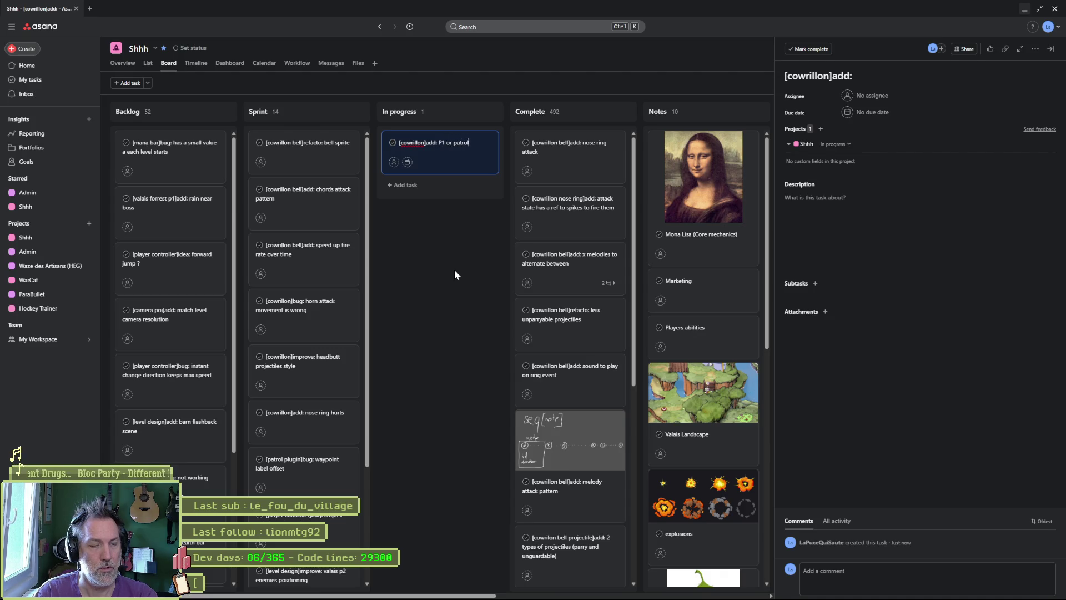
type(" orchestrates")
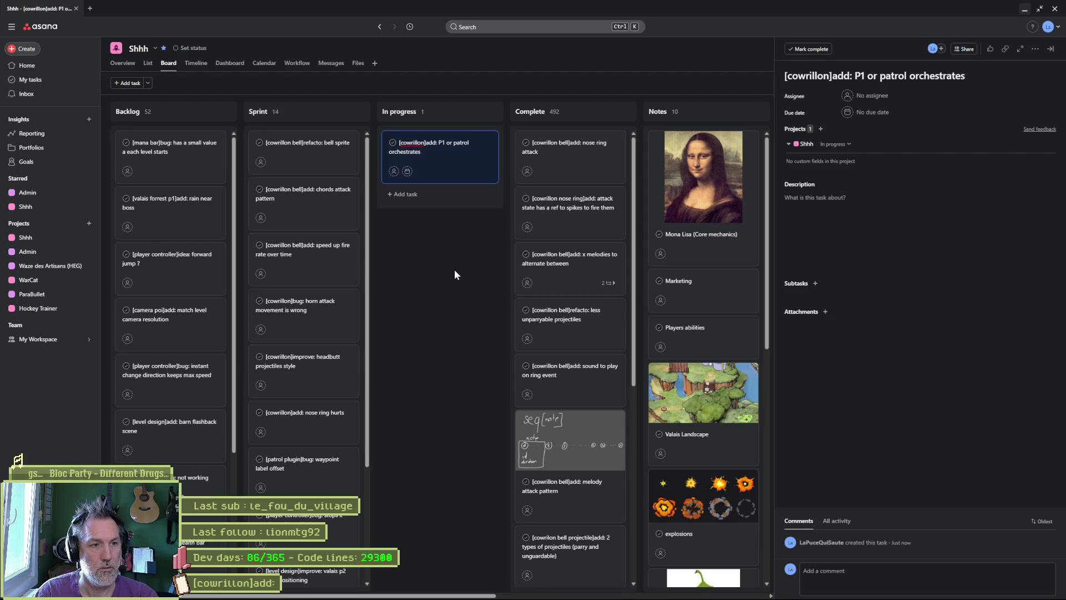
type(" a")
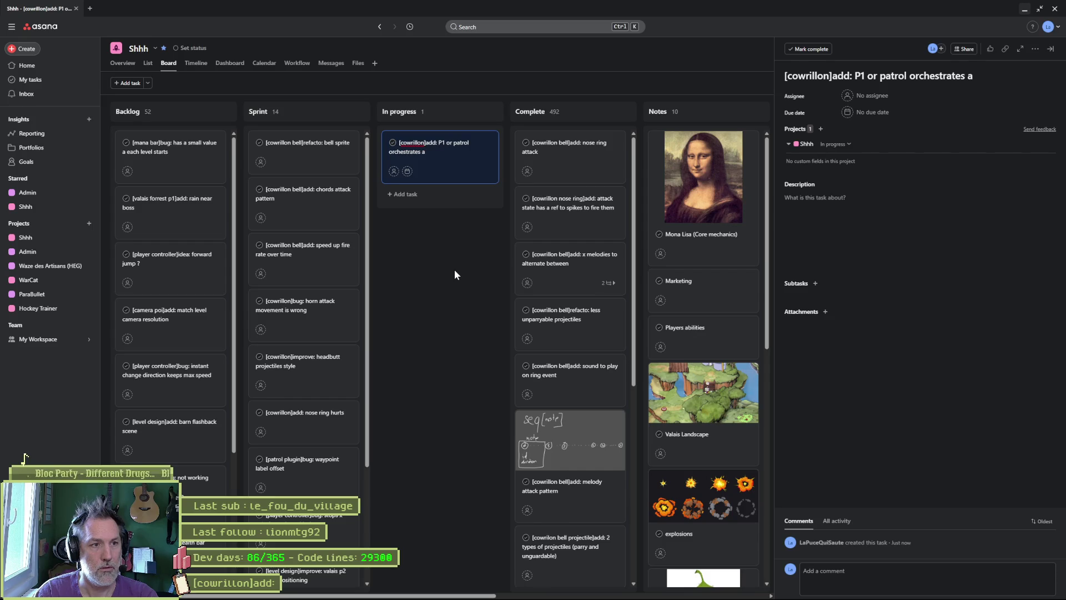
key("BackSpace")
type("various")
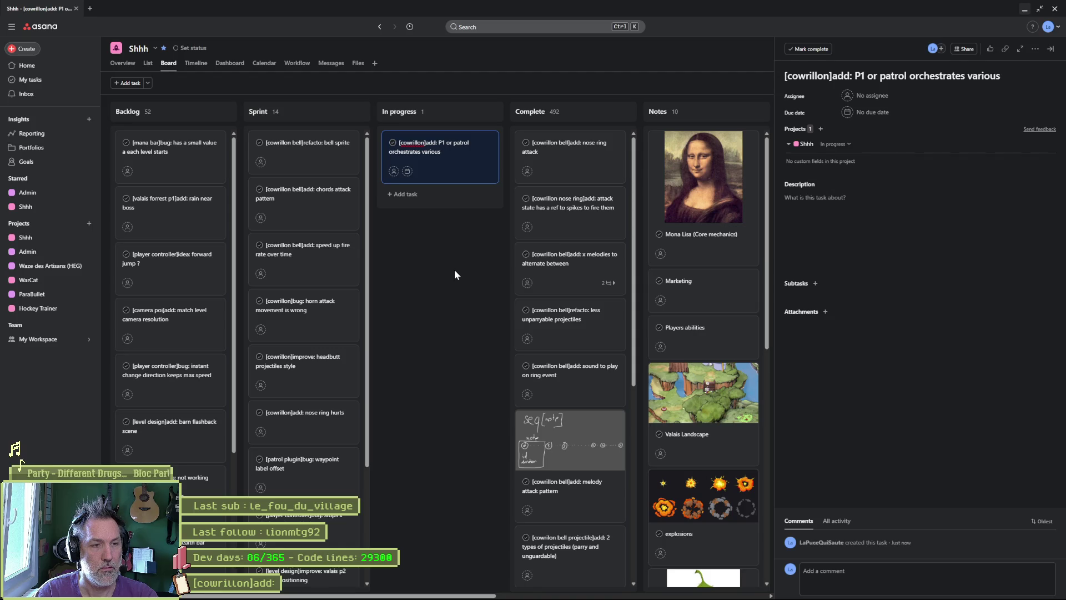
type(" attacks")
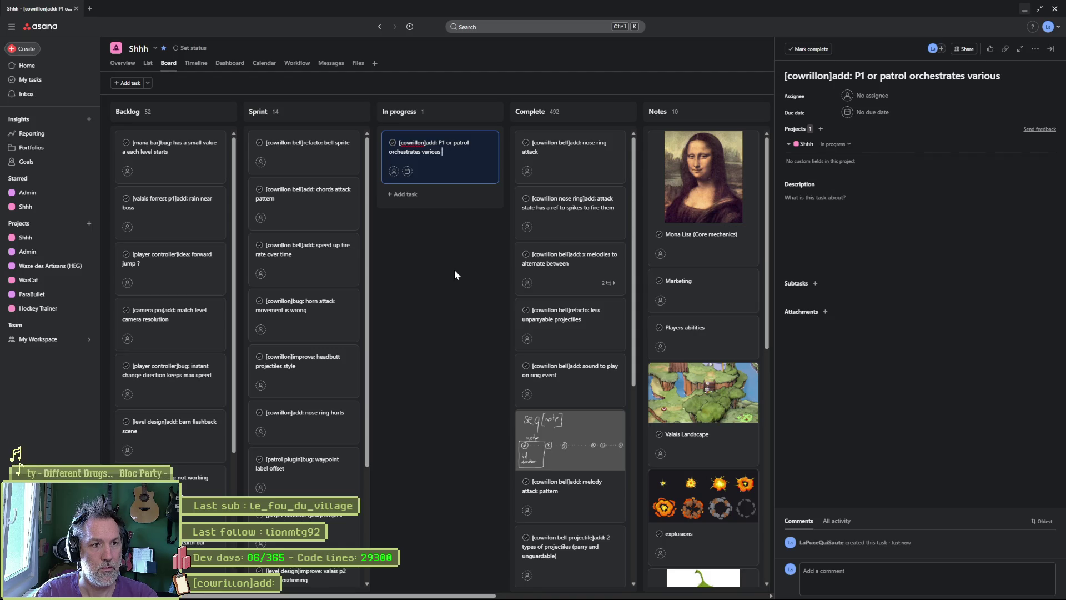
key("Return")
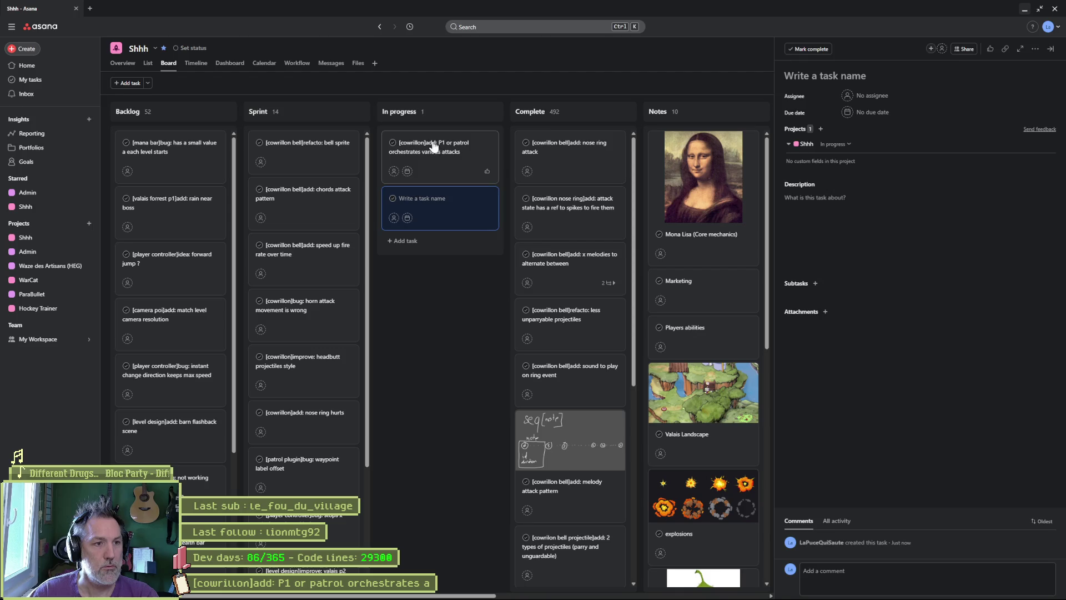
Step: Describe the P1 or patrol task as 'alternate between nose ring attack and bells attack', then close its details
left_click(433, 146)
left_click(832, 214)
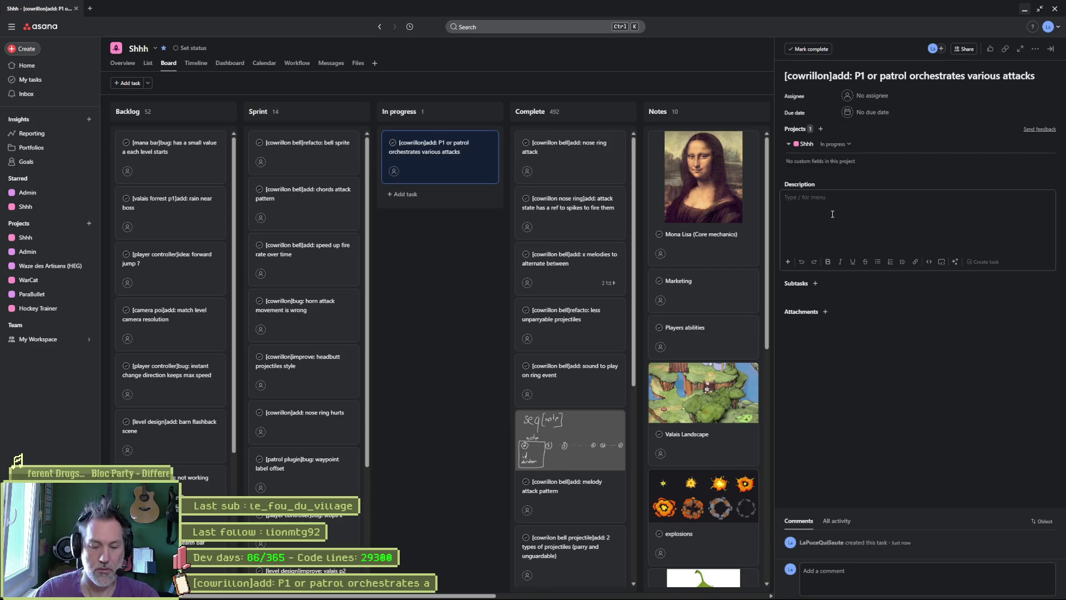
type("alternate between")
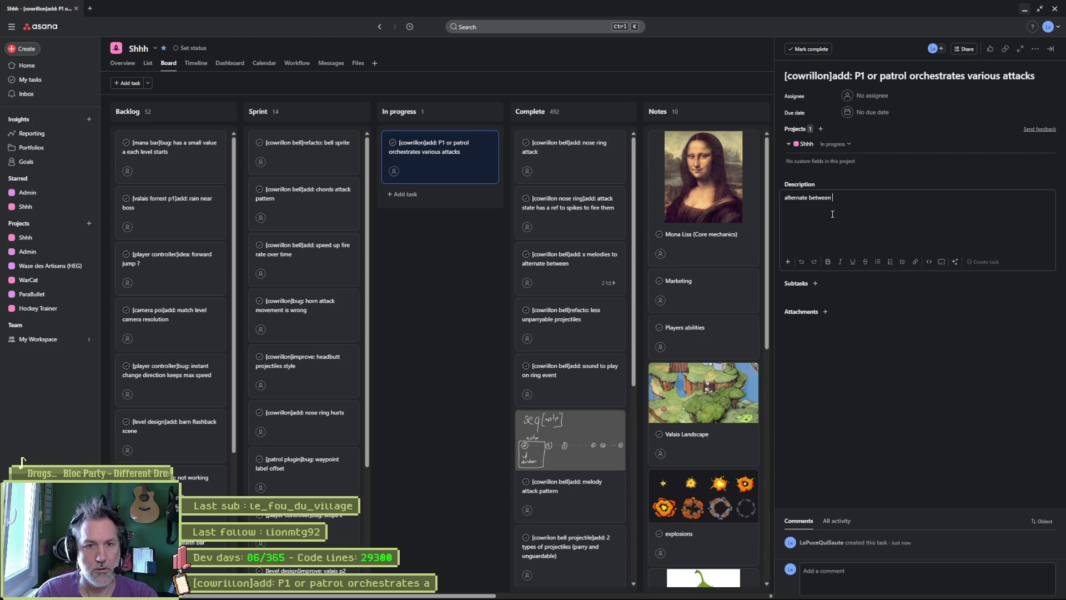
type(" nose ring attack. b")
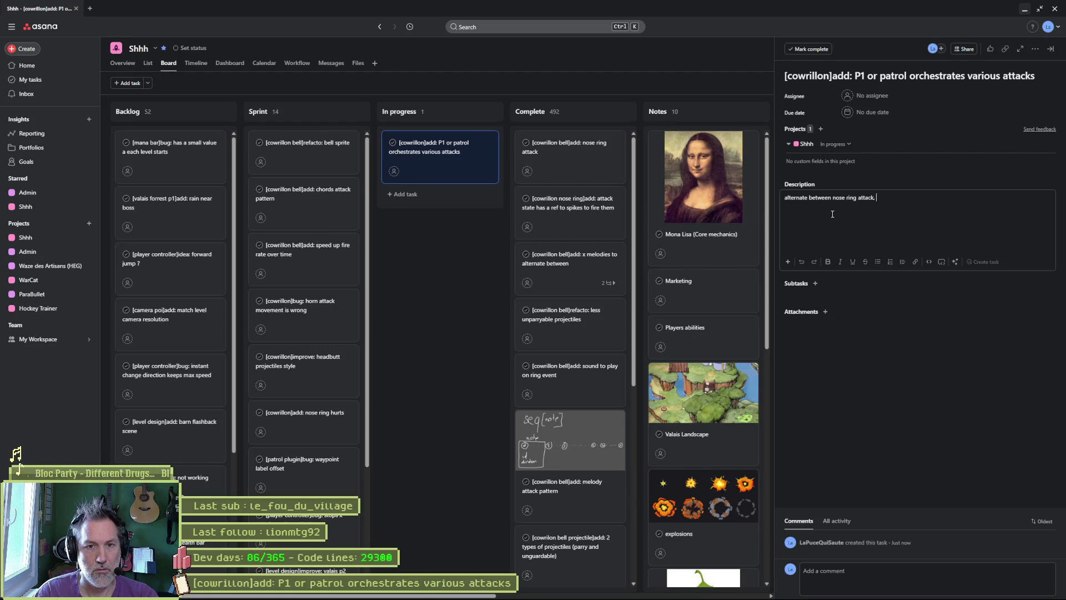
type("ells attack")
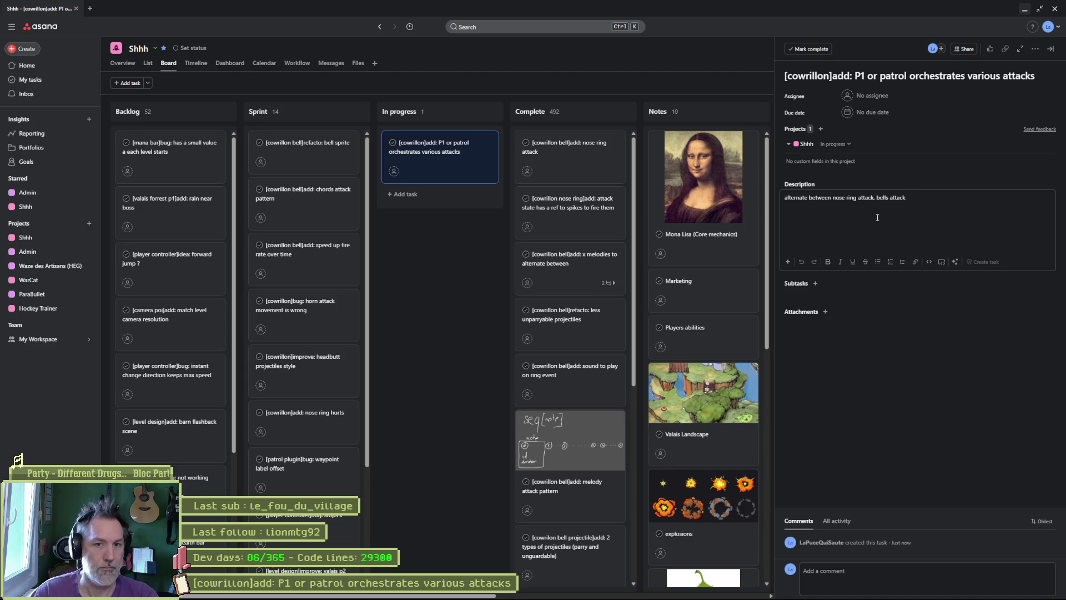
left_click(876, 198)
key("BackSpace")
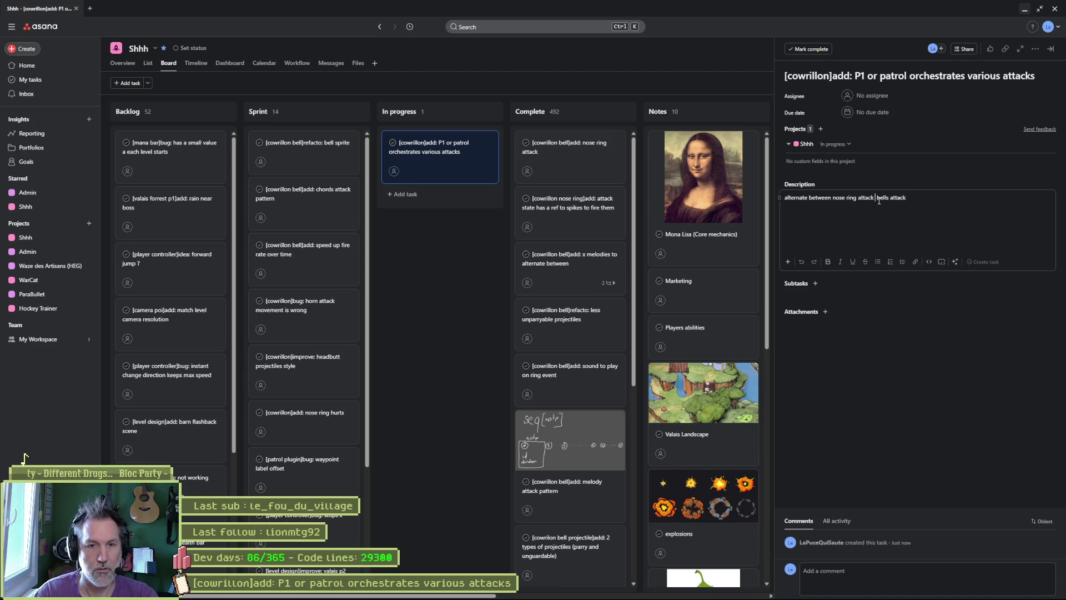
type("and")
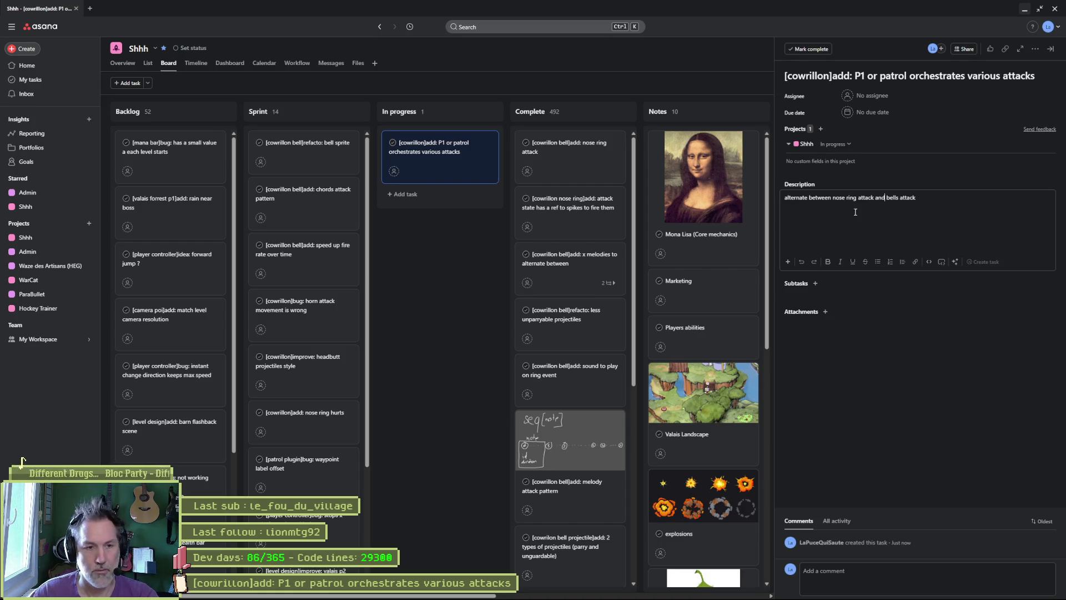
left_click(445, 240)
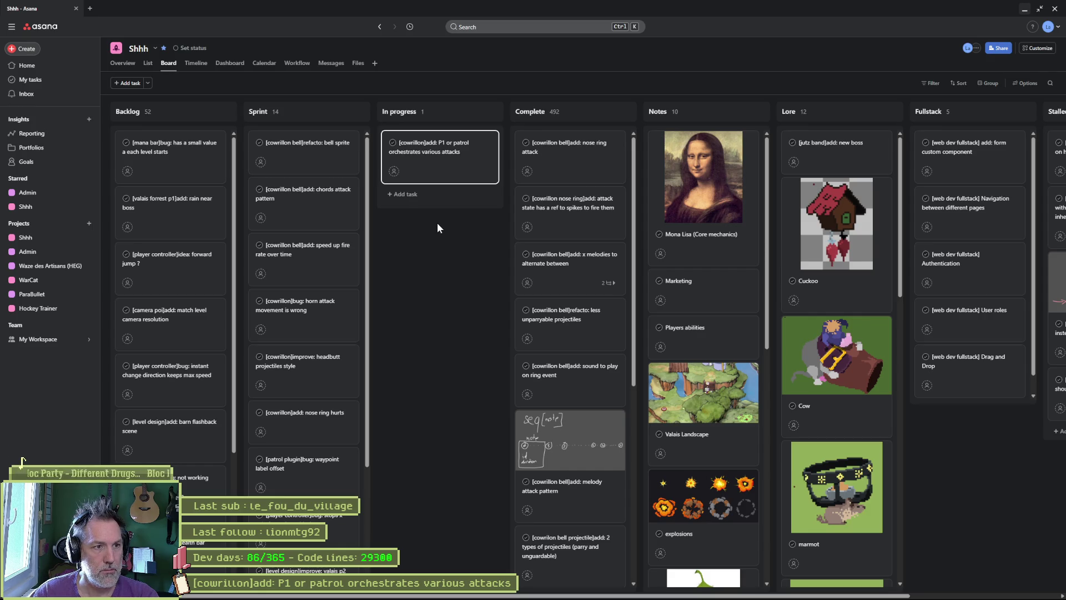
Step: Move the P1 or patrol task into Sprint and the bell sprite task into In progress
left_click_drag(402, 166, 318, 194)
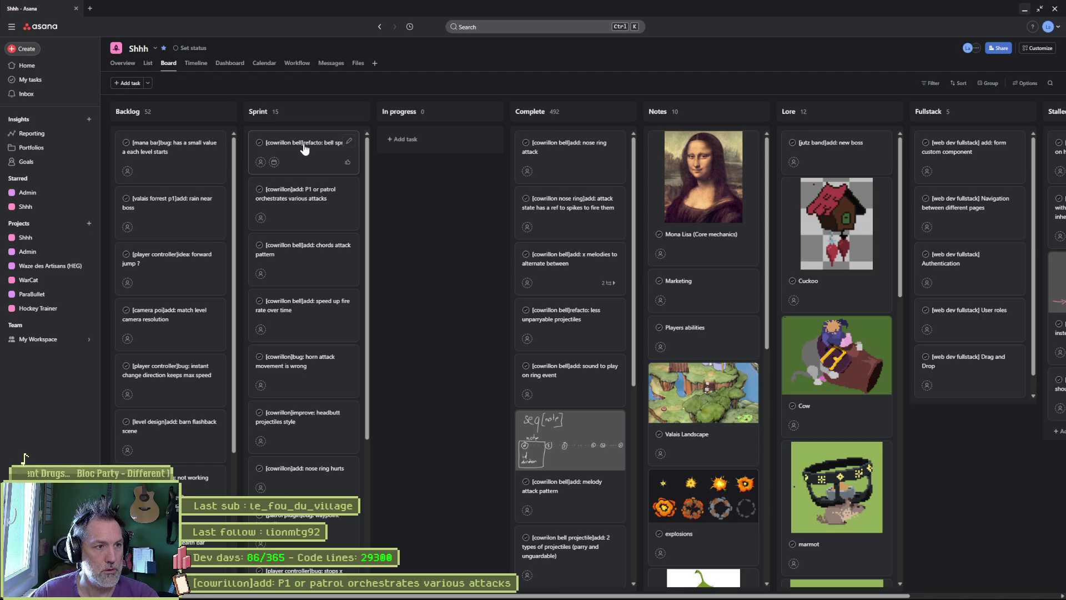
left_click_drag(304, 148, 425, 142)
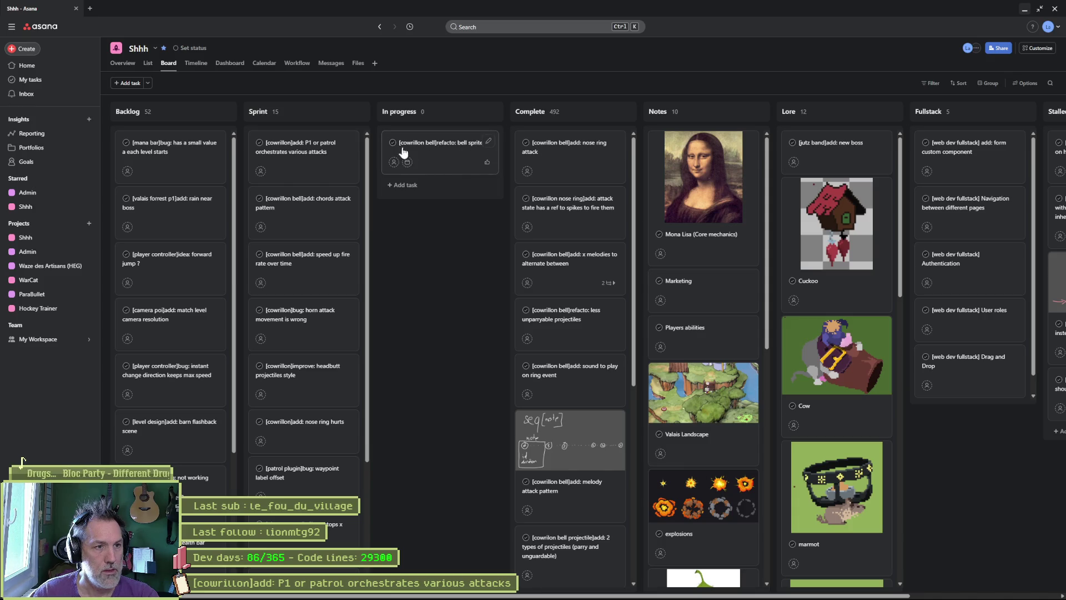
left_click(411, 186)
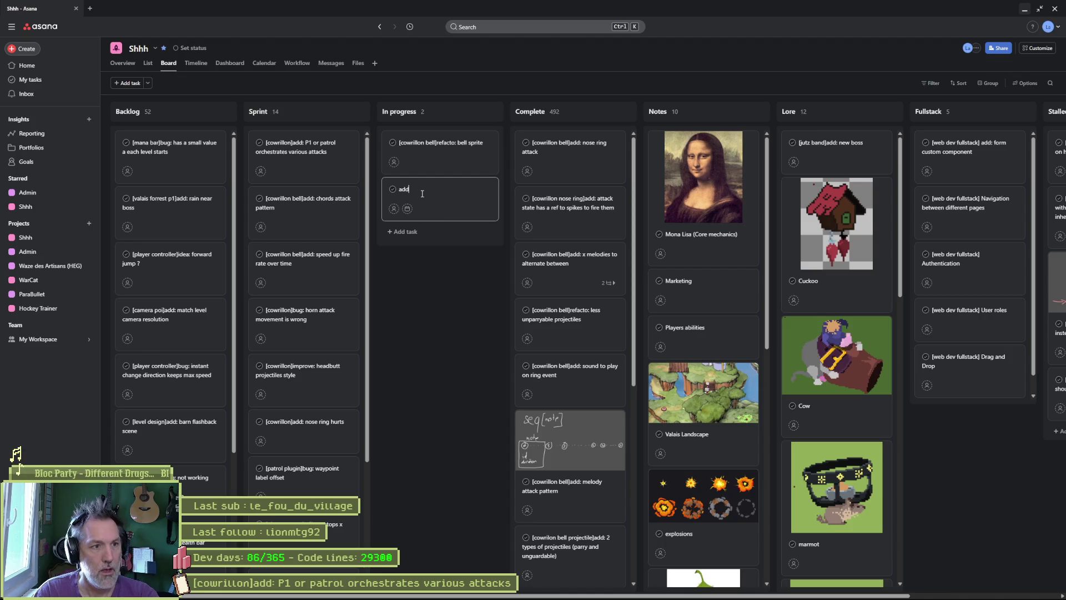
Step: Add the In progress task '[cowrillon nose ring]add: missing spikes', then minimize Asana
type("[")
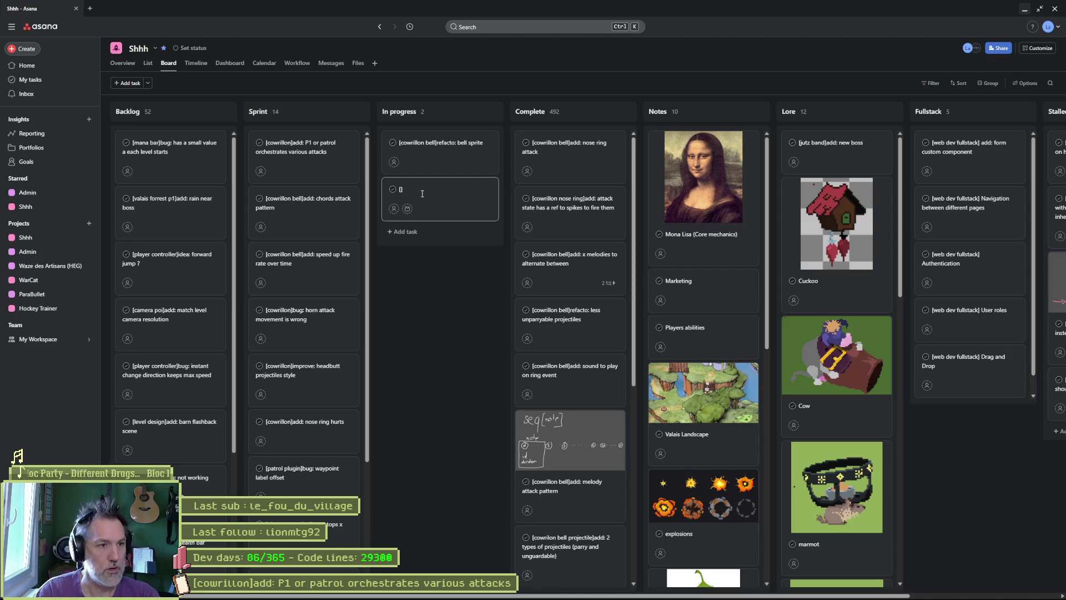
type("cowrillon ]")
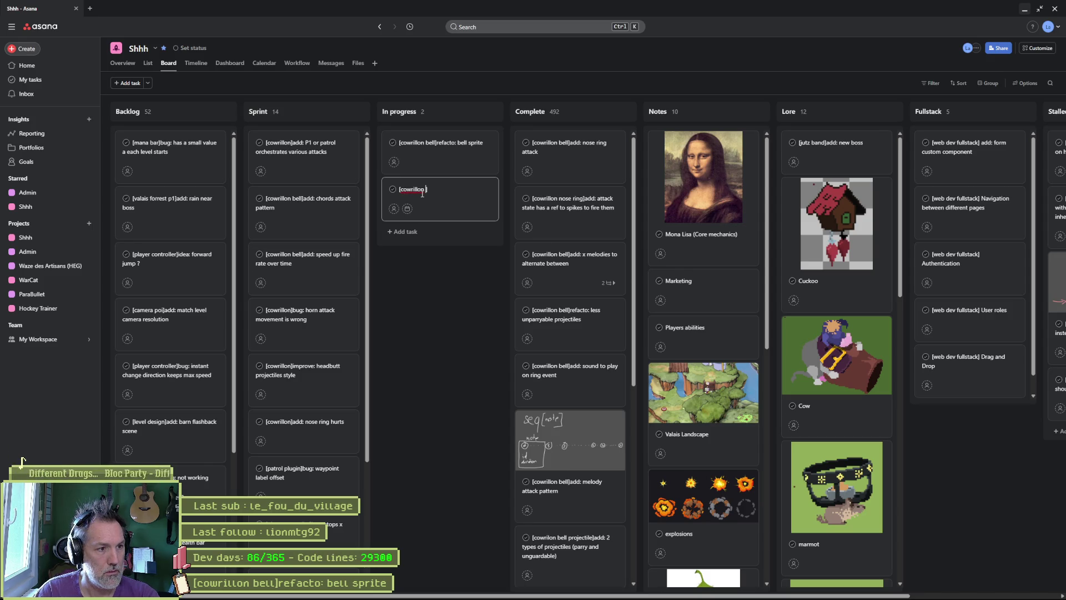
type("nose r")
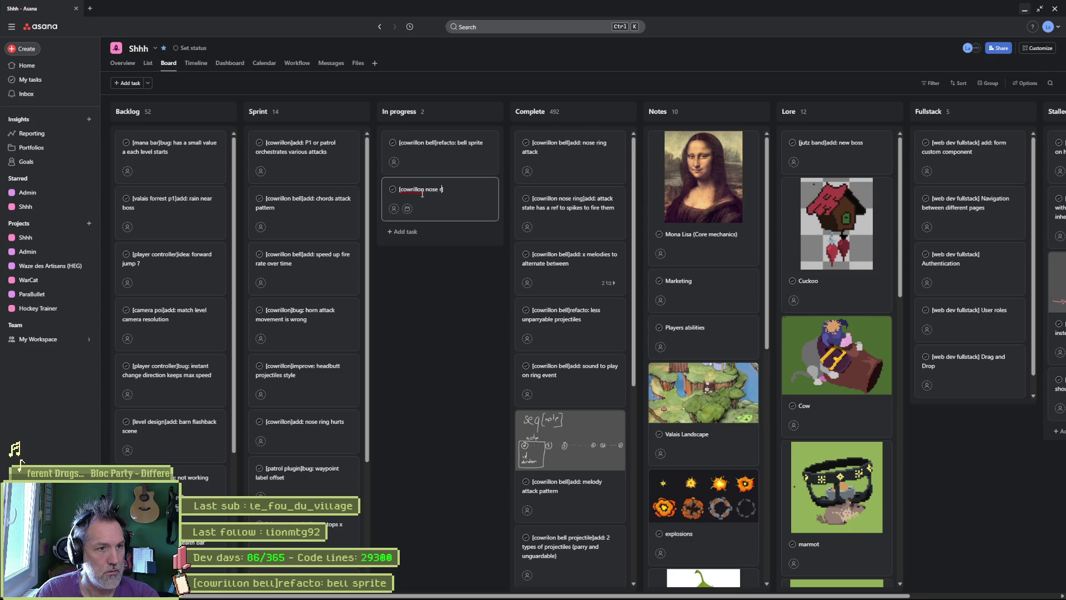
type(": missing psikes")
key("BackSpace")
key("BackSpace")
type("spikes")
key("Return")
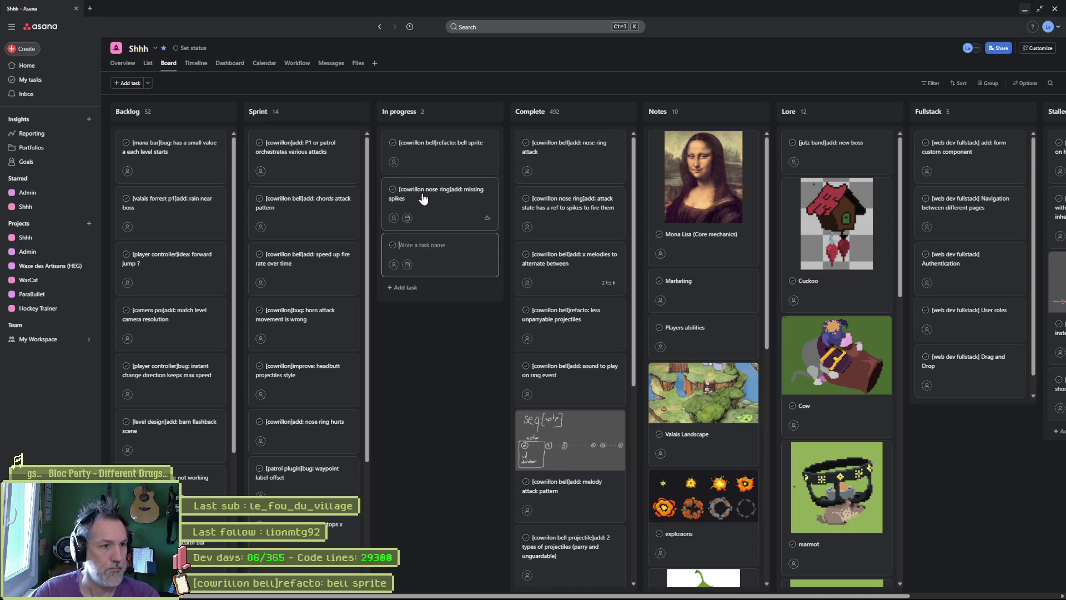
key("Escape")
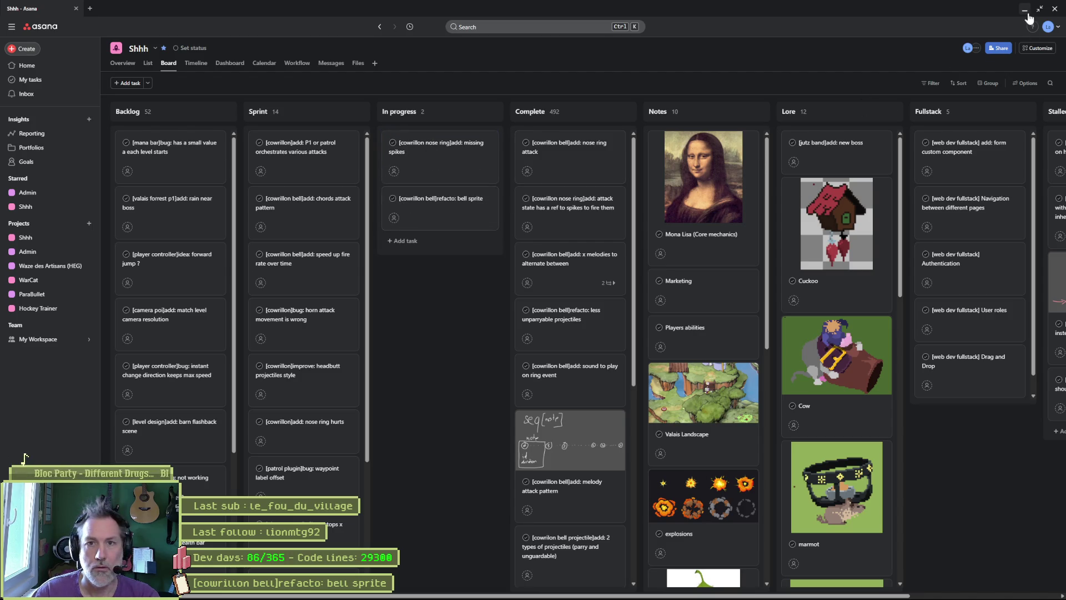
left_click(1025, 11)
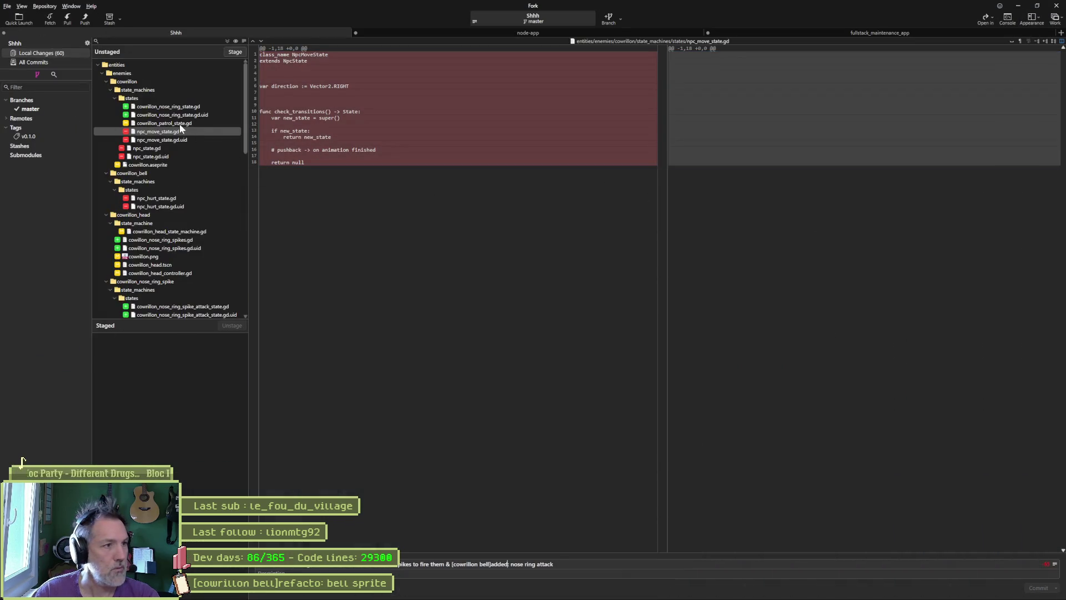
Step: Review the cowrillon_nose_ring_state.gd, cowrillon_patrol_state.gd and cowrillon.png diffs in Unstaged
left_click(183, 106)
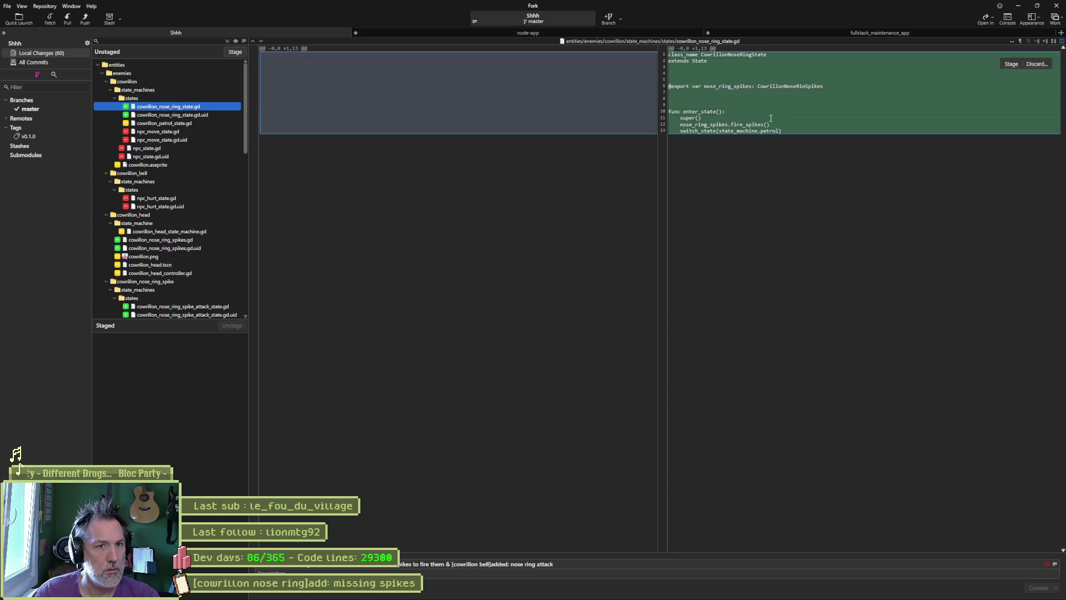
left_click(188, 124)
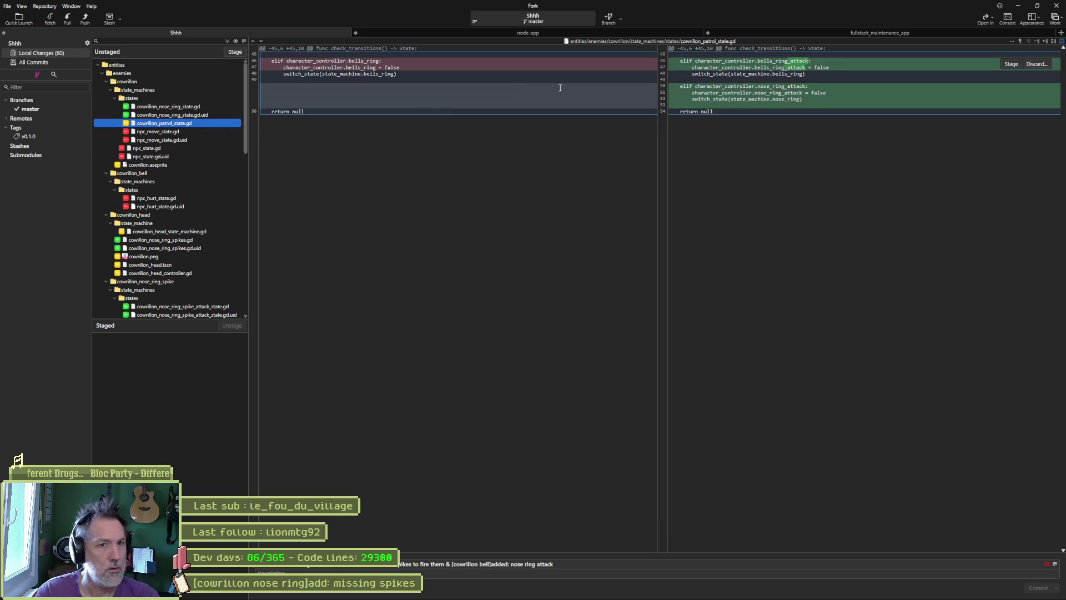
left_click(190, 256)
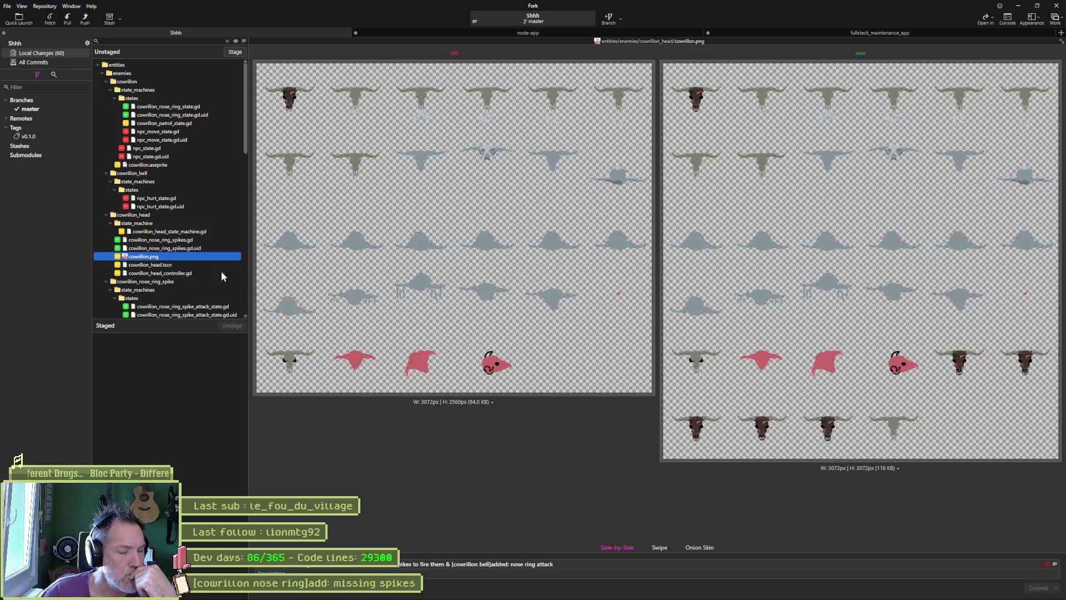
Step: Switch to the nose-ring spikes sprite in Aseprite
mouse_move(770, 597)
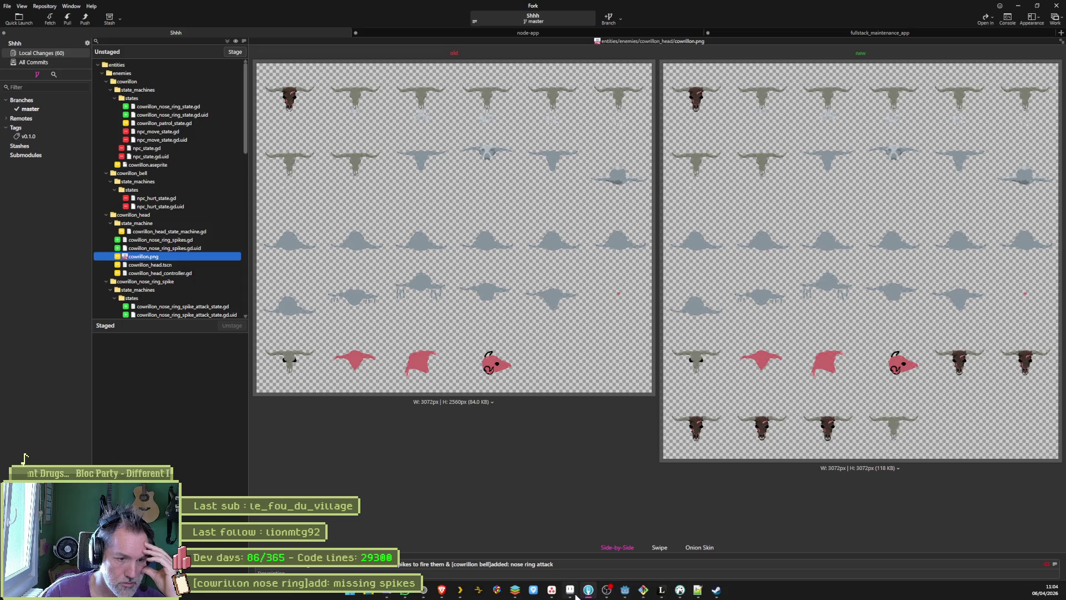
mouse_move(573, 594)
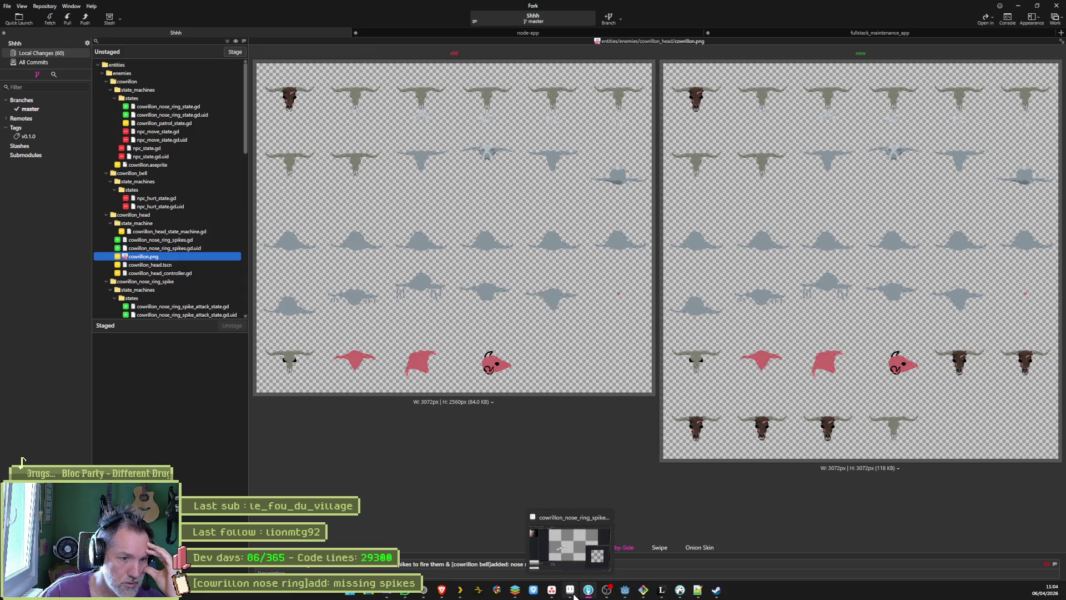
left_click(572, 593)
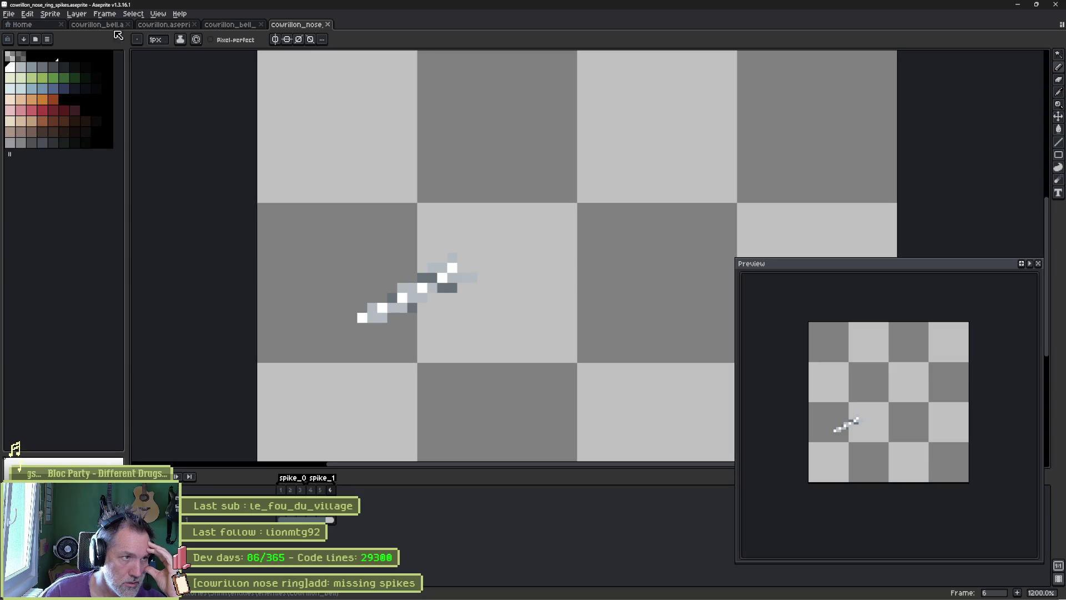
Step: Play frames 37–41 of cowrillon.aseprite's ring_attack animation, then minimize Aseprite
left_click(162, 25)
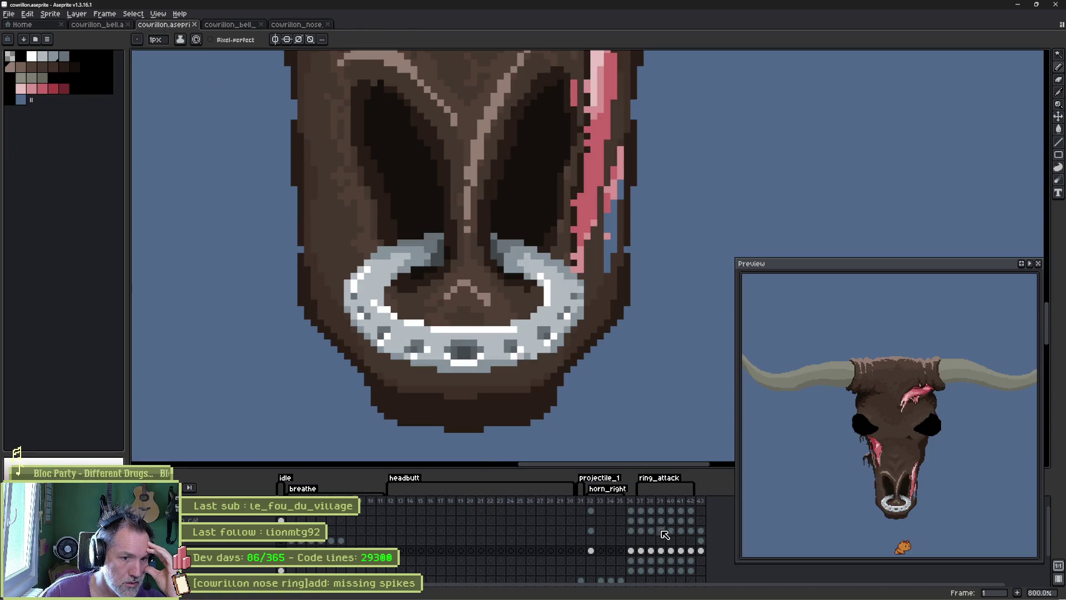
left_click_drag(639, 500, 689, 505)
key("Return")
key("Return")
left_click(1023, 8)
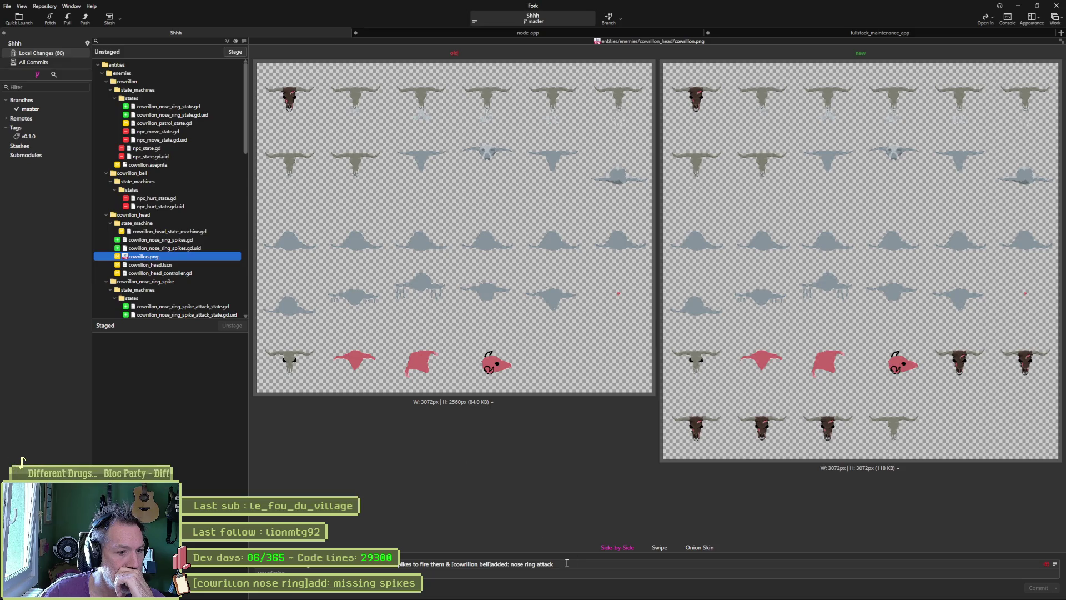
Step: Review the head controller's nose-ring variable changes, then the new 35-line spike attack state script
left_click(175, 275)
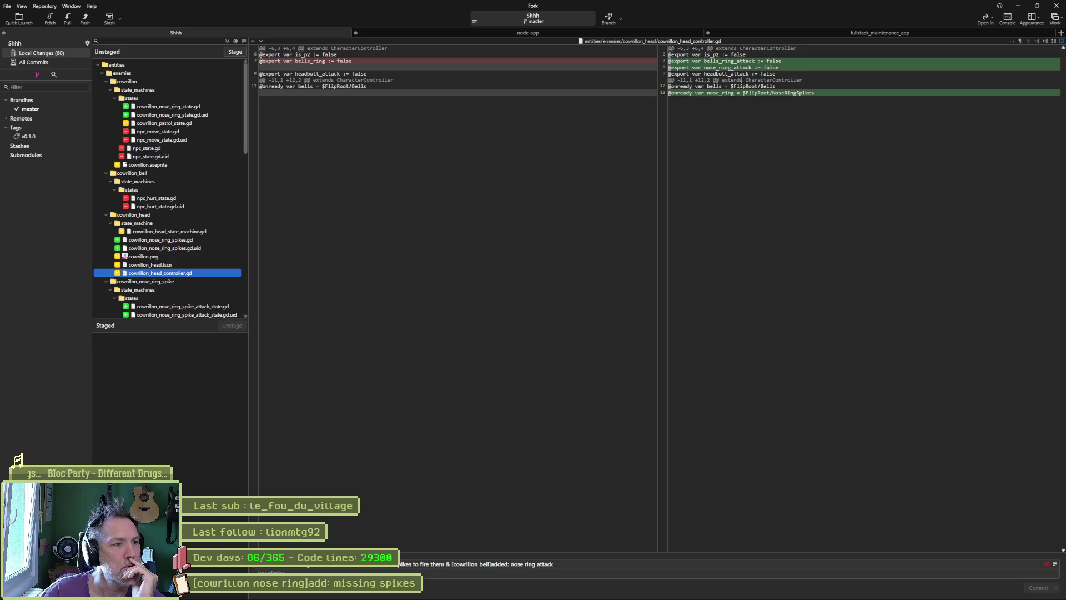
mouse_move(751, 87)
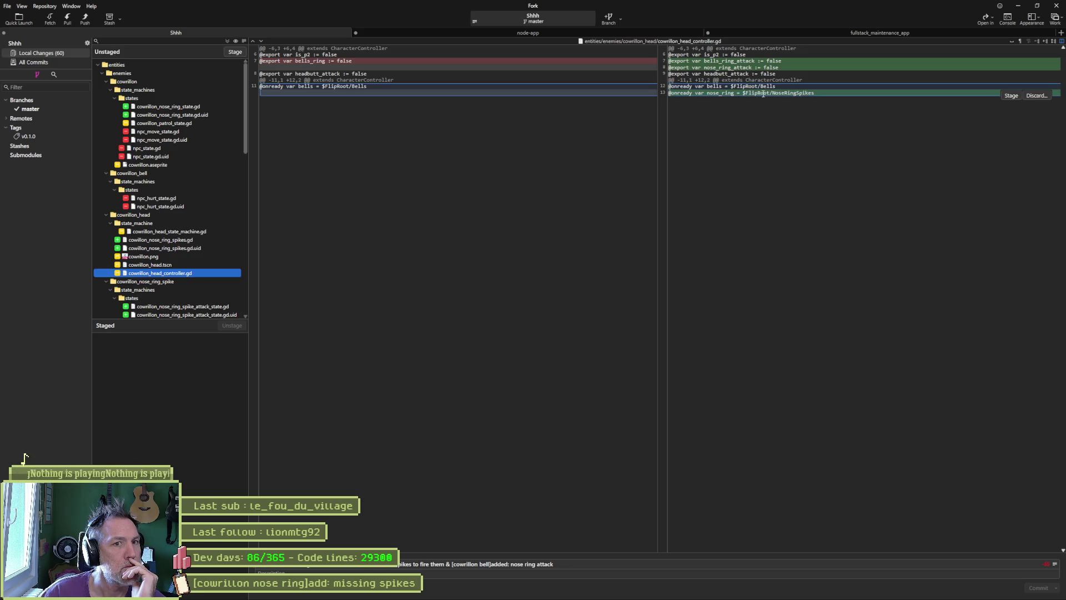
scroll(182, 232, "down", 5)
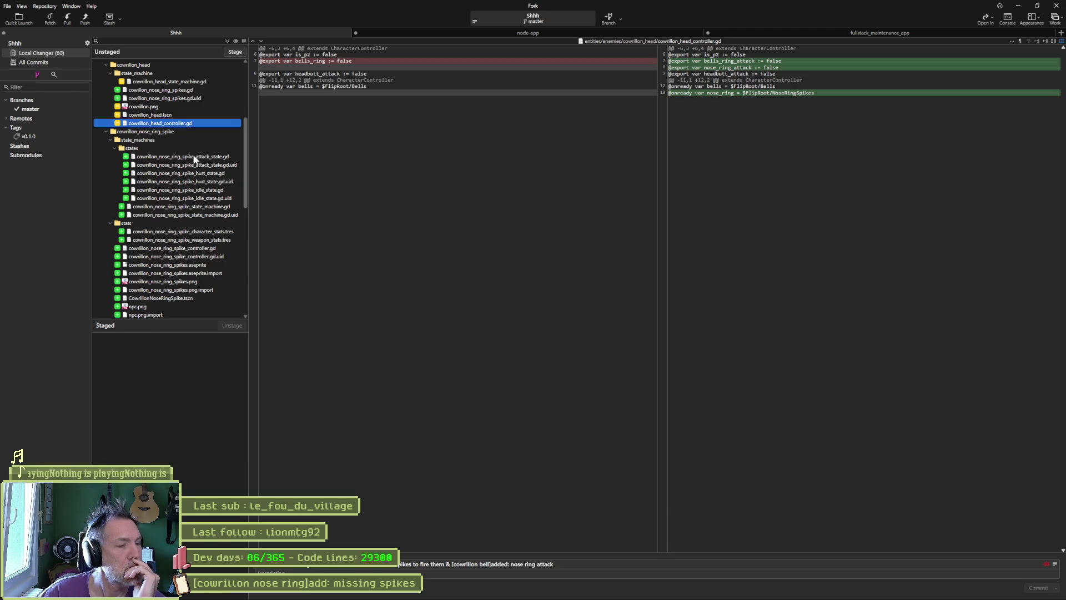
scroll(183, 164, "down", 3)
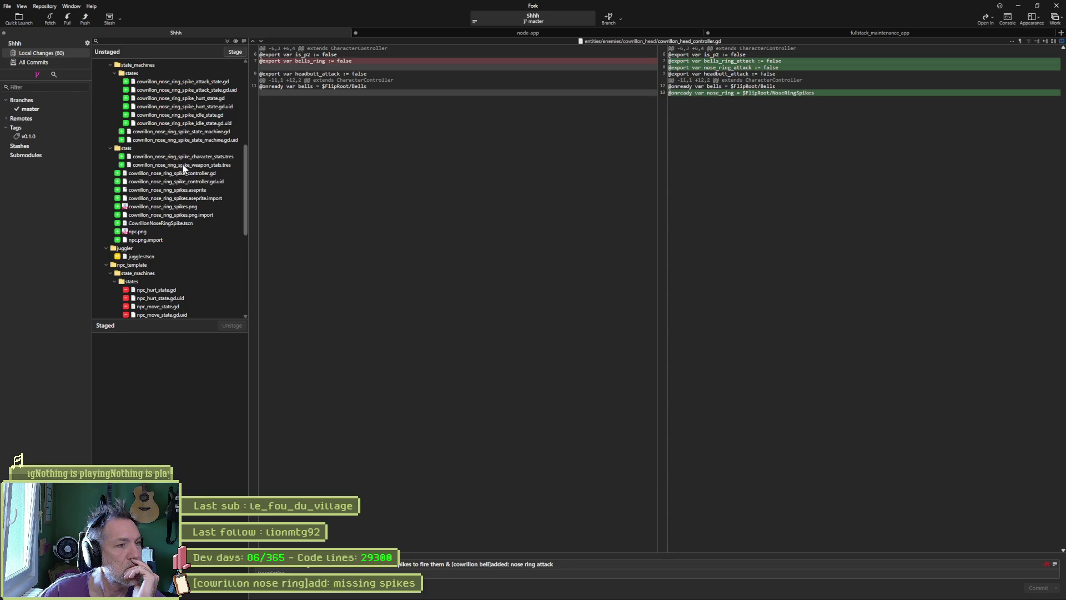
scroll(183, 166, "up", 2)
left_click(191, 131)
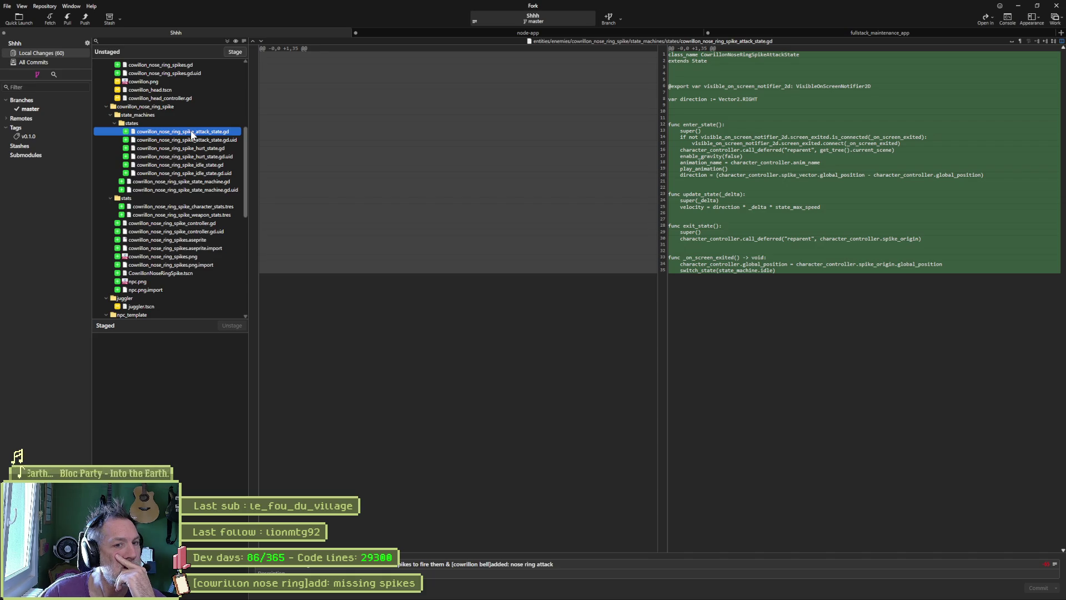
Step: Read the new spike hurt, idle and state-machine script diffs, then return to Godot's patrol state script
mouse_move(812, 267)
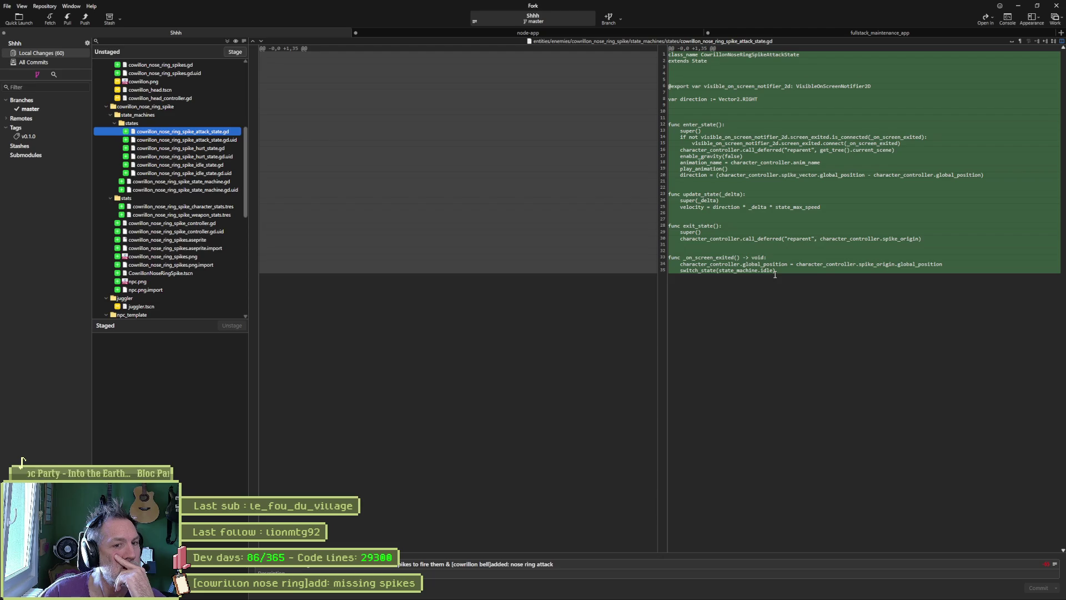
mouse_move(738, 244)
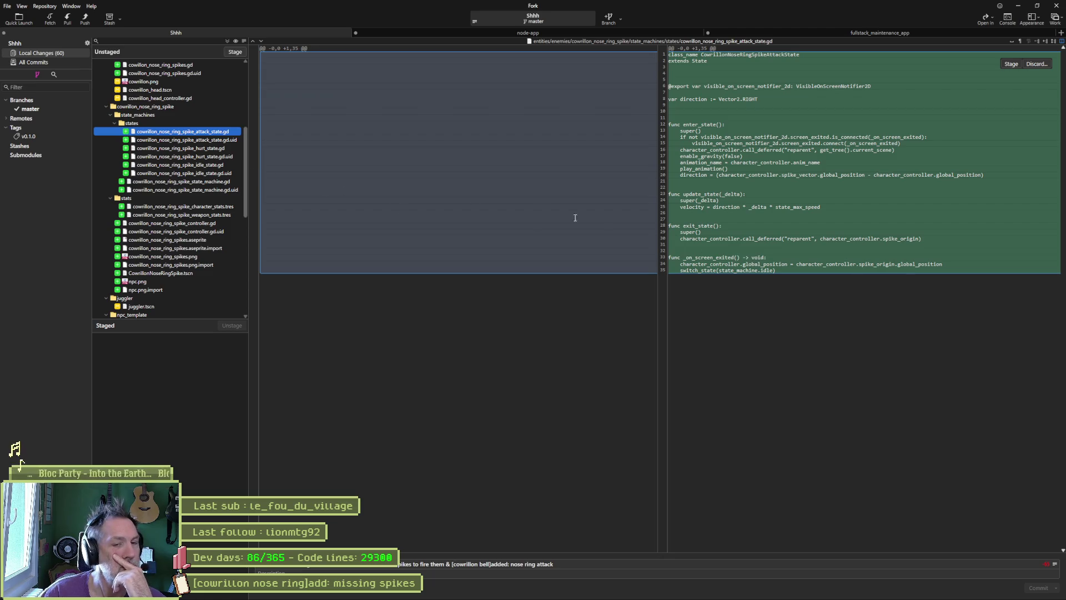
left_click(191, 148)
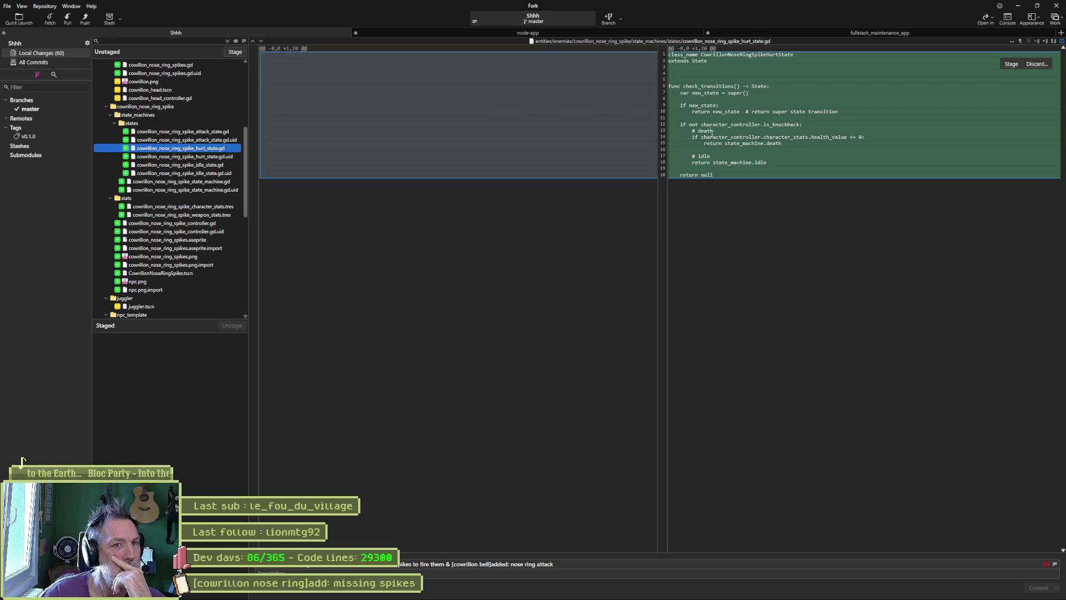
key("Down")
key("Down")
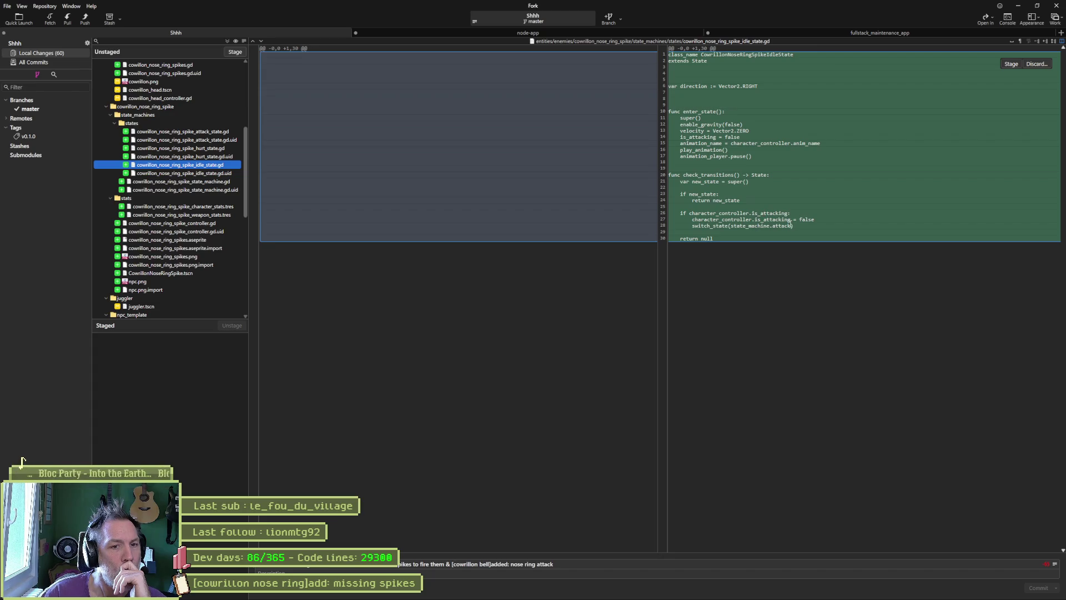
key("Down")
key("Down")
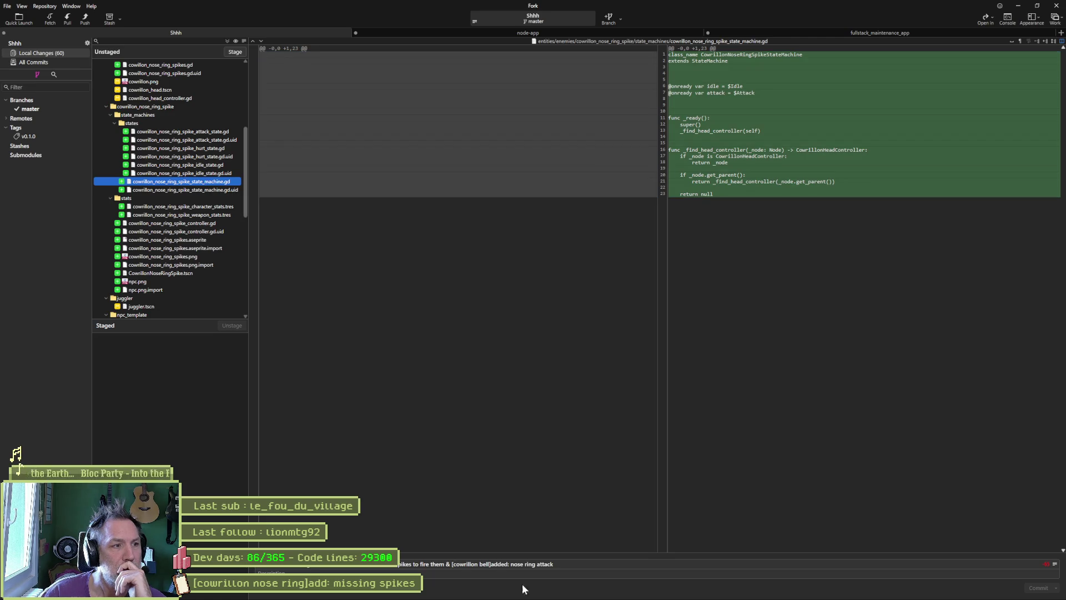
mouse_move(524, 592)
left_click(625, 589)
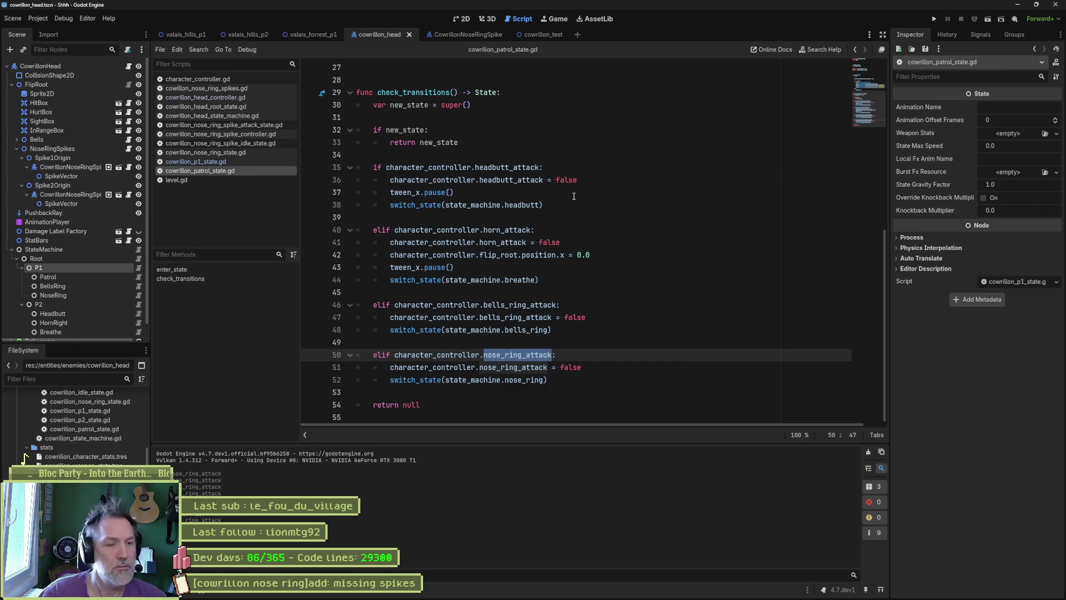
Step: Open cowrillon_nose_ring_spike_state_machine.gd and delete lines 8–23, removing _ready and _find_head_controller
key("alt+shift+o")
type("cow")
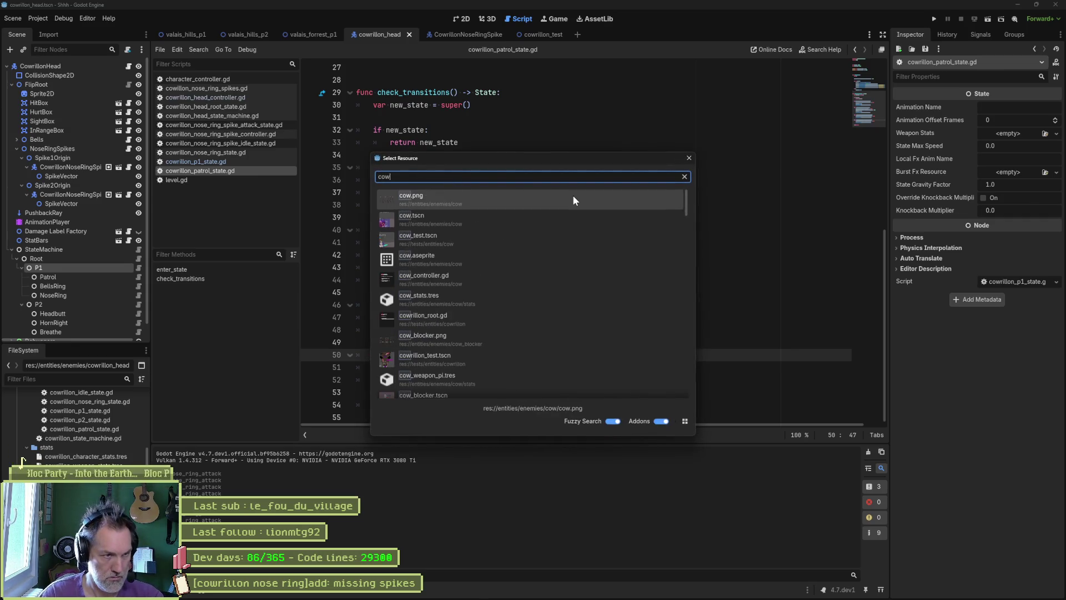
type("rillon_nose")
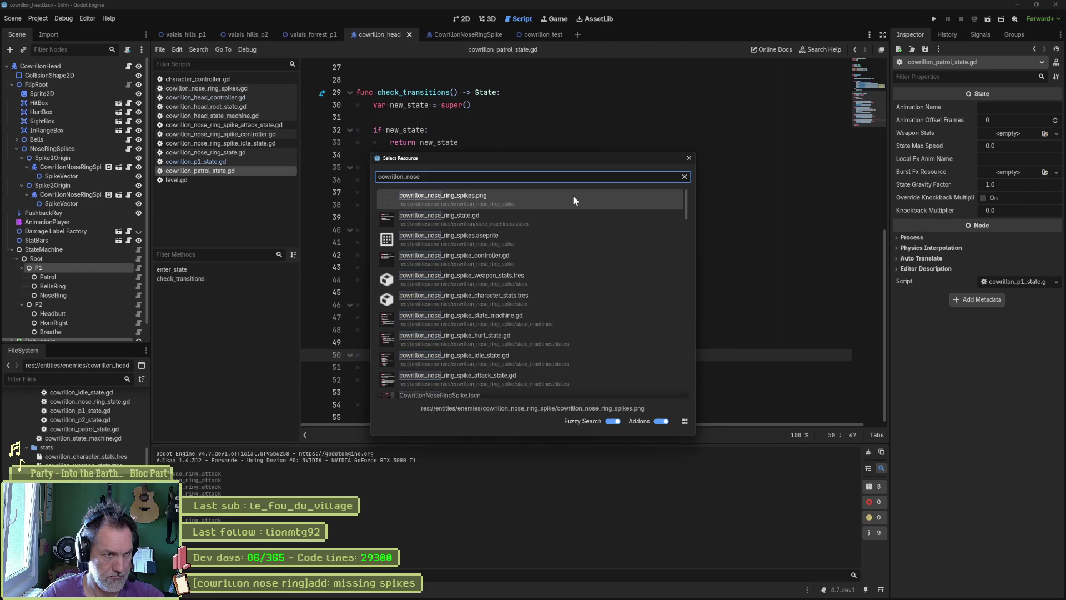
type("_ring_spike_state")
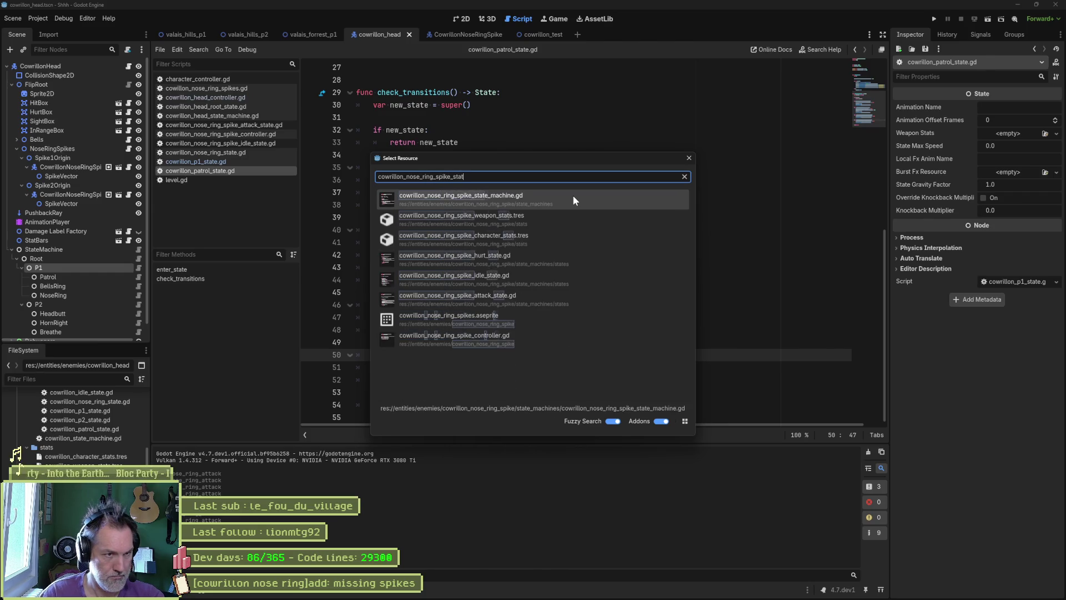
key("Return")
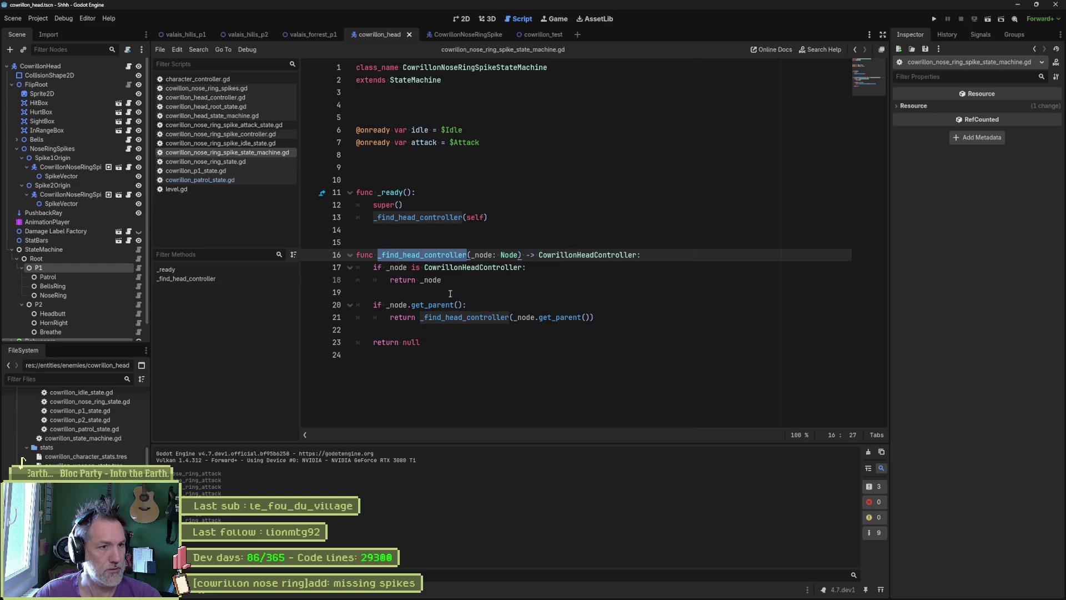
left_click_drag(444, 342, 516, 153)
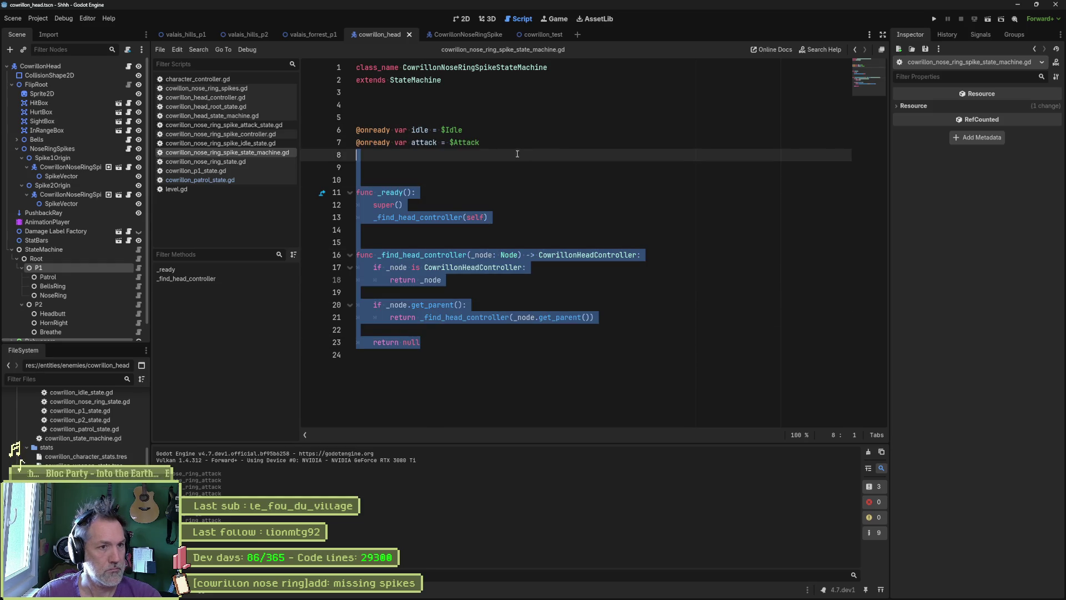
key("BackSpace")
key("BackSpace")
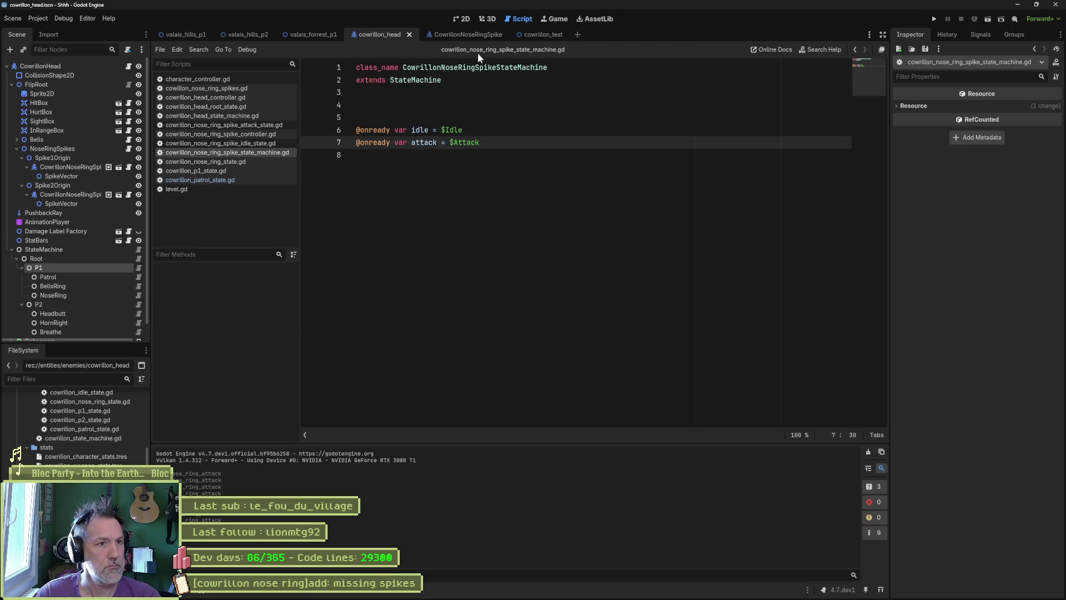
left_click(541, 36)
Step: Playtest cowrillon_test, triggering CowrillonHead's ring attacks, then stop and view the trimmed diff in Fork
key("F6")
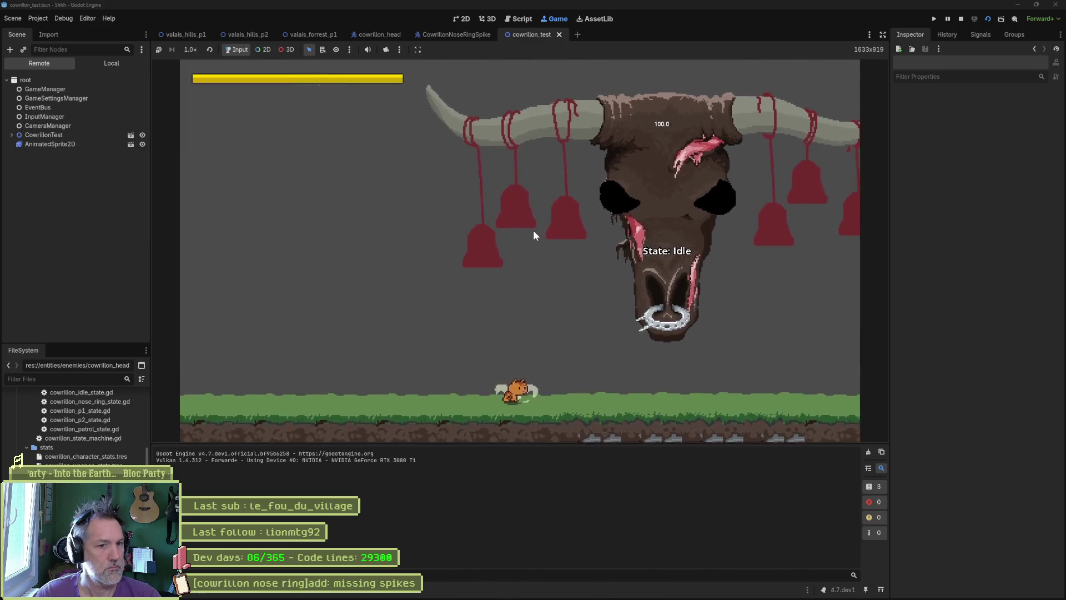
left_click(44, 135)
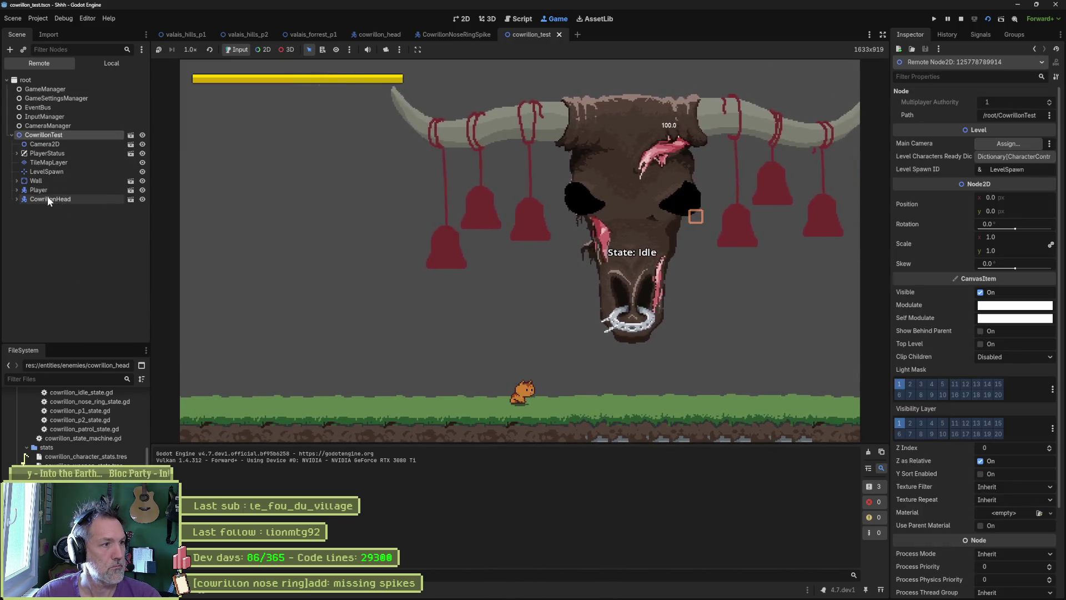
left_click(48, 199)
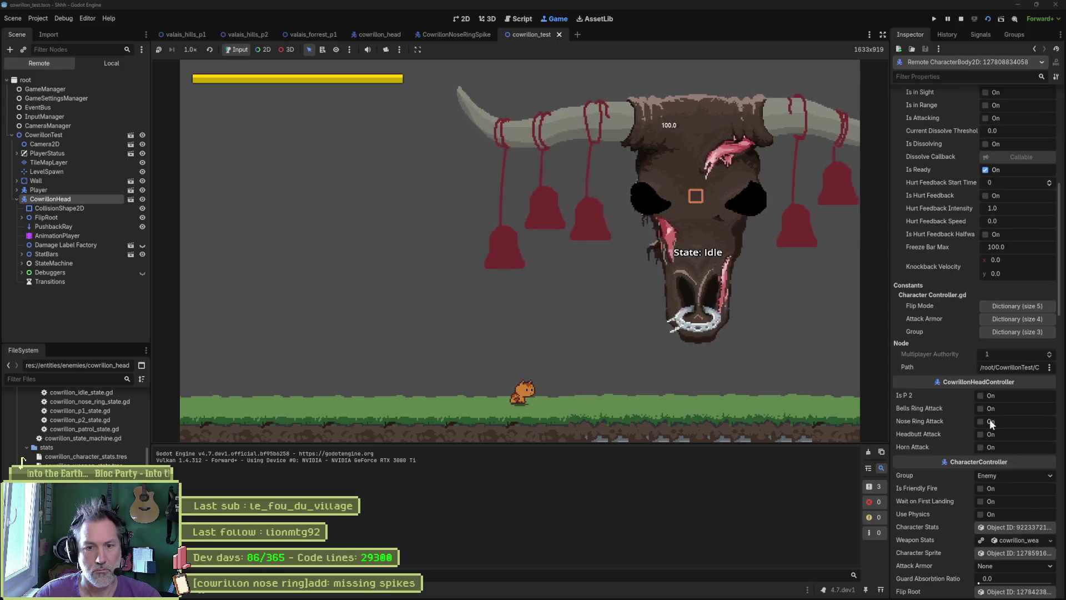
left_click(989, 419)
left_click(988, 409)
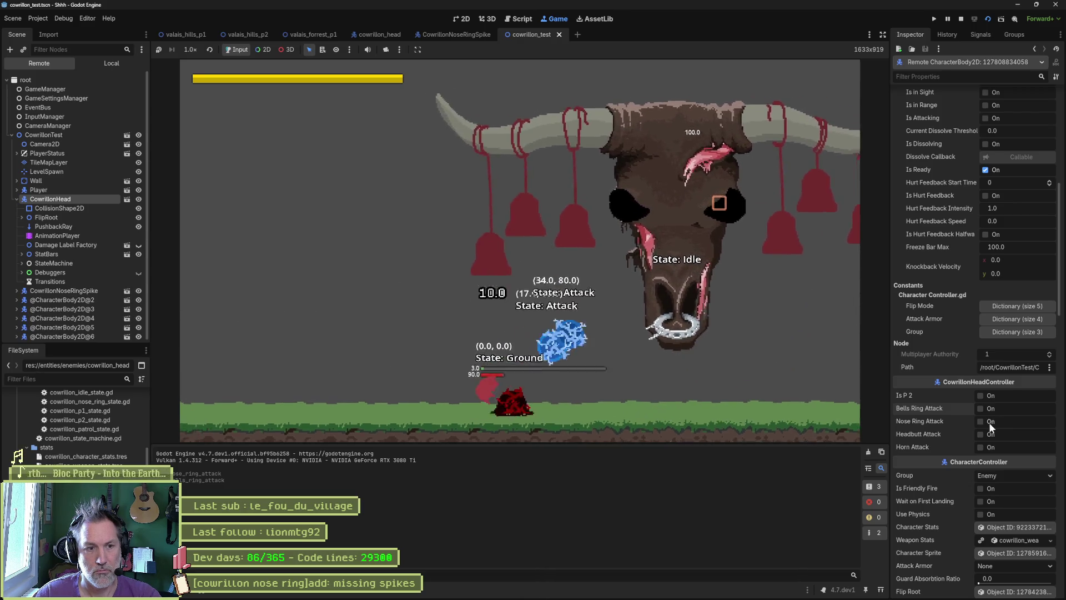
left_click(989, 422)
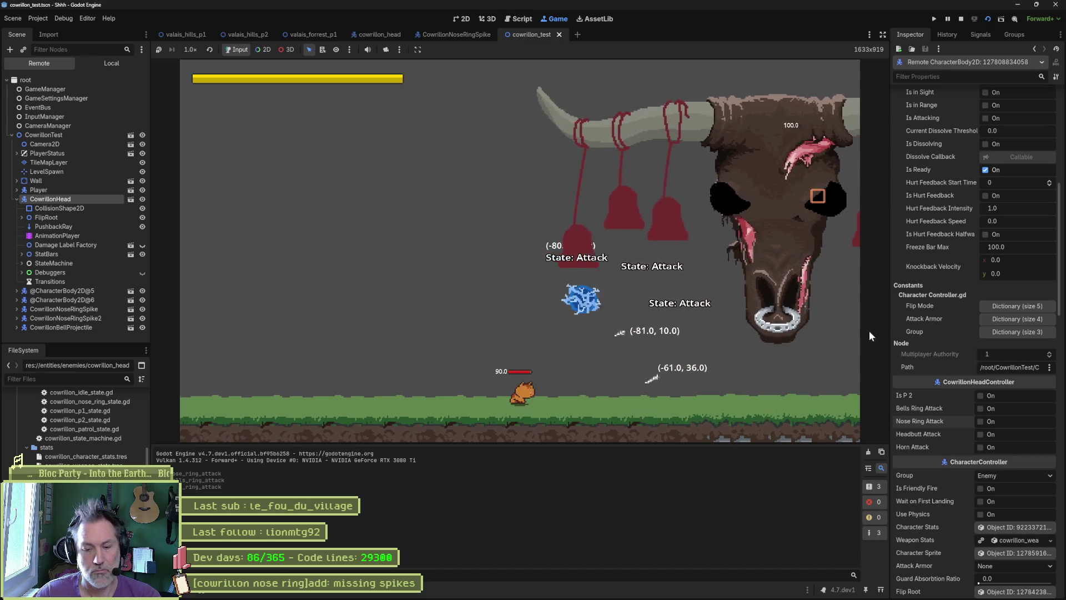
key("F8")
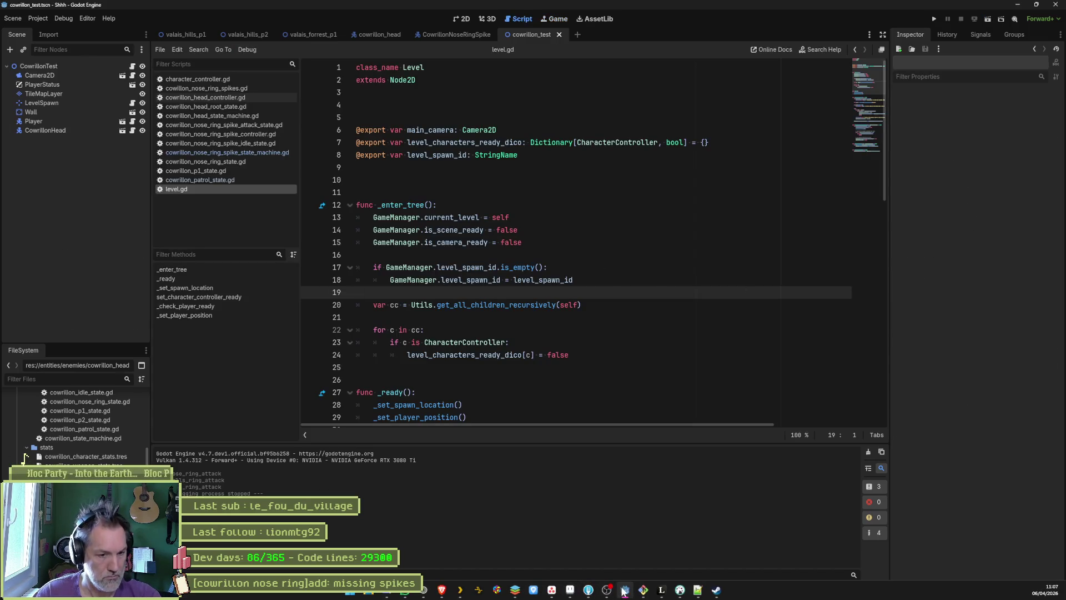
left_click(624, 591)
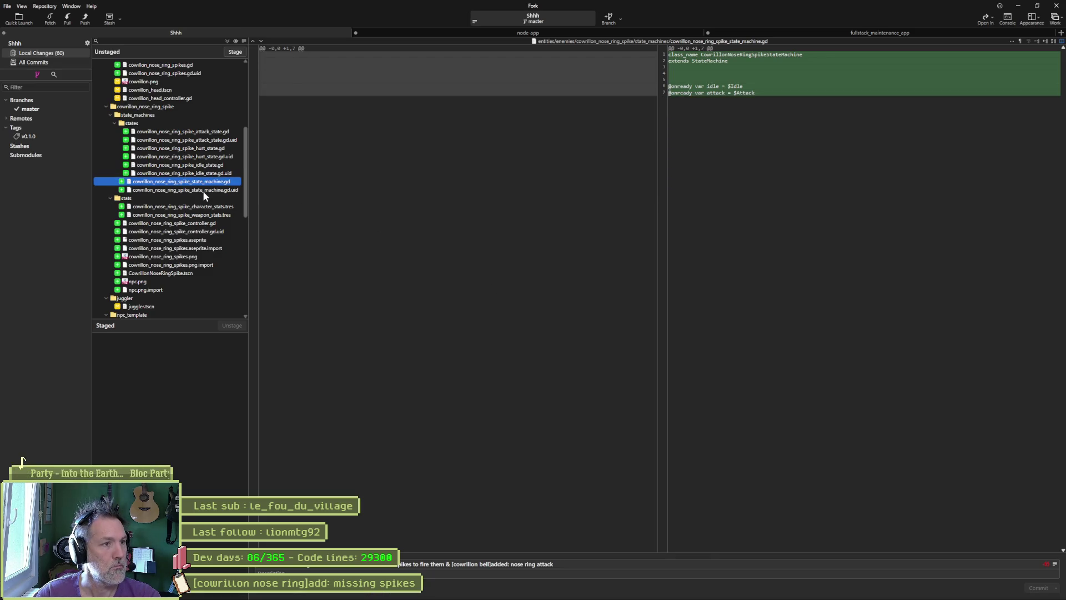
Step: Show the new 11-line cowrillon_nose_ring_spike_controller.gd diff with its exported spike nodes
left_click(186, 222)
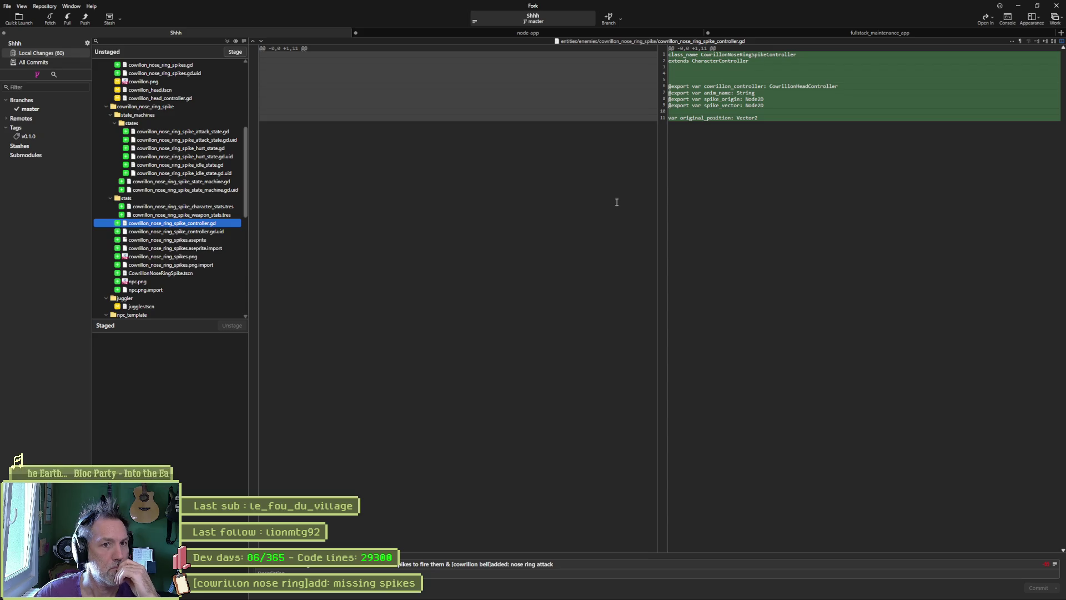
mouse_move(718, 117)
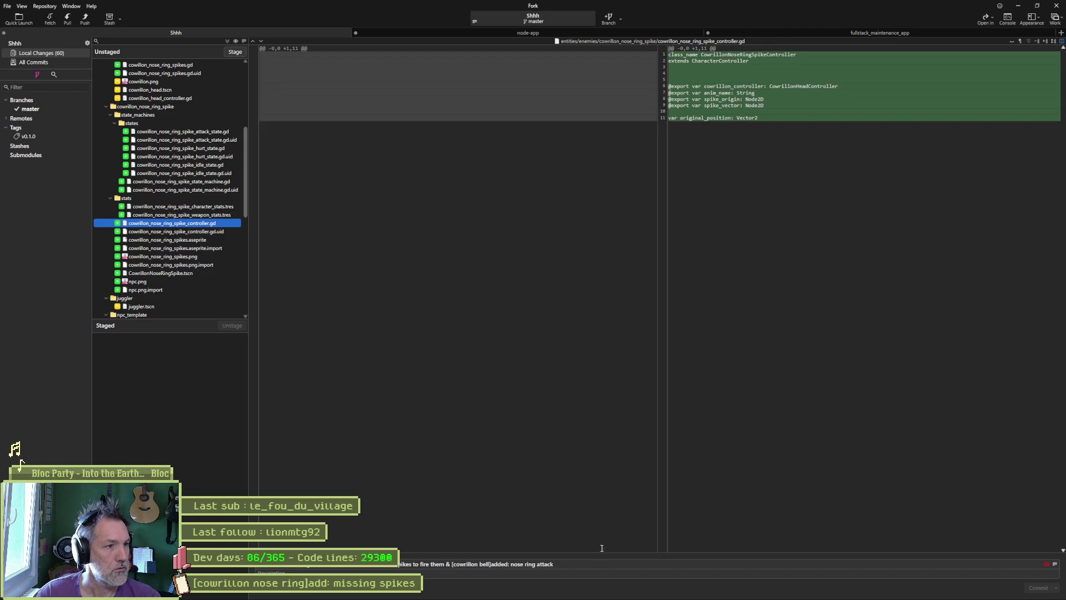
Step: In the spike controller script, confirm original_position is unused project-wide and delete its declaration
mouse_move(189, 597)
left_click(625, 589)
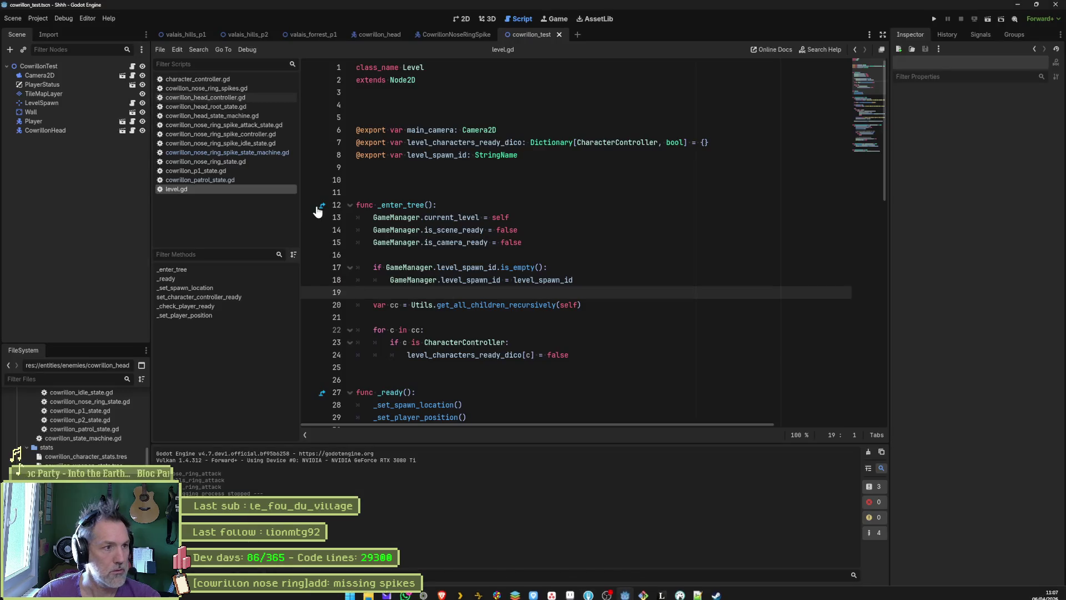
left_click(252, 134)
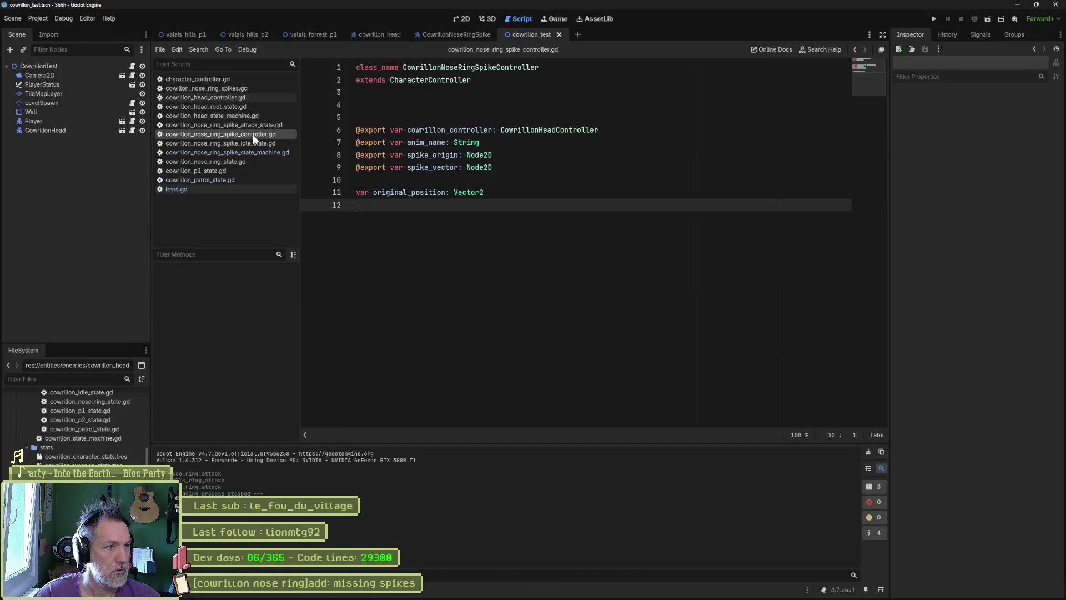
double_click(409, 192)
key("ctrl+shift+f")
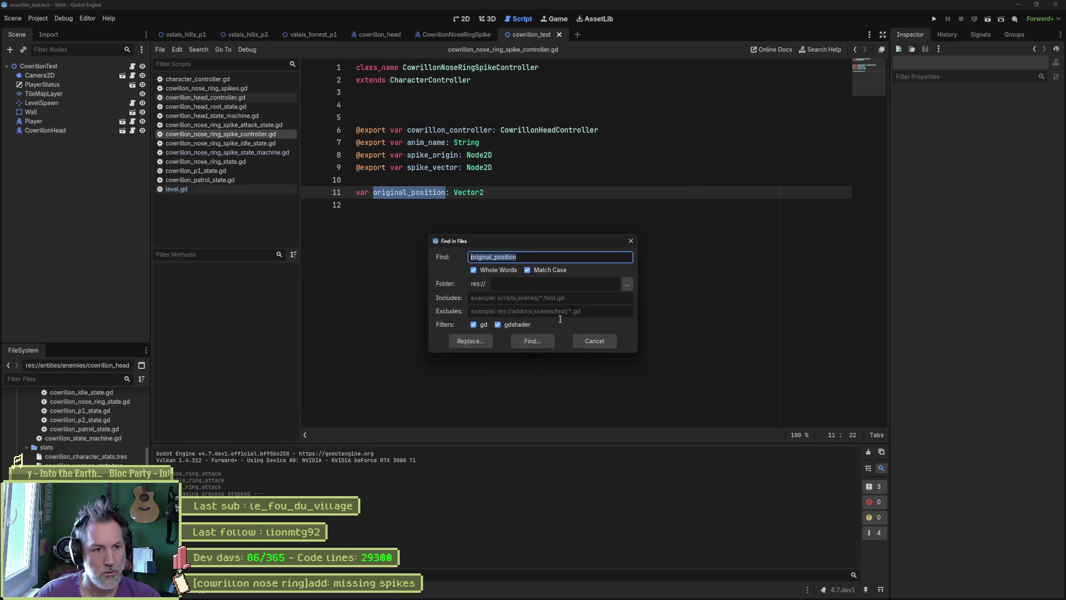
left_click(538, 344)
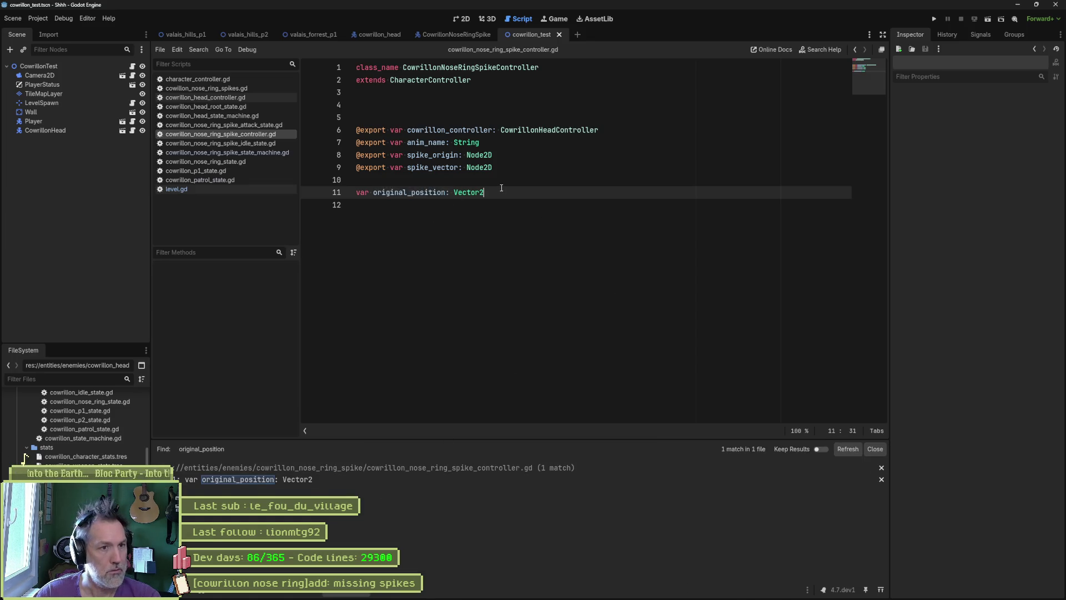
key("ctrl+shift+k")
key("BackSpace")
key("BackSpace")
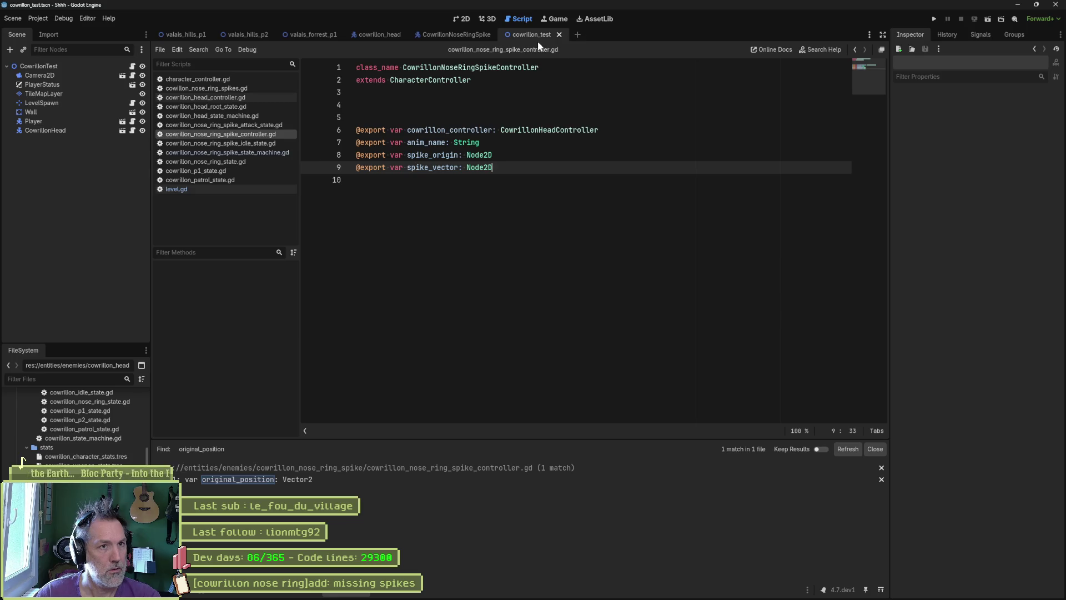
Step: Run the test scene and trigger CowrillonHead's nose-ring attack to spawn the two spikes
key("F6")
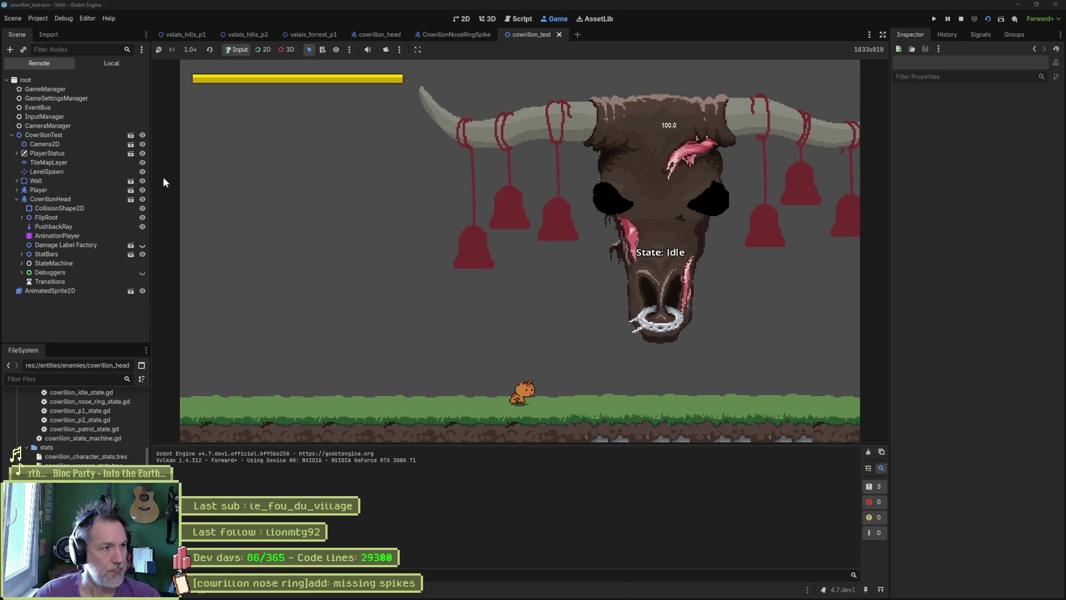
left_click(83, 199)
scroll(992, 371, "down", 5)
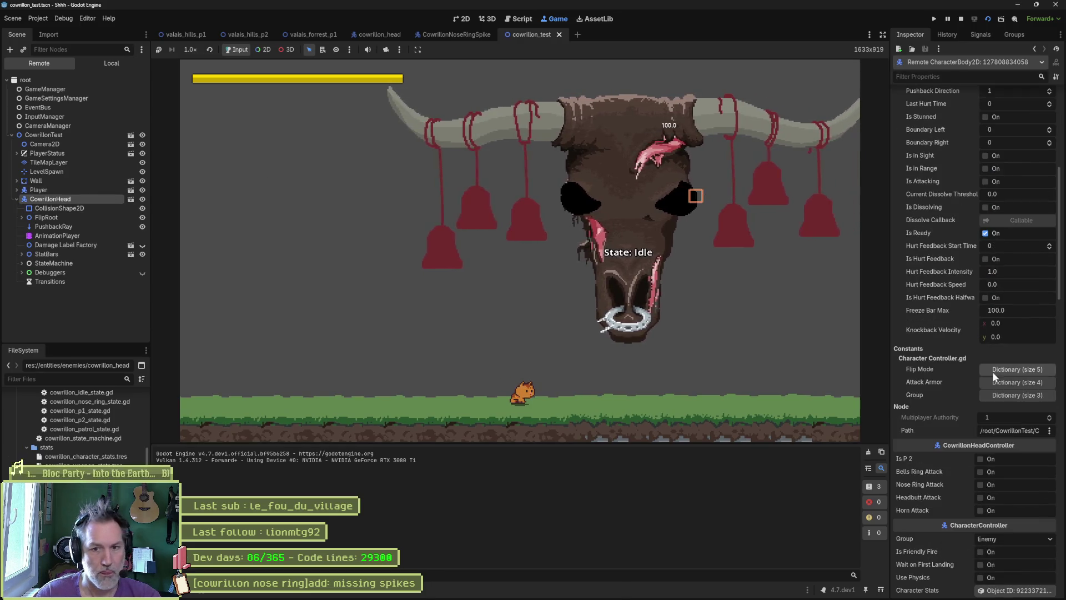
left_click(986, 471)
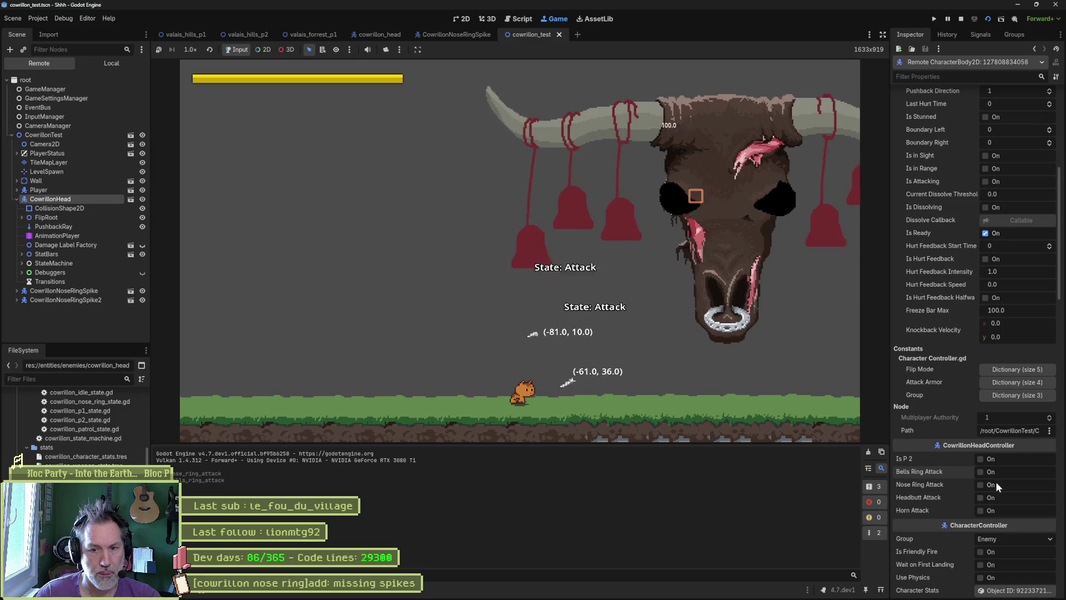
left_click(988, 486)
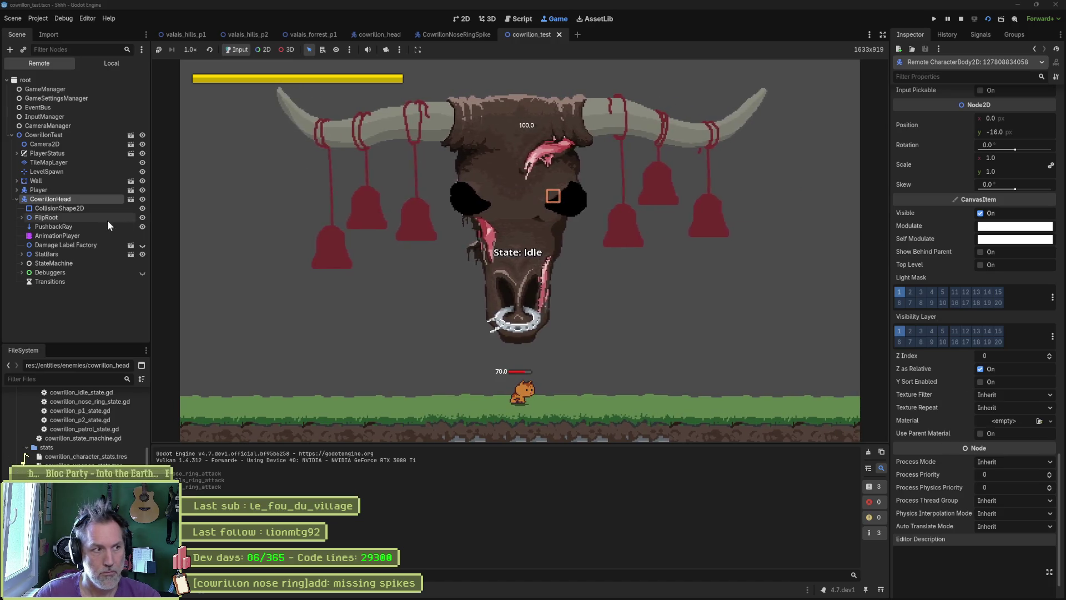
scroll(948, 334, "up", 10)
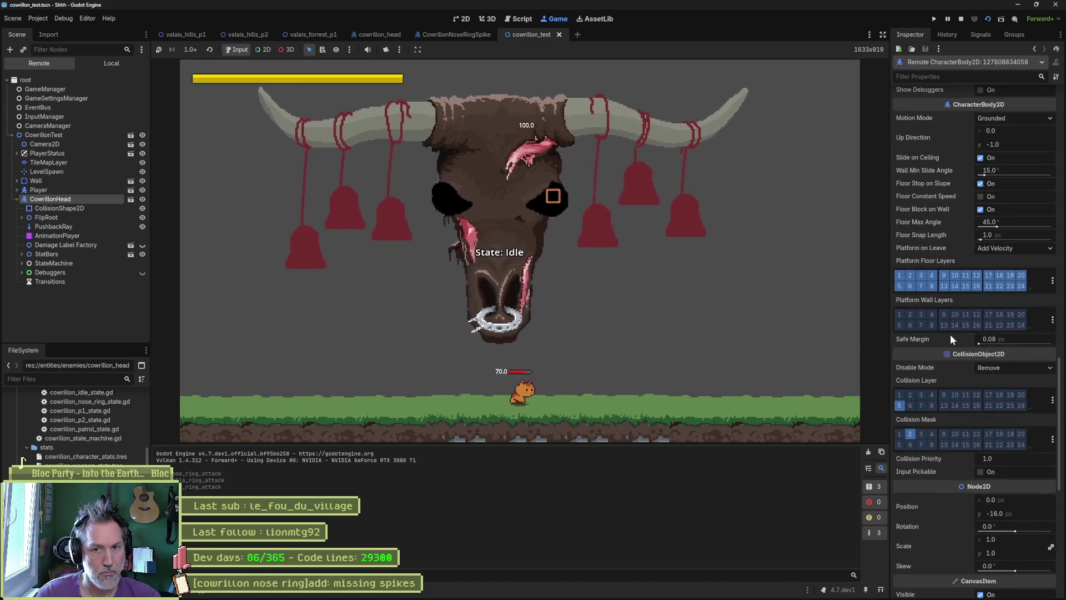
scroll(983, 226, "up", 3)
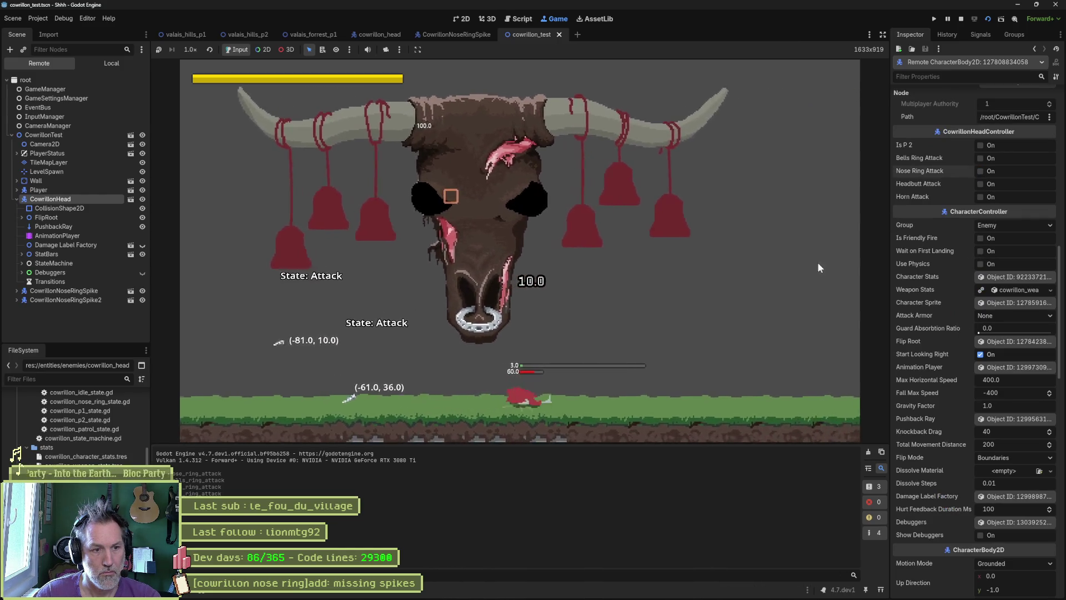
key("F8")
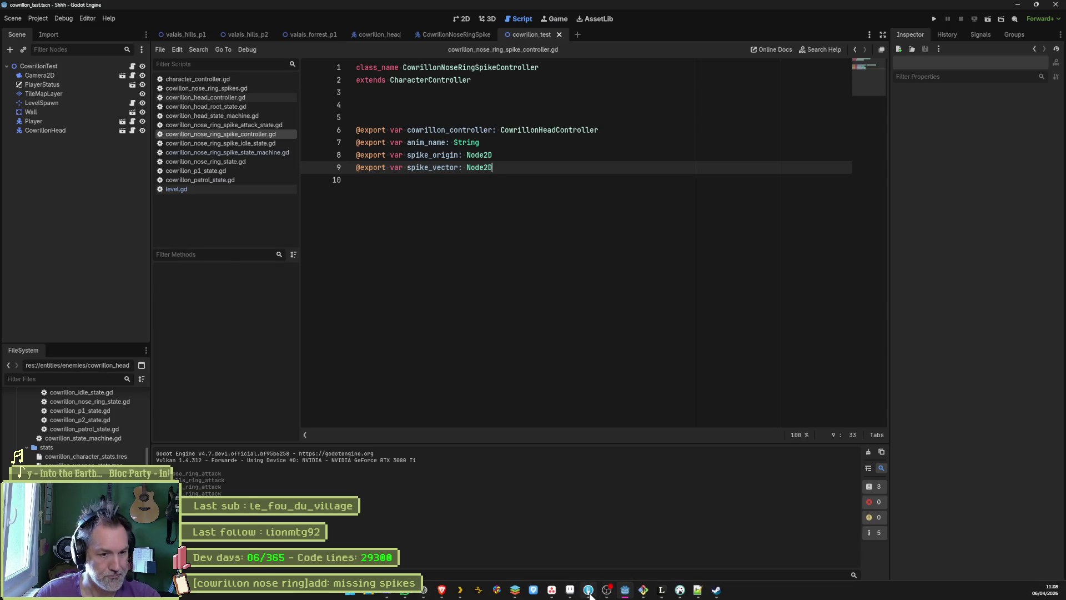
left_click(589, 591)
left_click(176, 241)
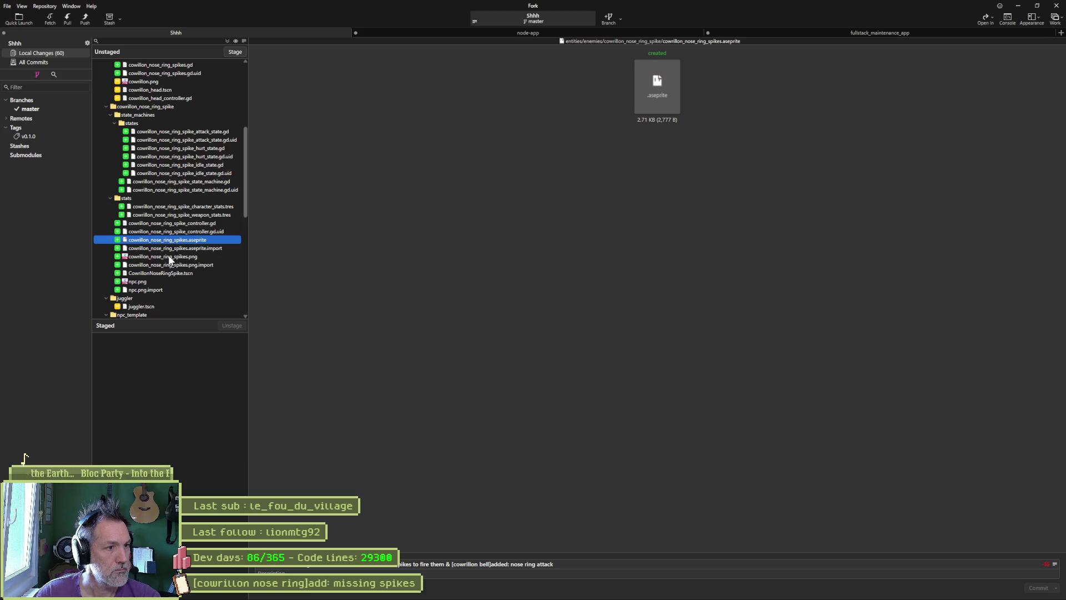
left_click(169, 257)
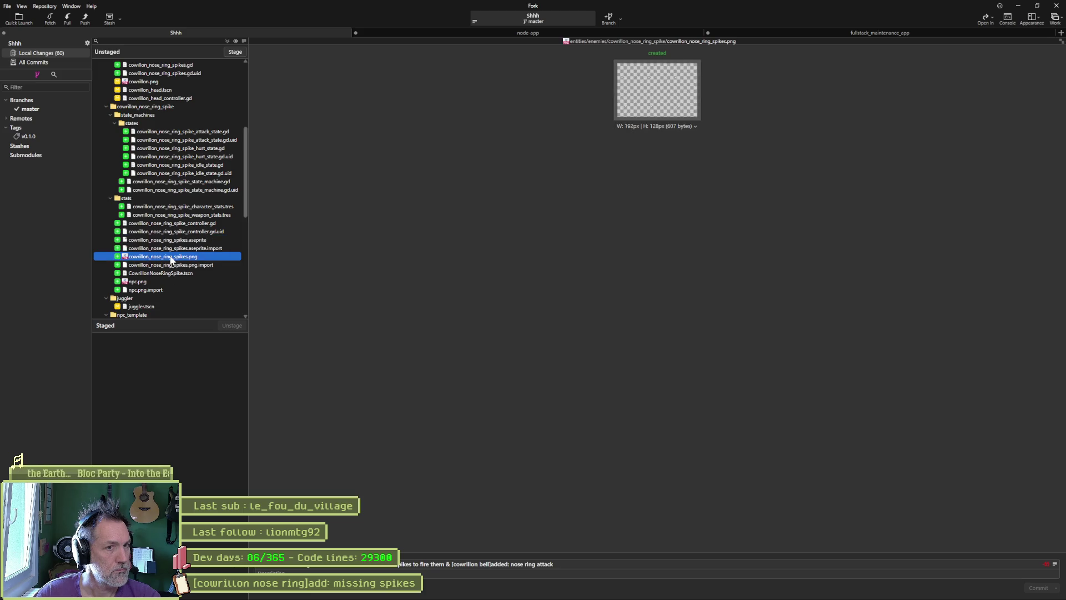
left_click(153, 282)
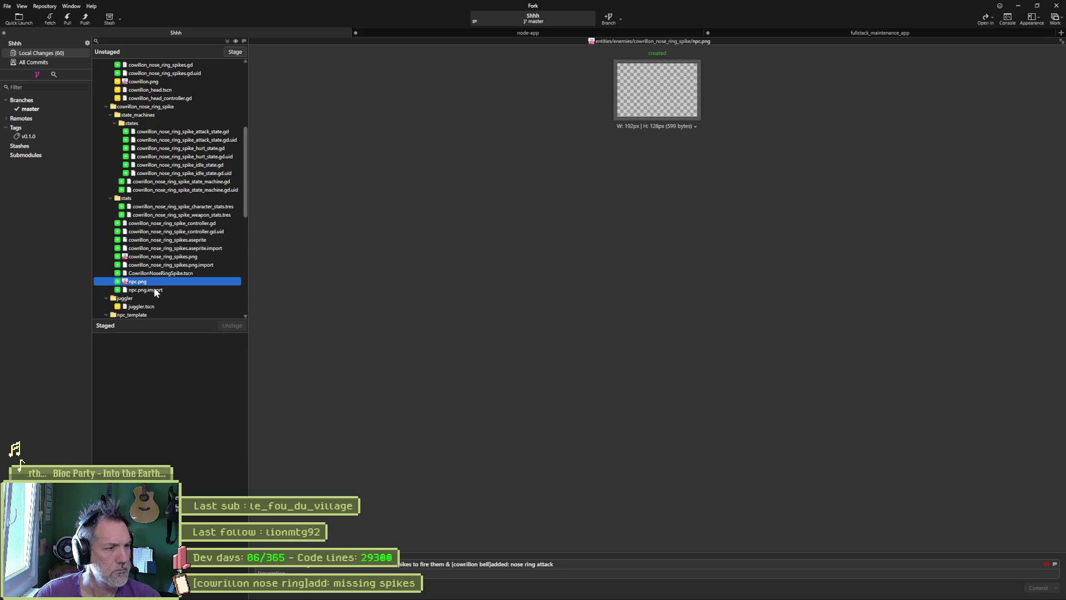
mouse_move(588, 594)
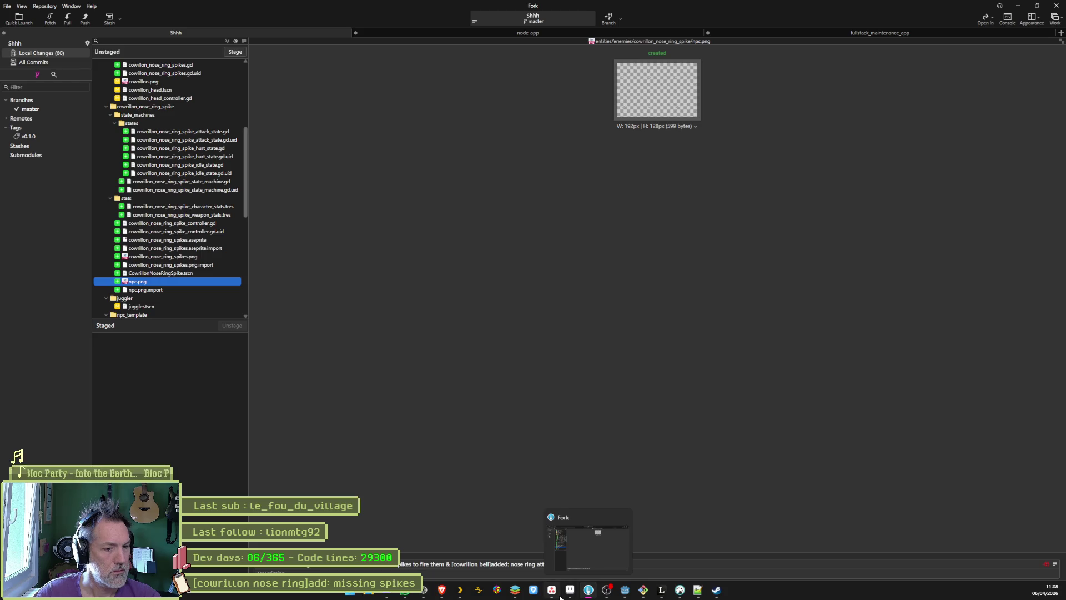
left_click(622, 595)
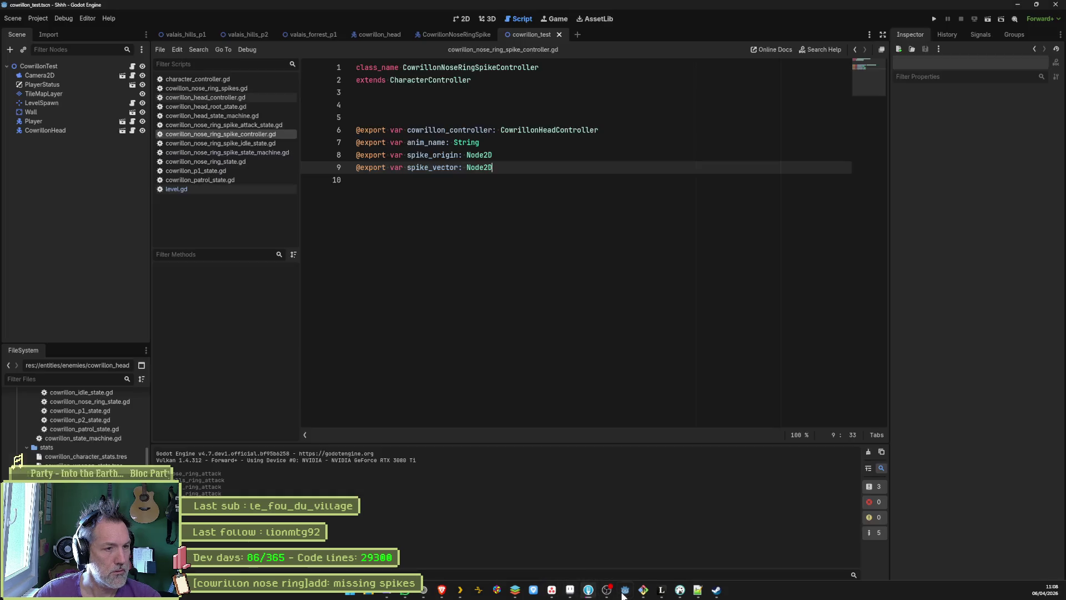
key("alt+Tab")
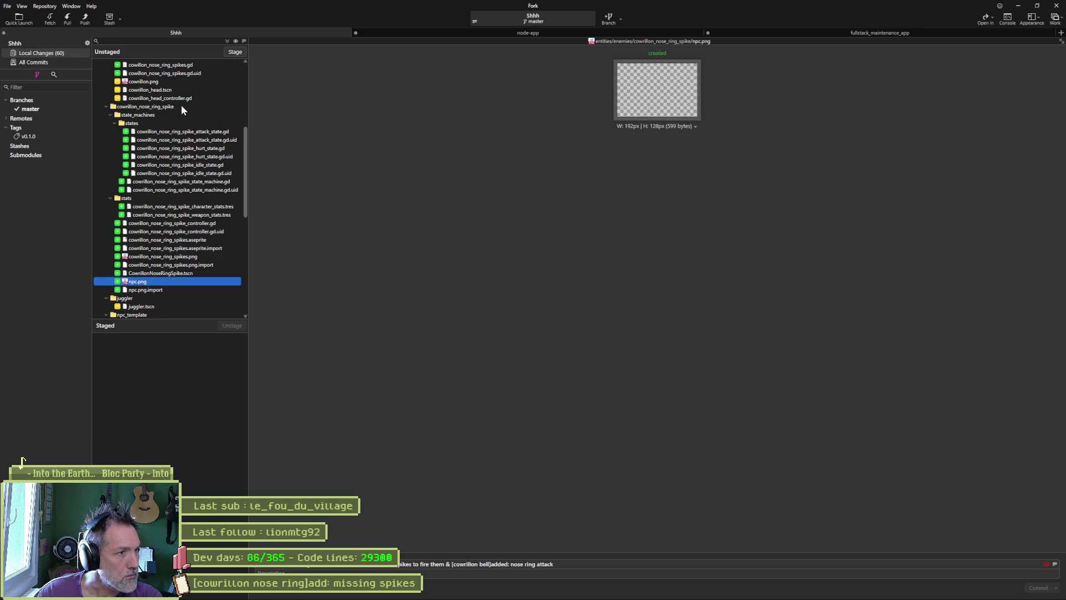
key("alt+Tab")
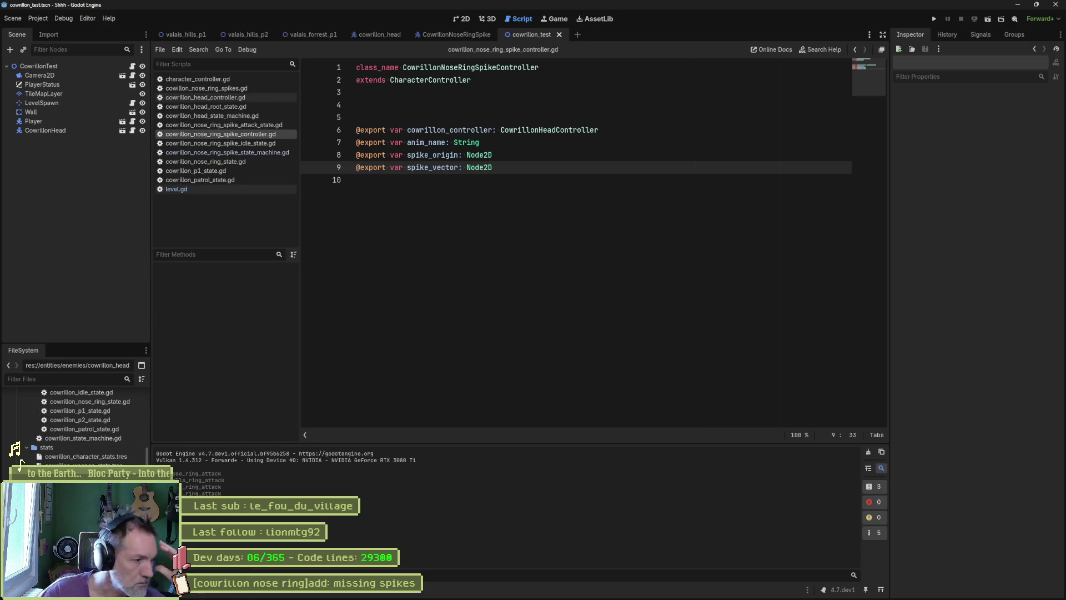
Step: Cancel deleting npc.png, which Cowrillon.tscn depends on, and quick-open 'cowrillon' to load that scene
key("Delete")
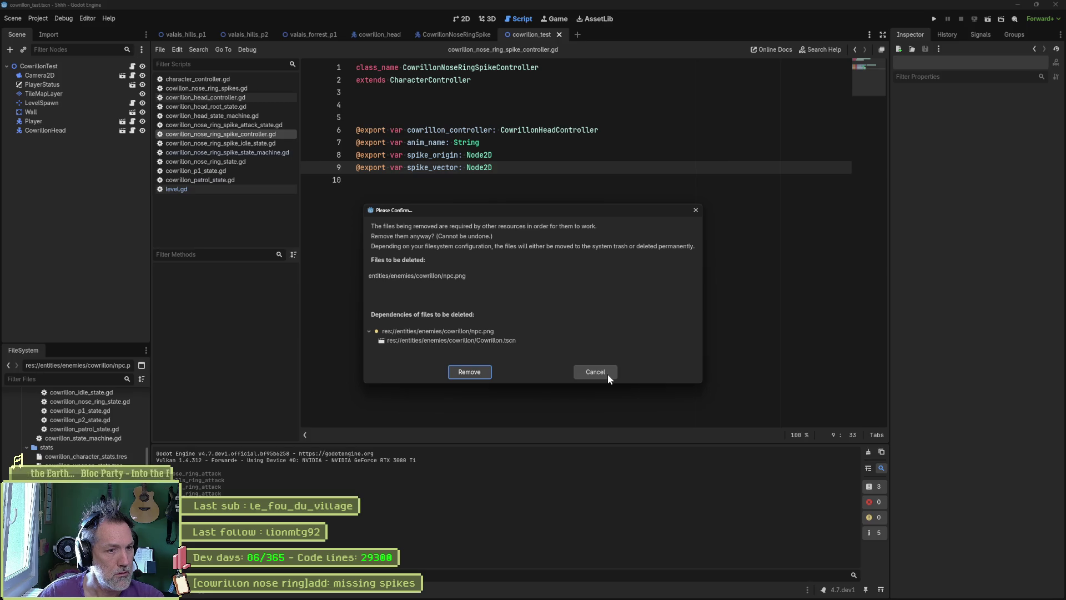
left_click(608, 374)
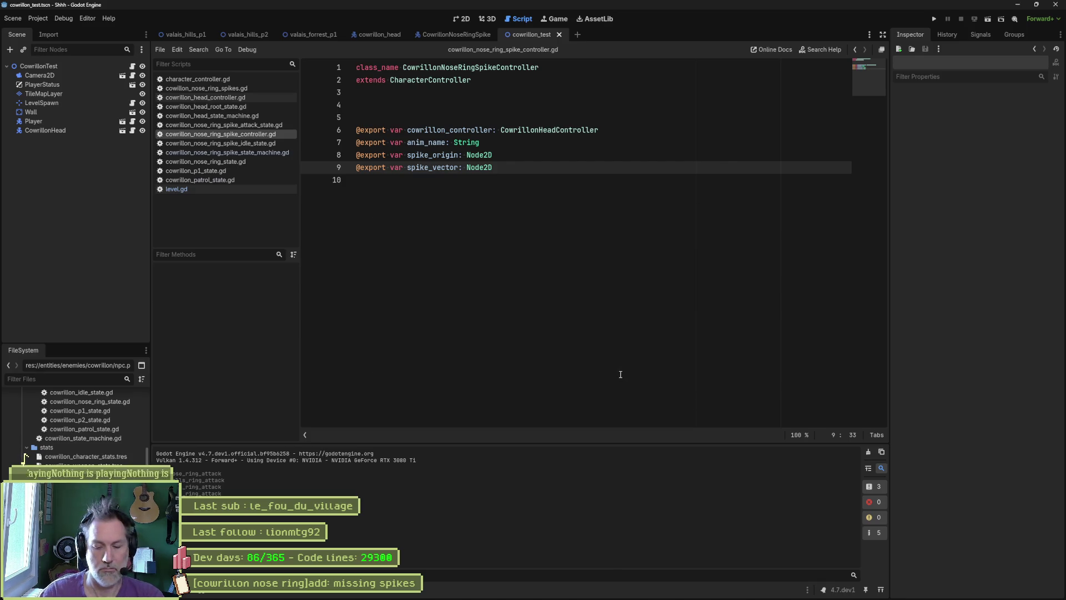
key("shift+alt+o")
type("cowrillon.ts")
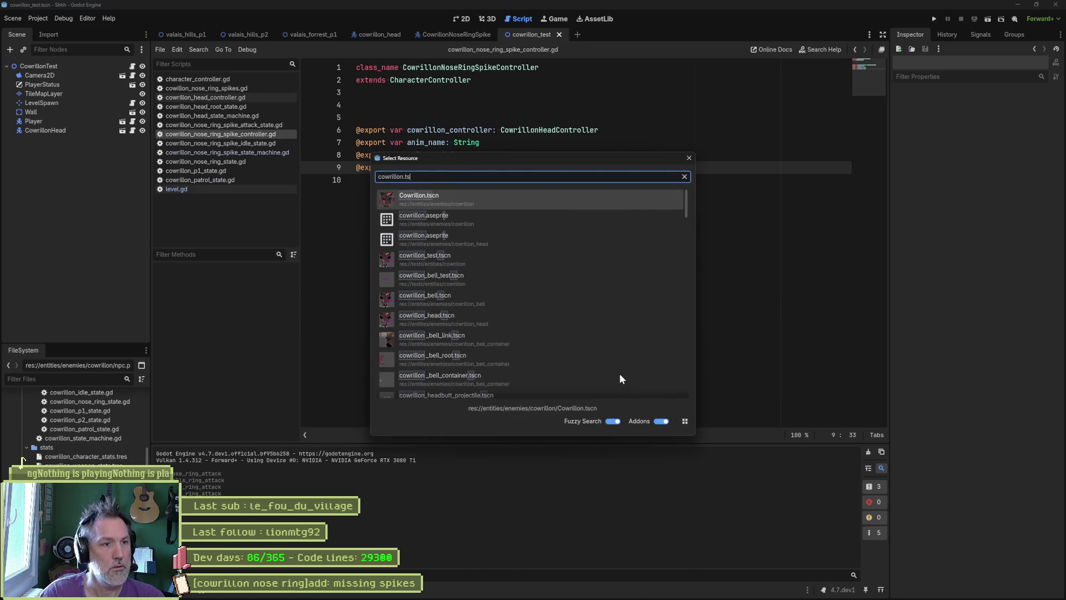
key("Return")
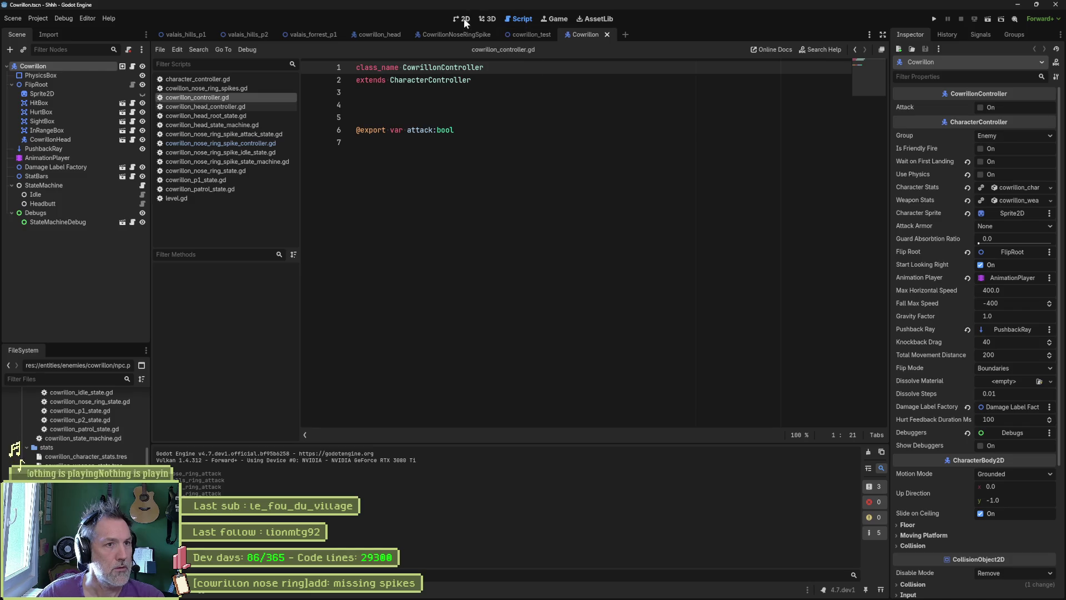
Step: Clear the Cowrillon sprite's npc output file name and reimport the Aseprite sprite sheet
left_click(464, 18)
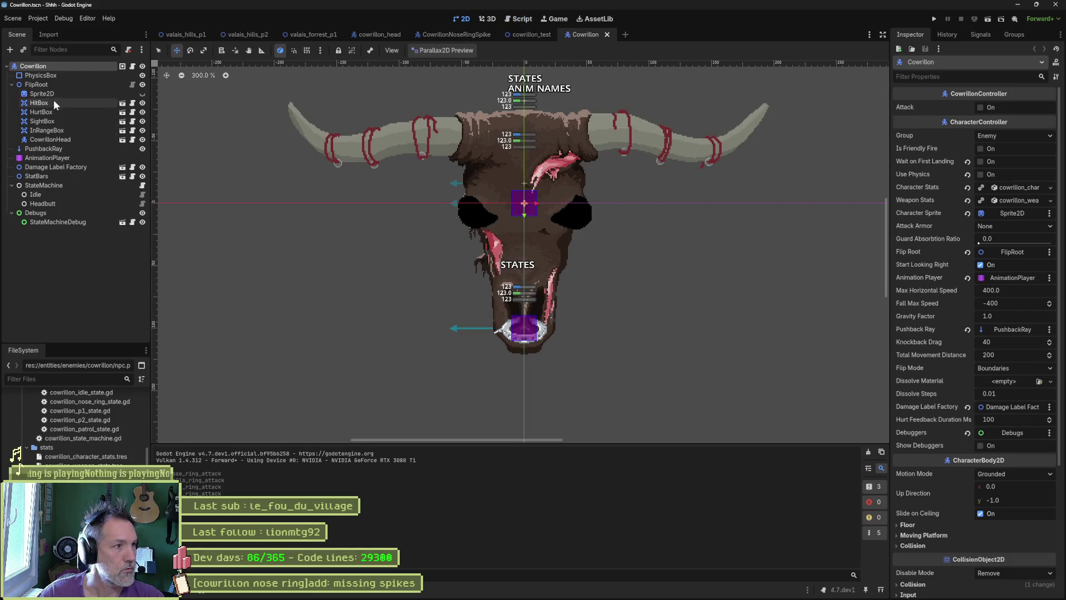
left_click(49, 94)
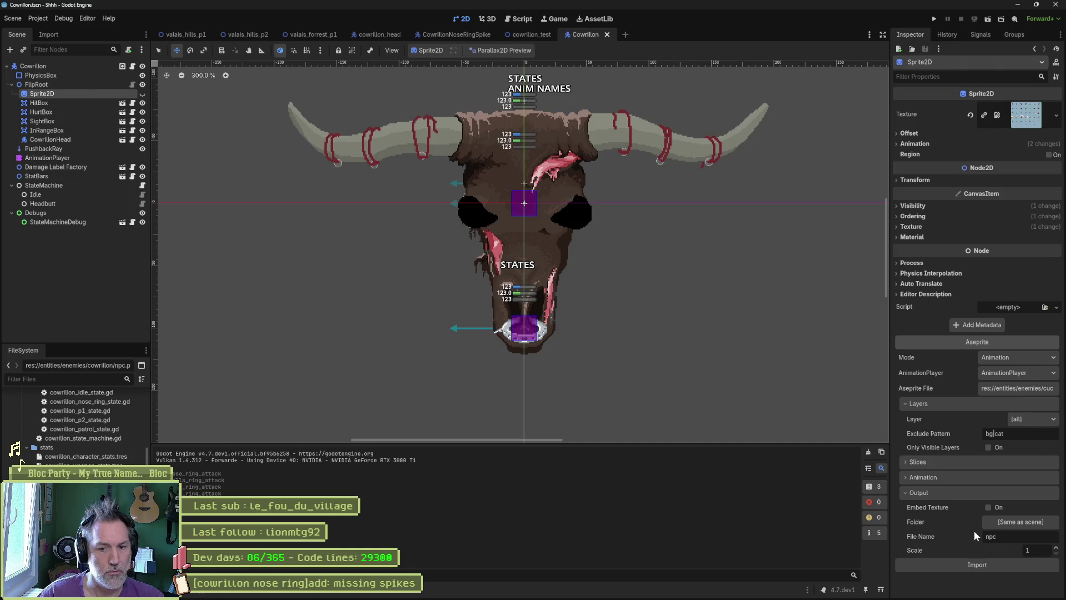
key("BackSpace")
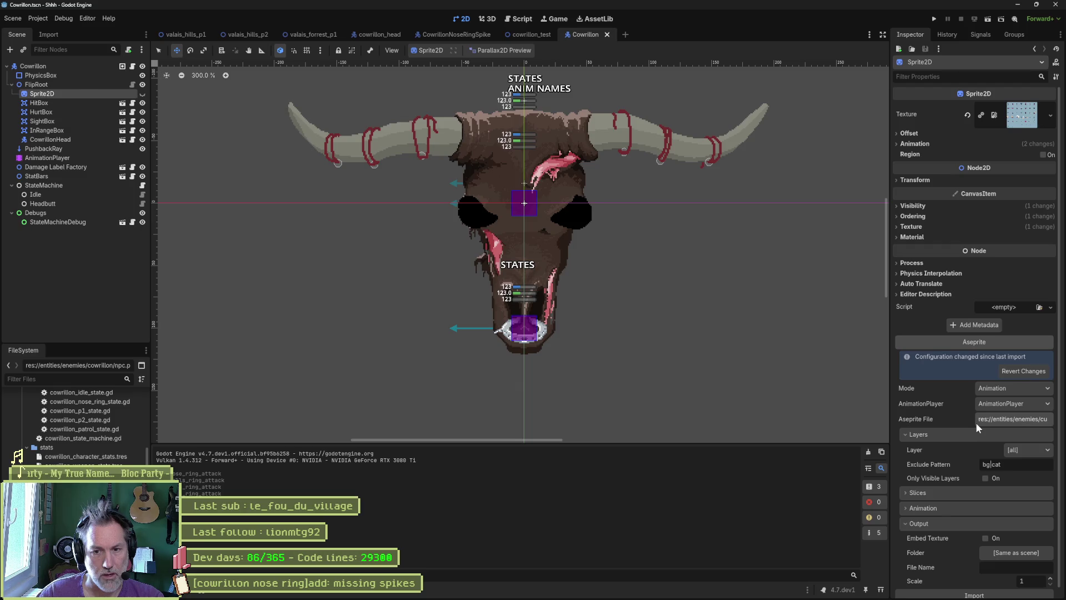
scroll(975, 422, "down", 1)
left_click(979, 589)
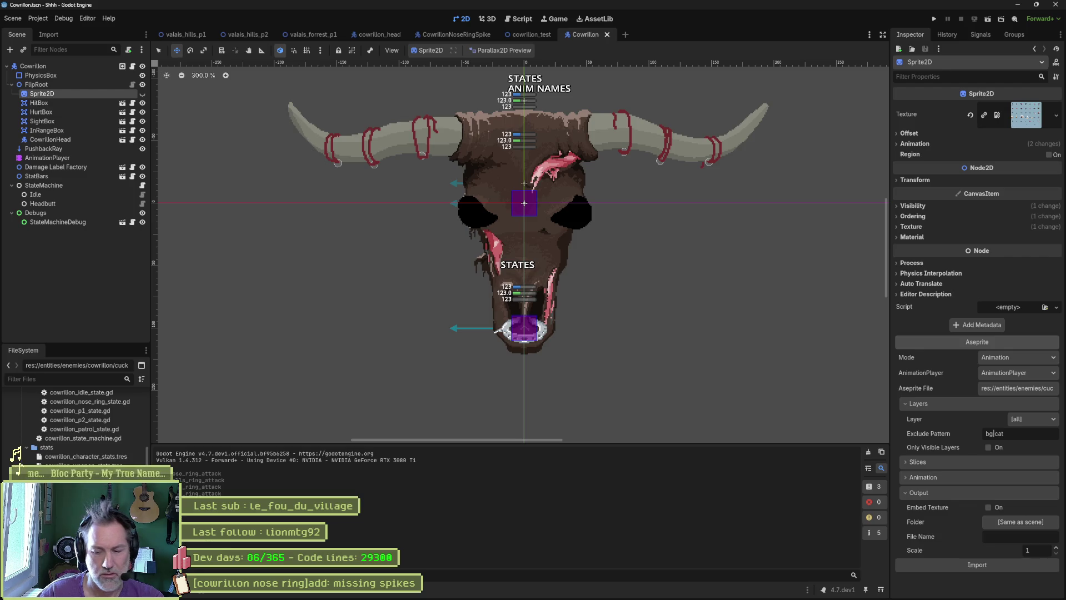
Step: Delete cuckoo.png and one more file from the project, confirming each removal
key("Delete")
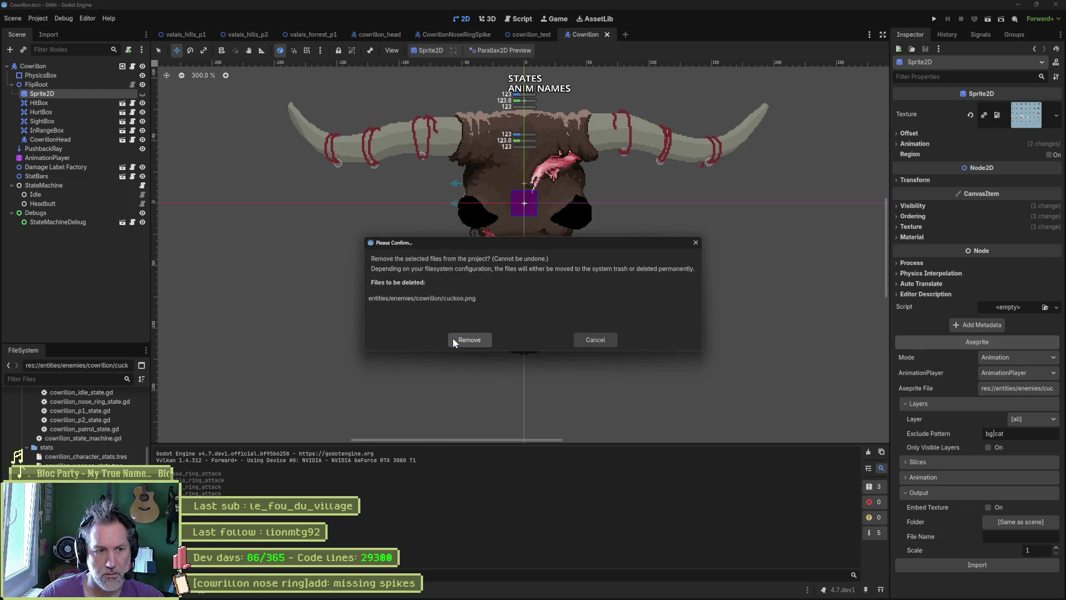
left_click(454, 340)
key("Delete")
key("Return")
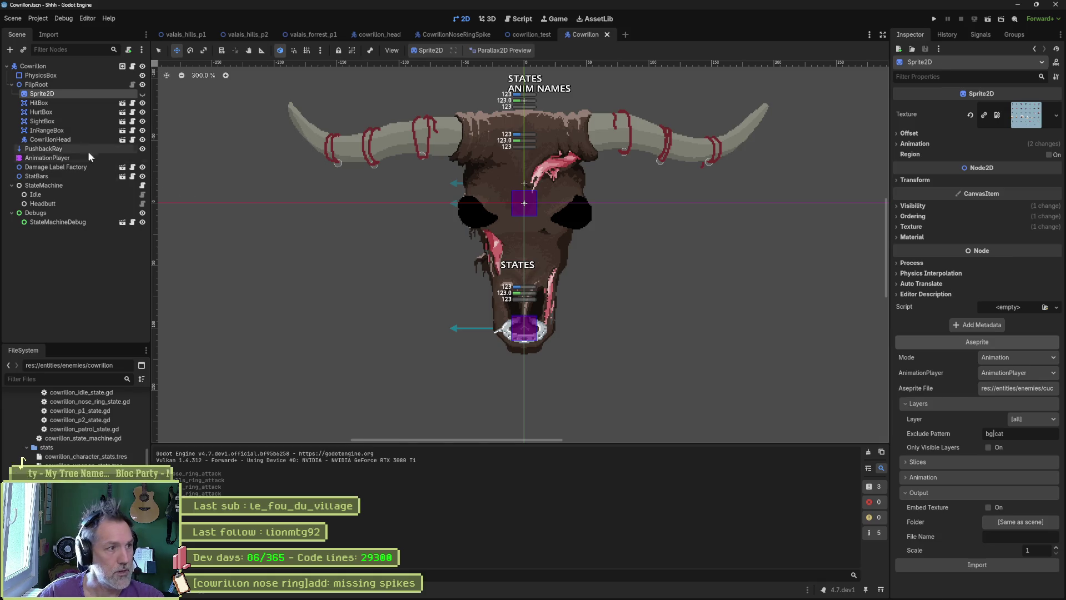
Step: Toggle CowrillonHead's visibility off and back on and save the Cowrillon scene
left_click(142, 140)
left_click(142, 140)
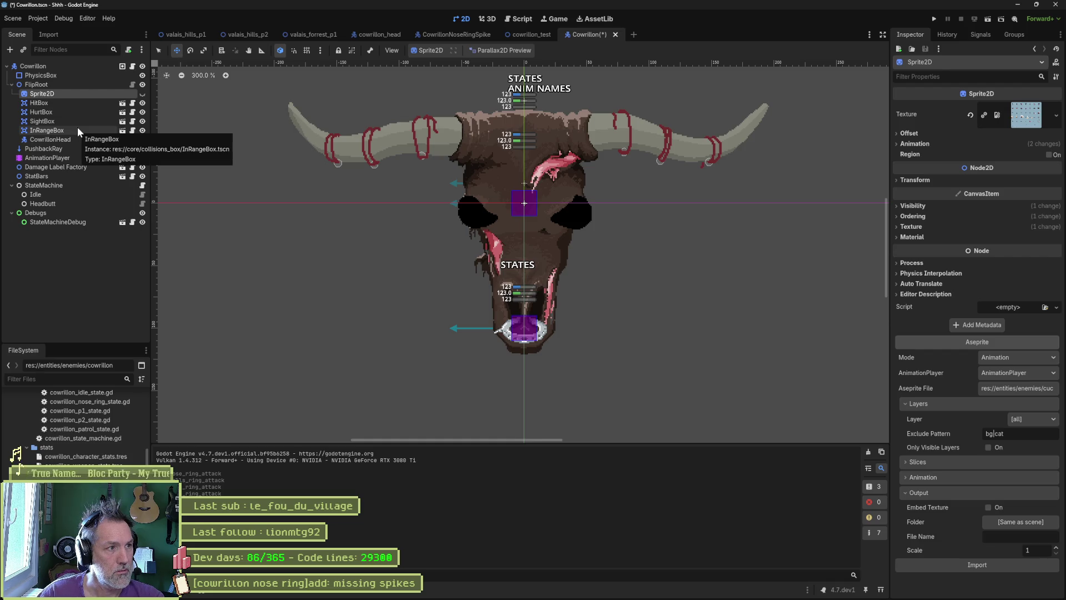
key("ctrl+s")
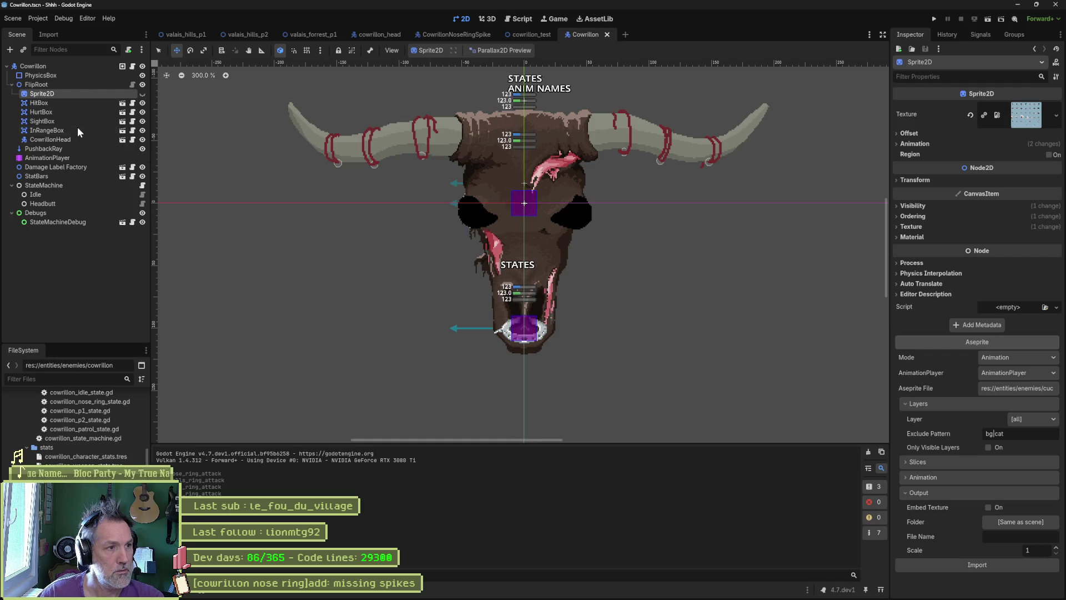
left_click(535, 36)
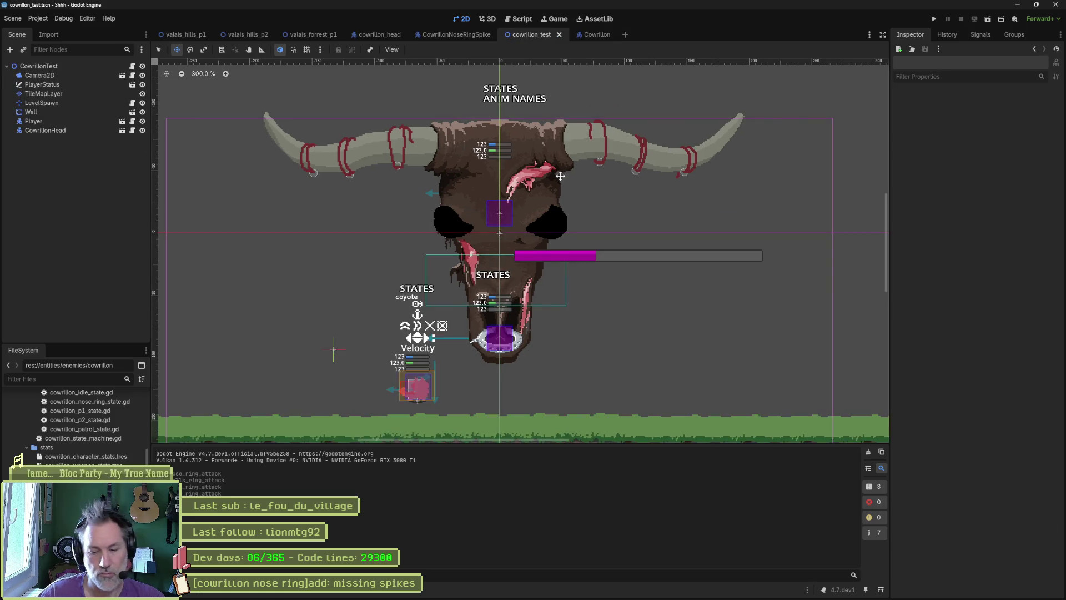
Step: Run cowrillon_test and trigger CowrillonHead's bells, nose-ring, headbutt and horn attacks from the Inspector
key("F6")
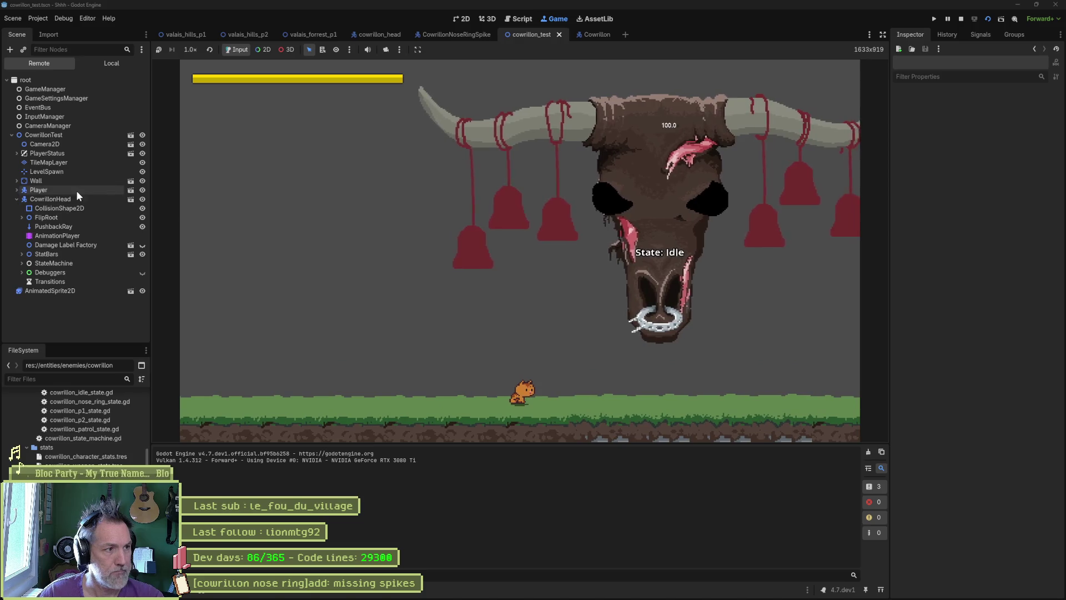
left_click(67, 199)
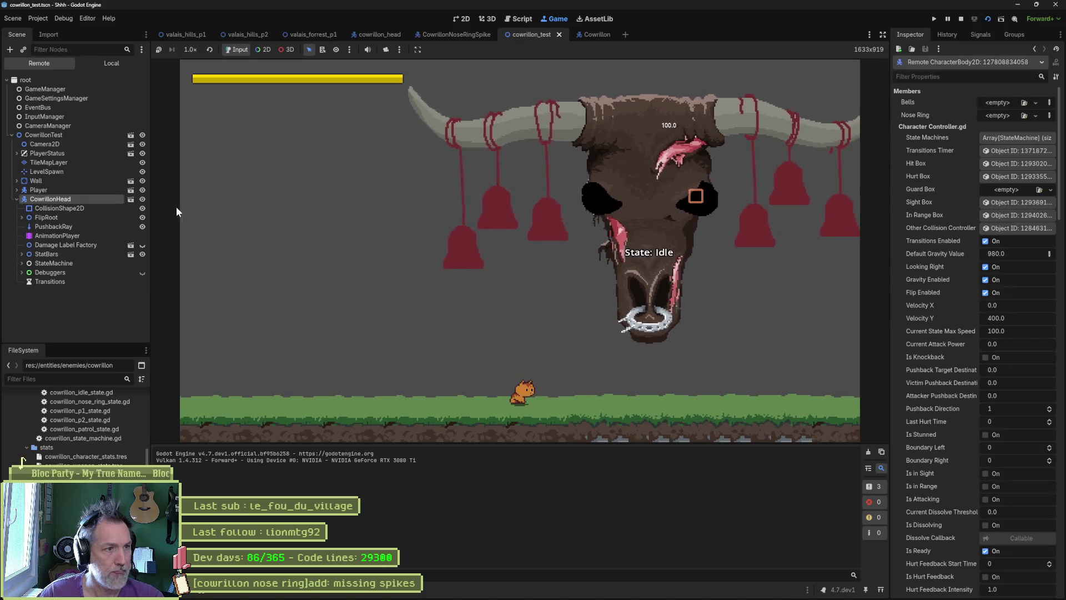
left_click(985, 408)
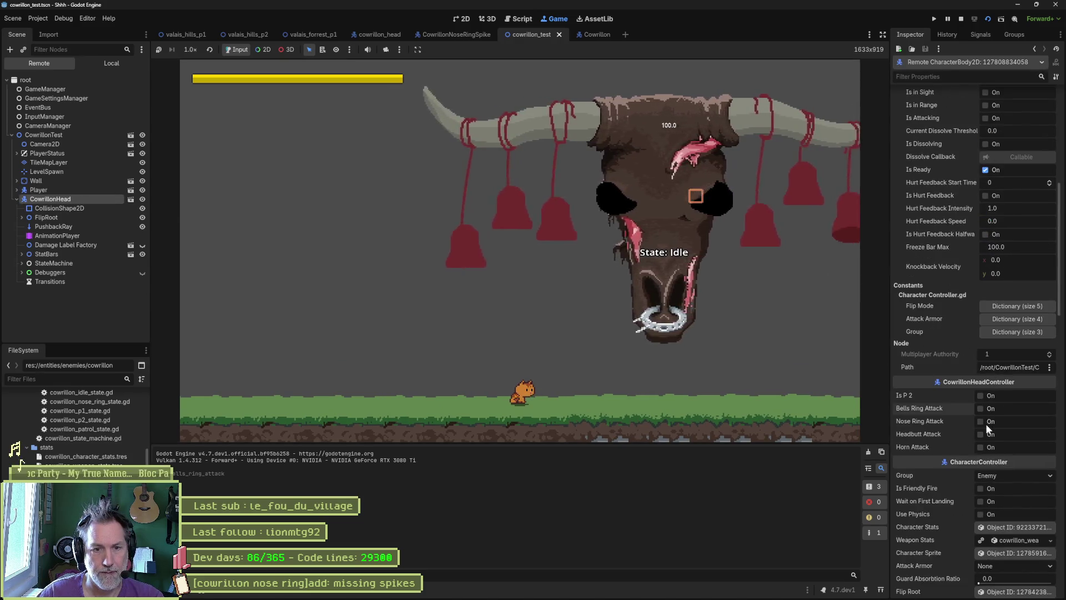
left_click(985, 421)
left_click(985, 434)
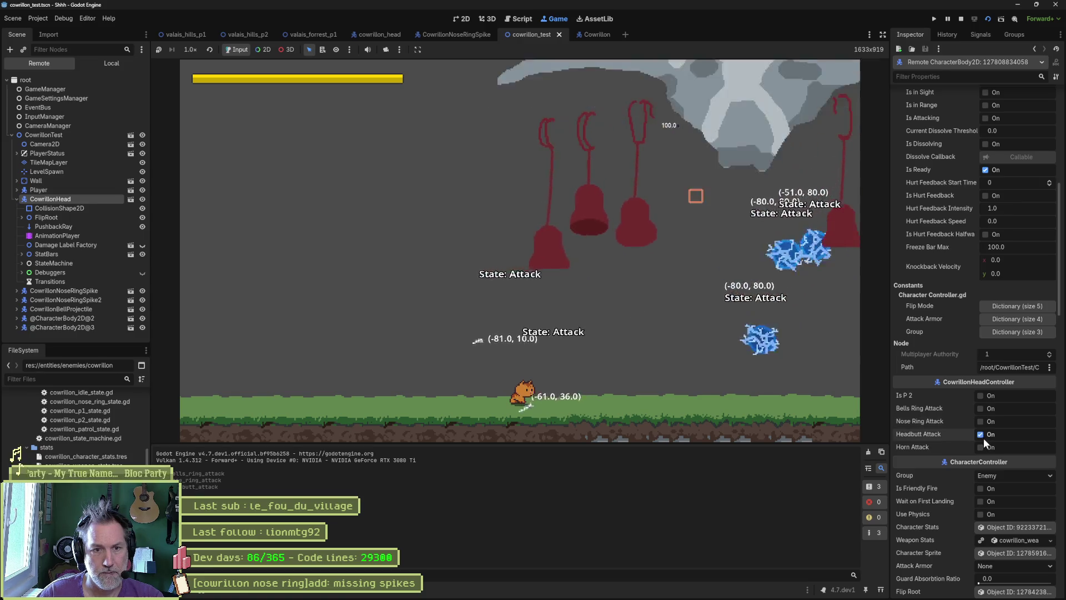
left_click(987, 447)
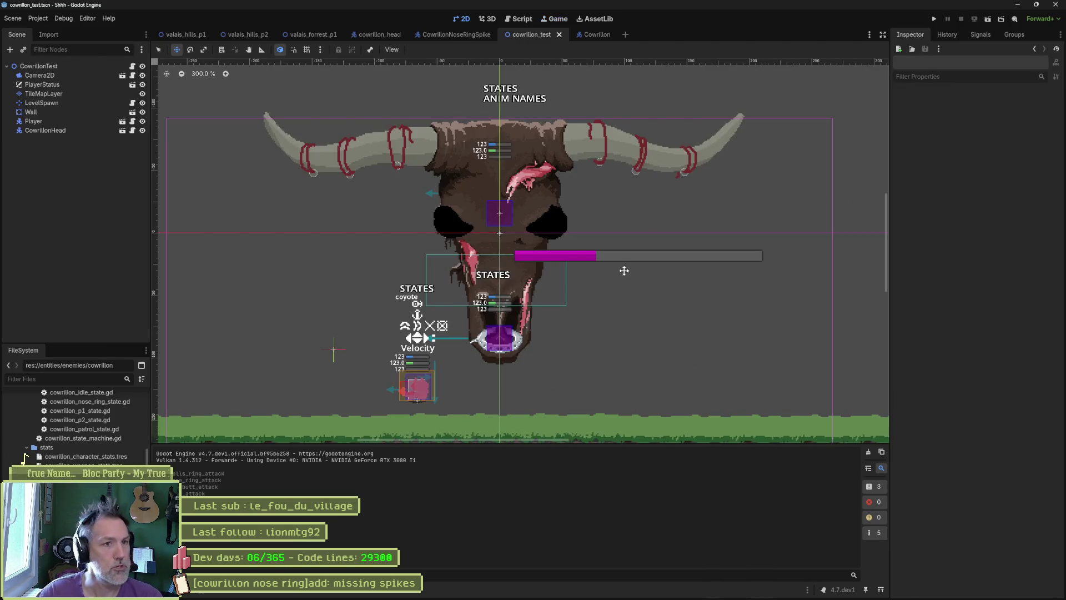
mouse_move(628, 596)
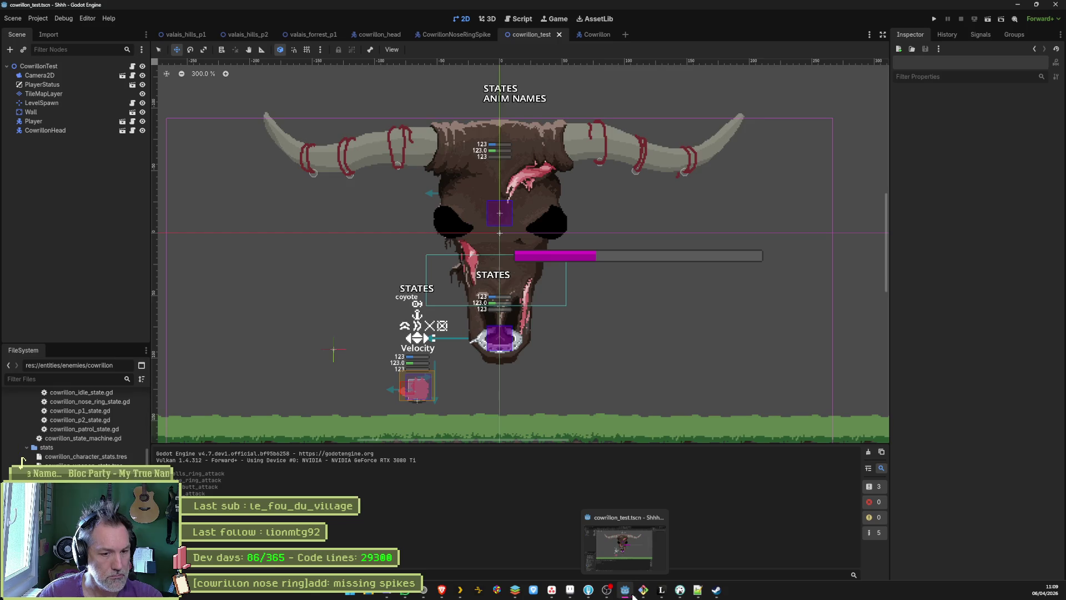
Step: In Fork, expand the cowrillon_nose_ring_spike folder and preview the new npc.png, then return to Godot
left_click(588, 589)
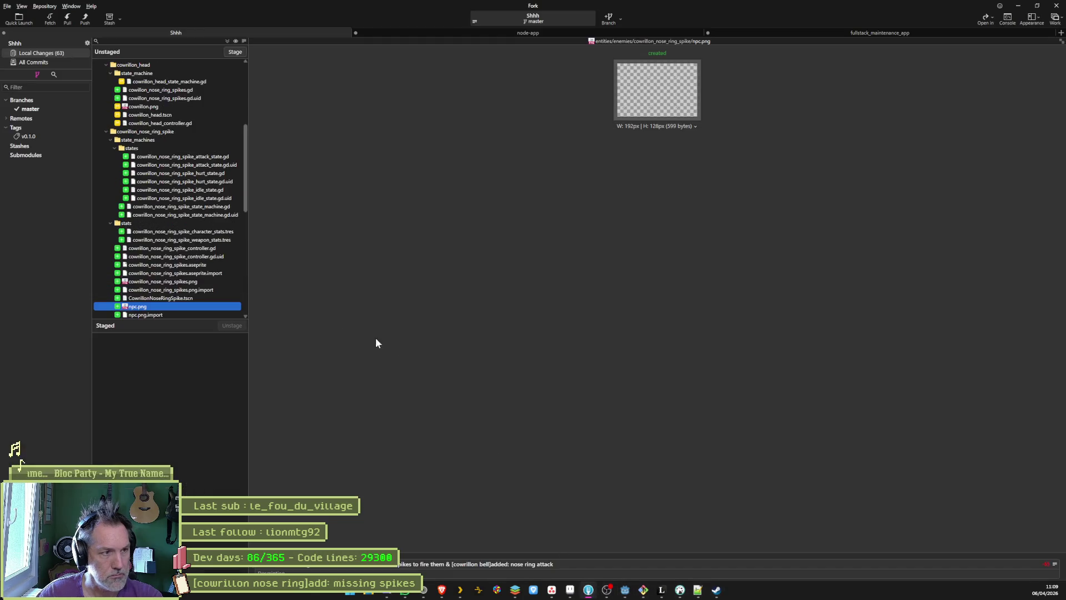
scroll(178, 299, "down", 3)
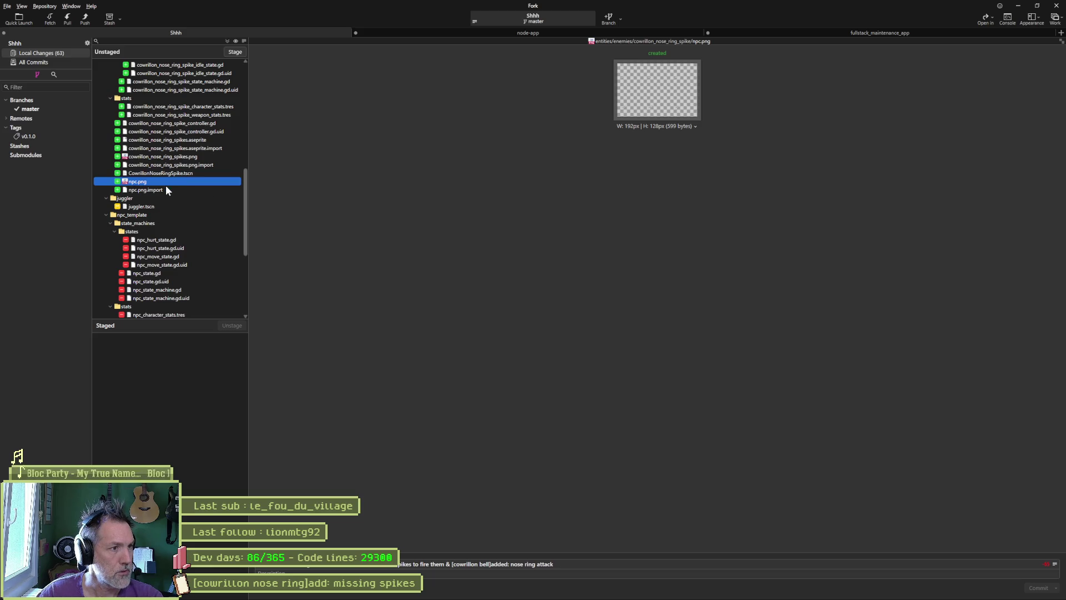
scroll(165, 189, "up", 1)
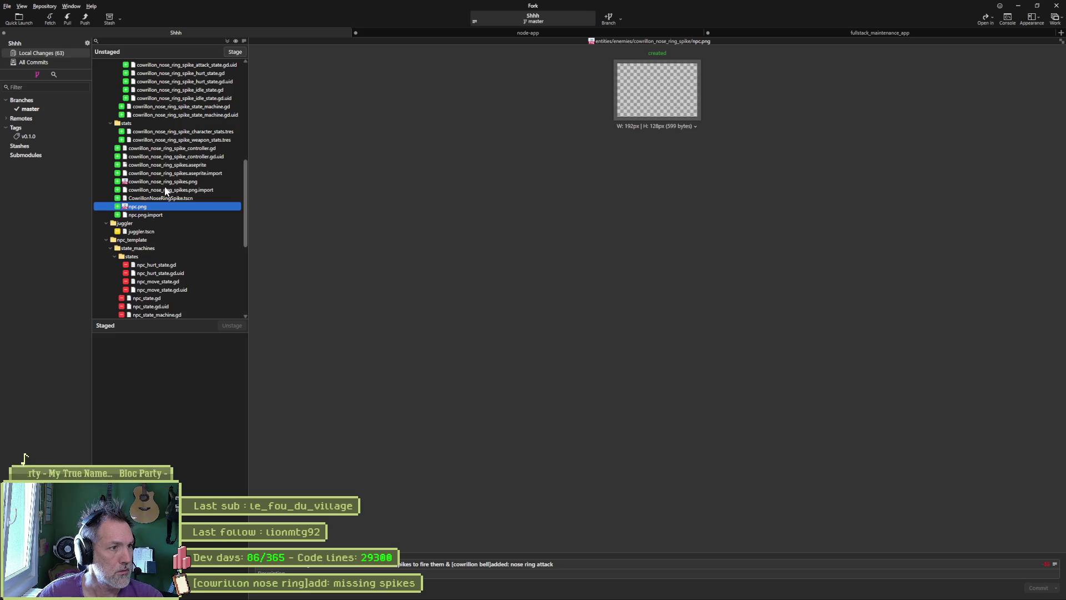
scroll(159, 216, "up", 3)
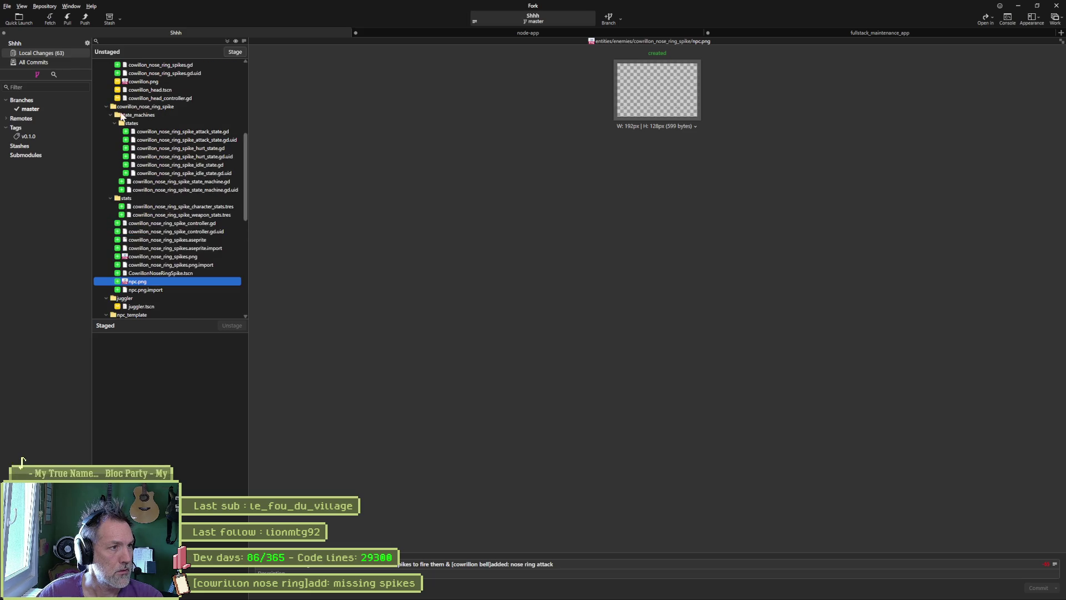
left_click(106, 106)
left_click(106, 107)
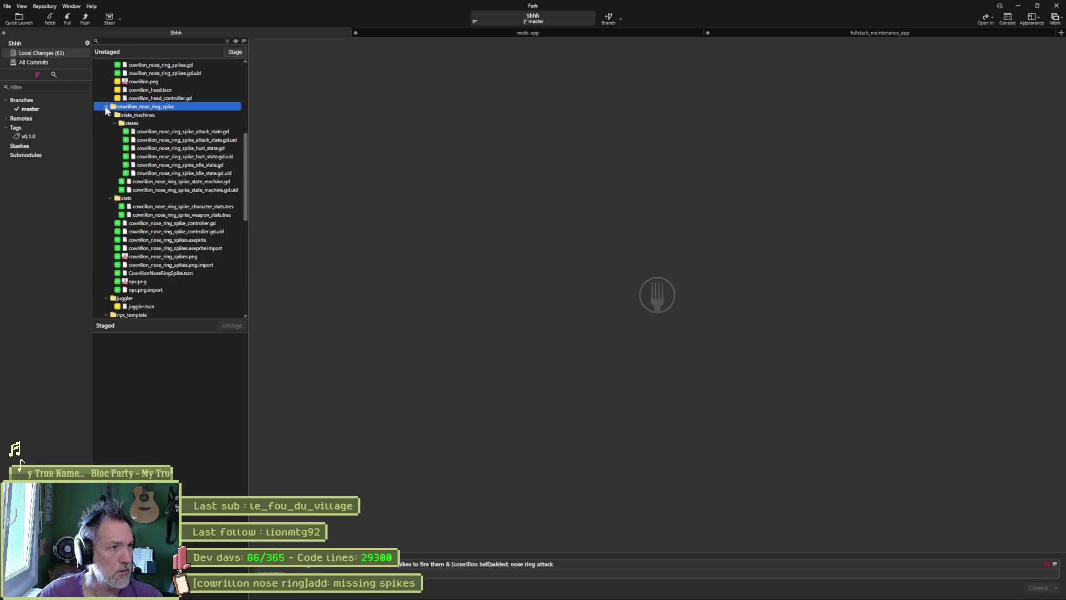
left_click(110, 115)
left_click(110, 123)
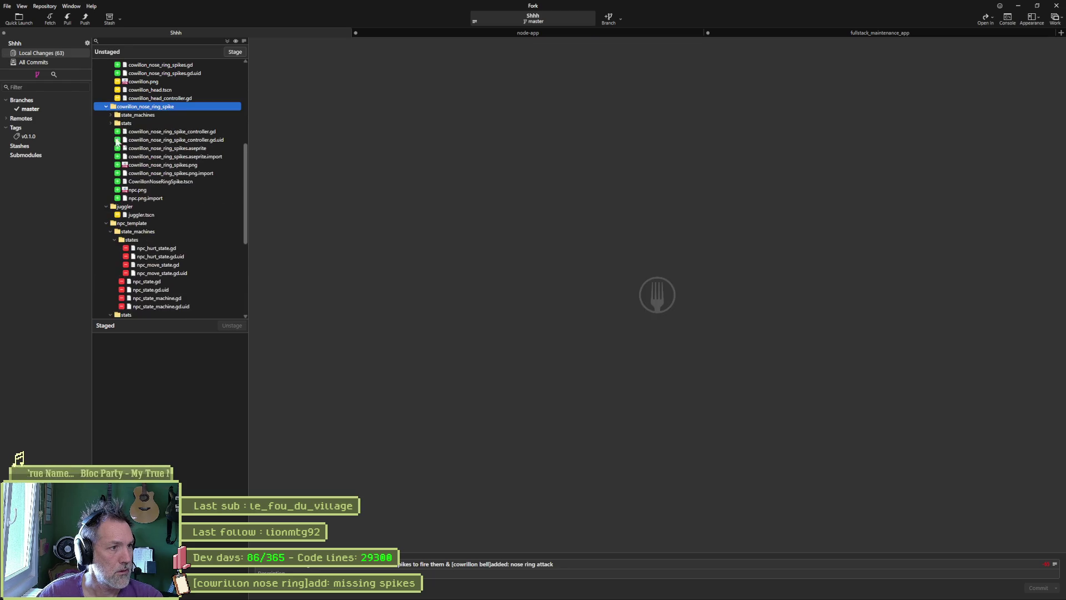
left_click(139, 190)
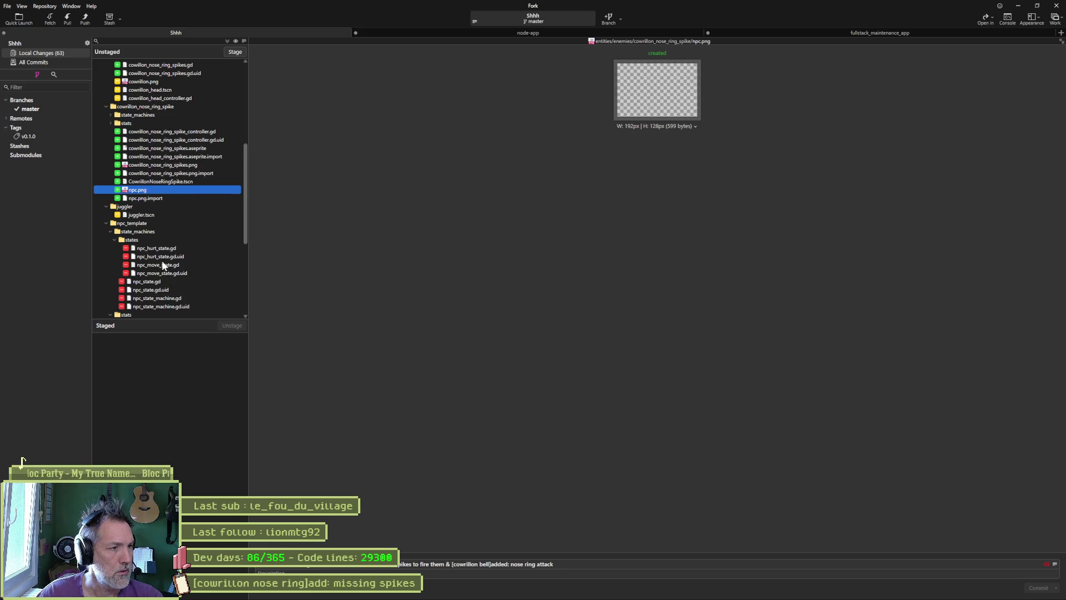
key("alt+Tab")
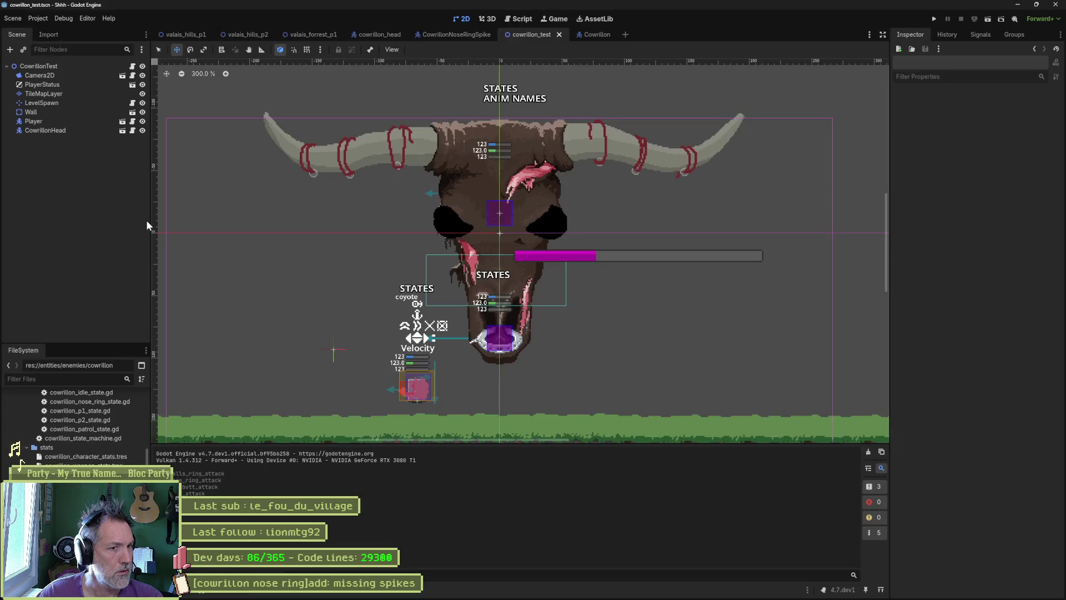
Step: Locate npc.png in the FileSystem dock by filtering for 'npc.p', then clear the filter
left_click(594, 35)
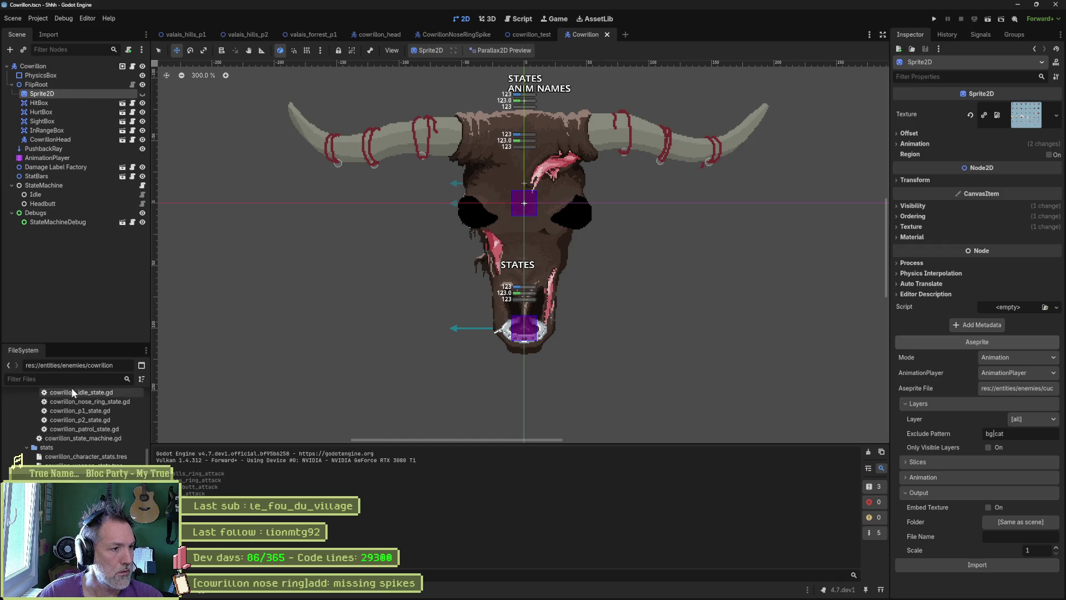
key("alt+Tab")
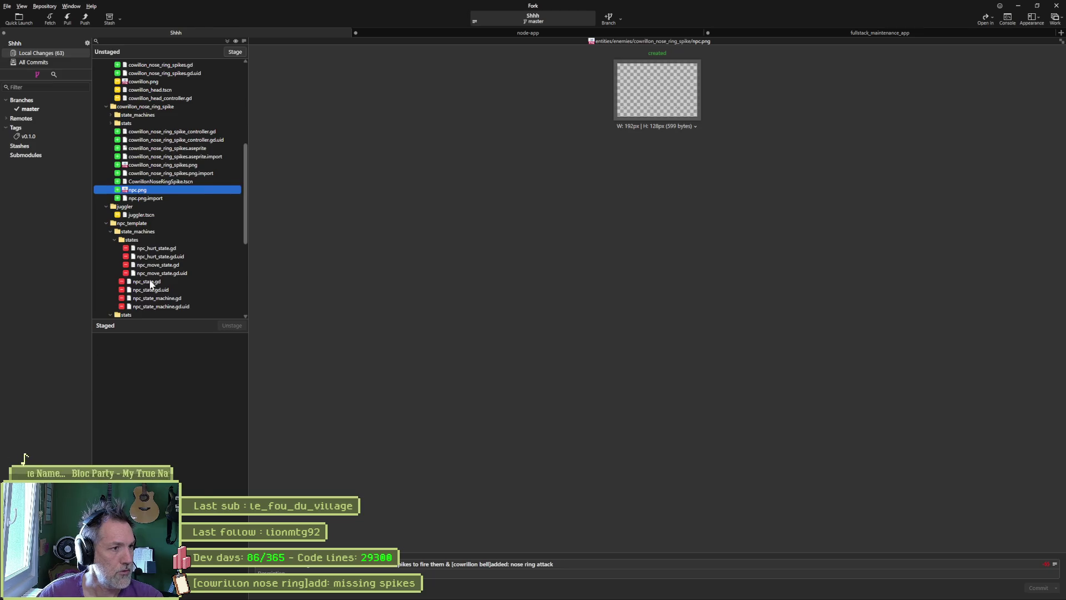
key("alt+Tab")
left_click(93, 379)
type("npc.p")
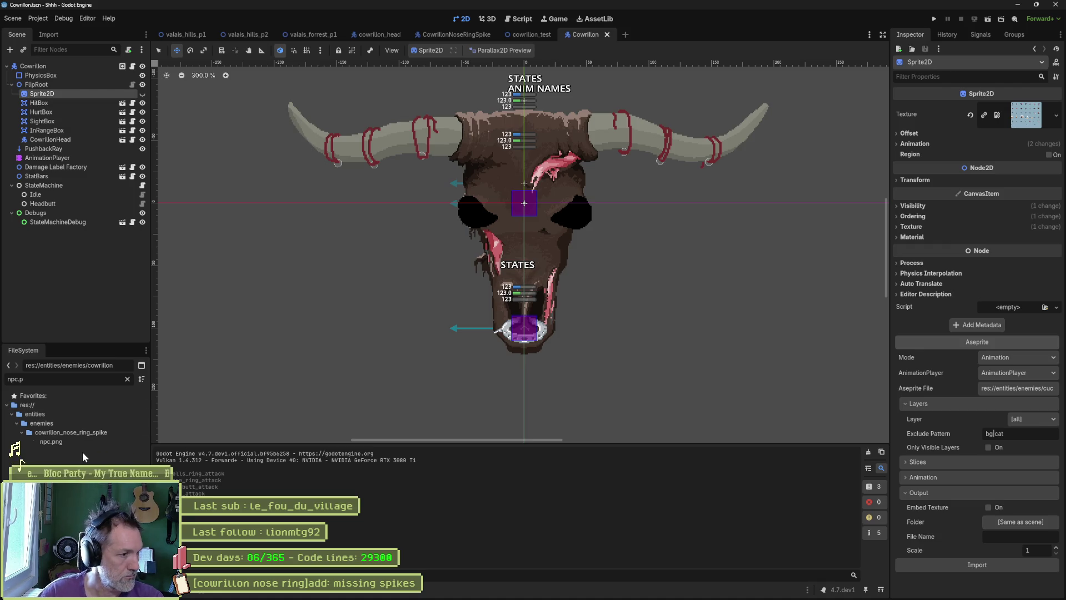
left_click(127, 379)
scroll(77, 422, "down", 2)
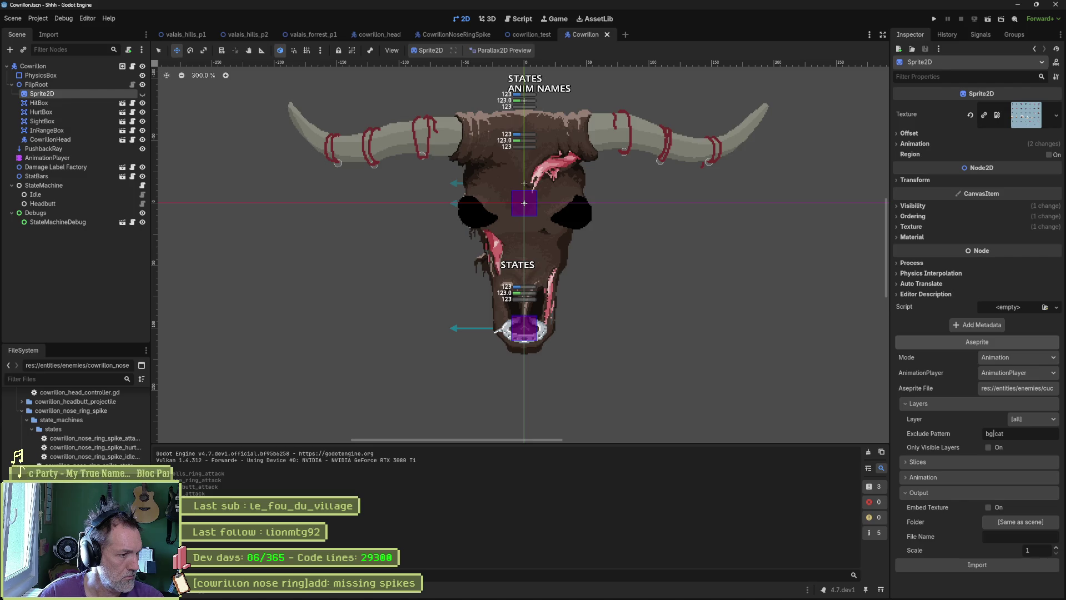
Step: Delete npc.png from the project and return to the Cowrillon scene
key("Delete")
left_click(470, 339)
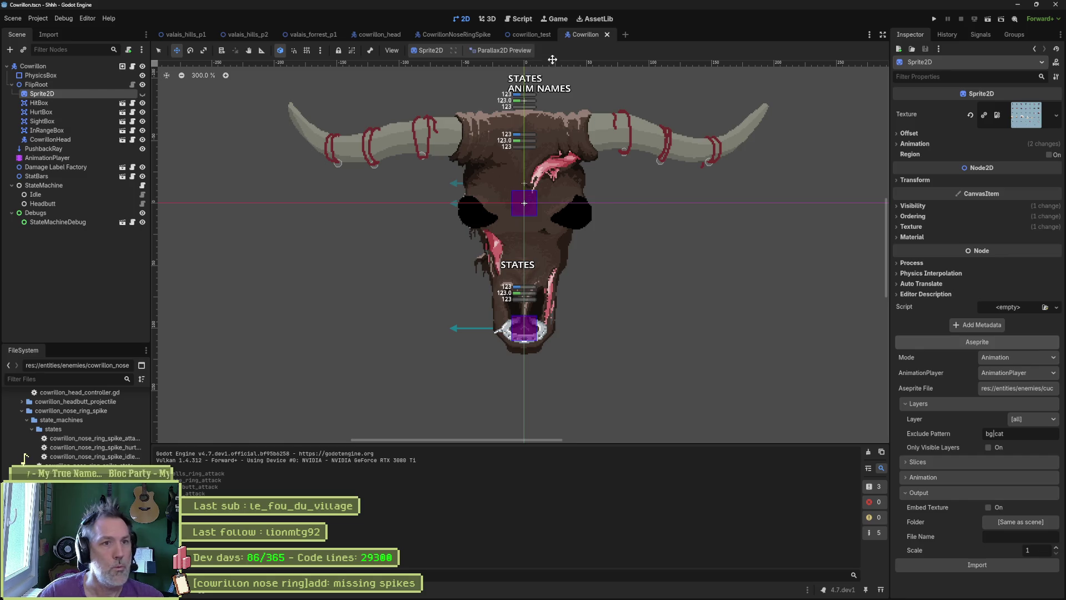
left_click(527, 35)
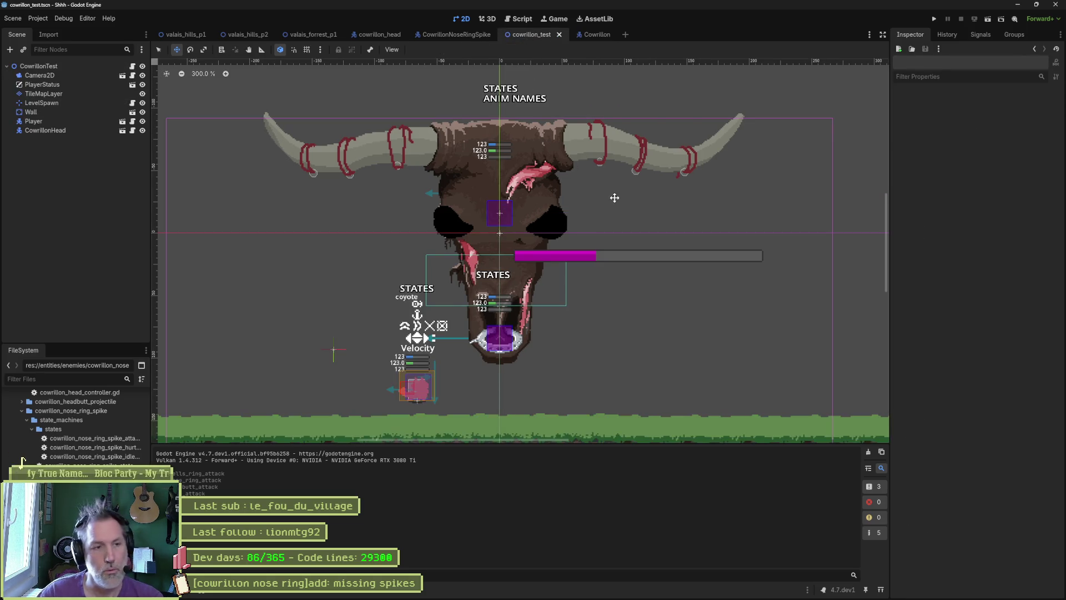
left_click(592, 34)
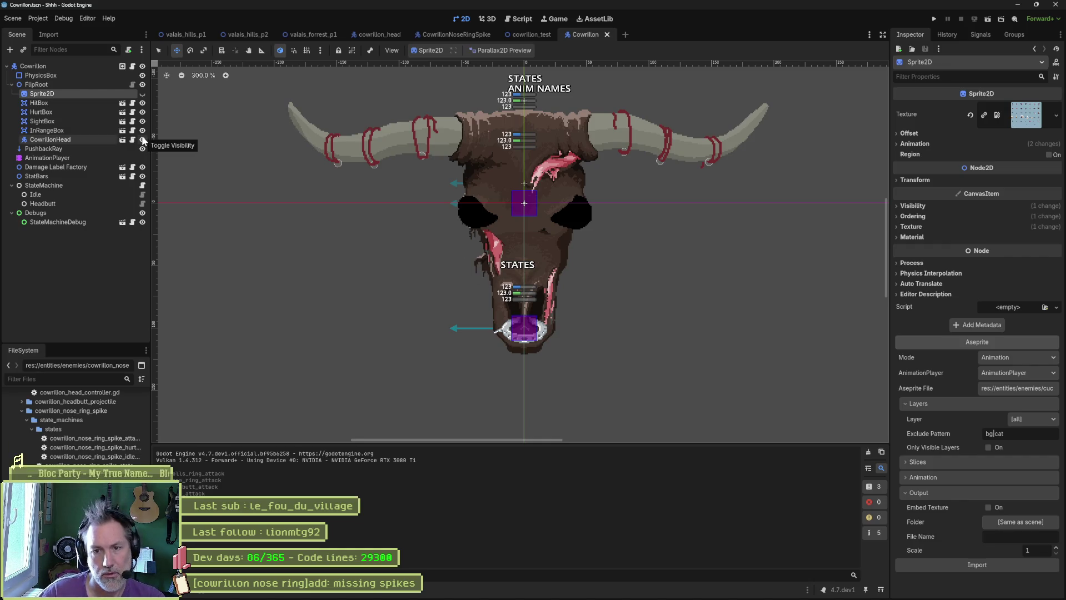
Step: Review the Sprite2D's Aseprite import options, keeping Animation mode and no new source file
left_click(1005, 355)
left_click(999, 361)
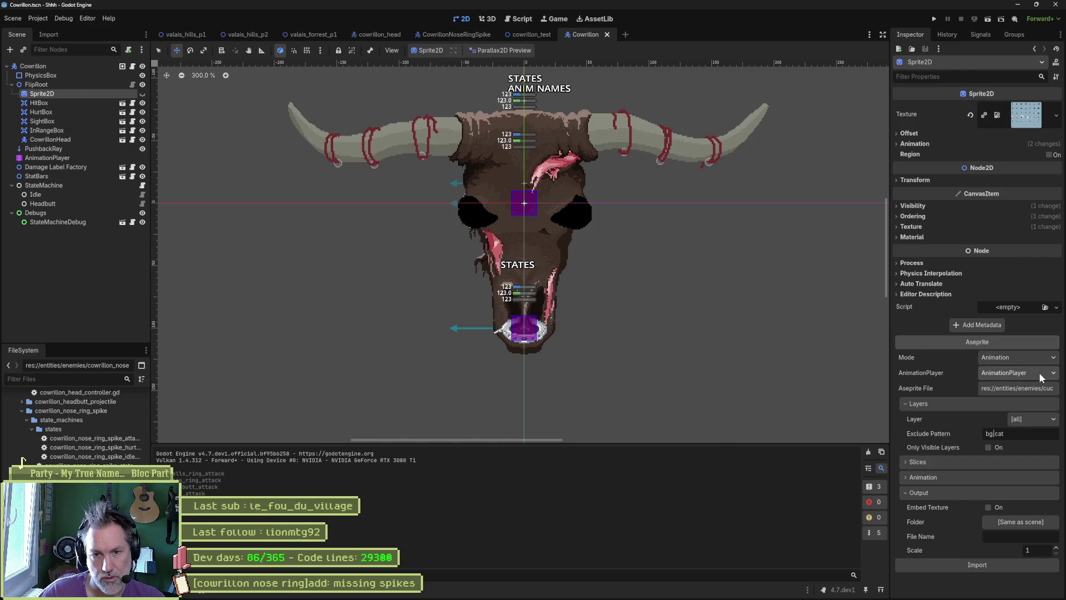
left_click(1038, 372)
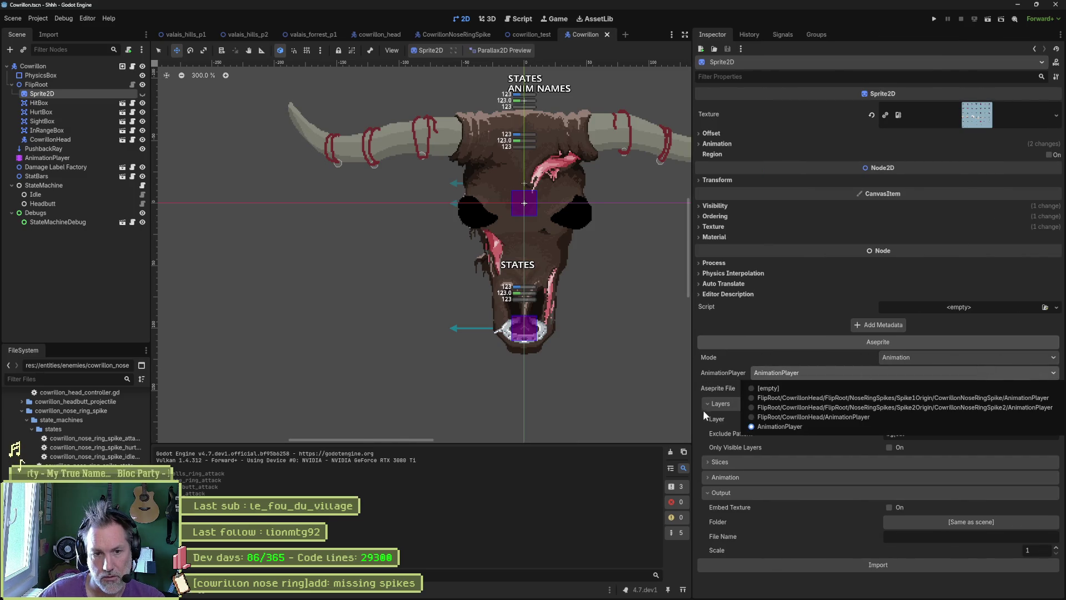
left_click(754, 388)
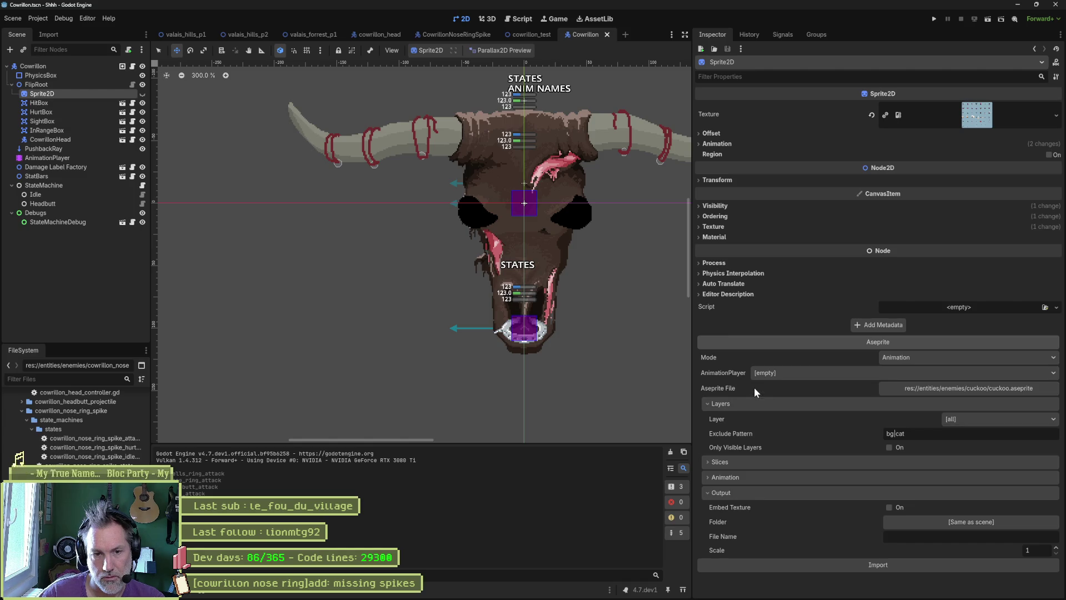
left_click(958, 389)
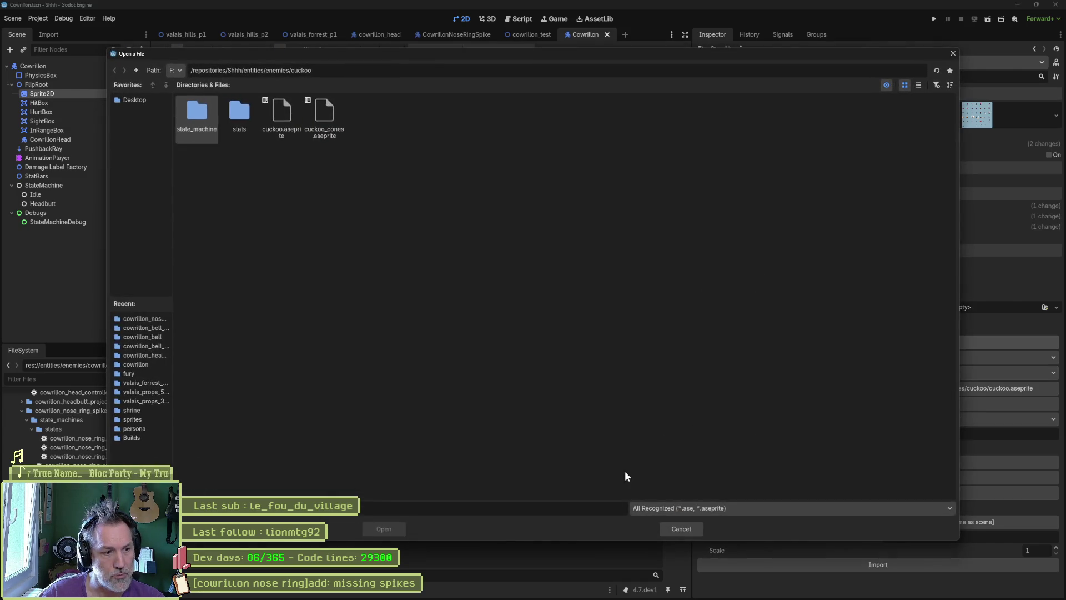
left_click(680, 528)
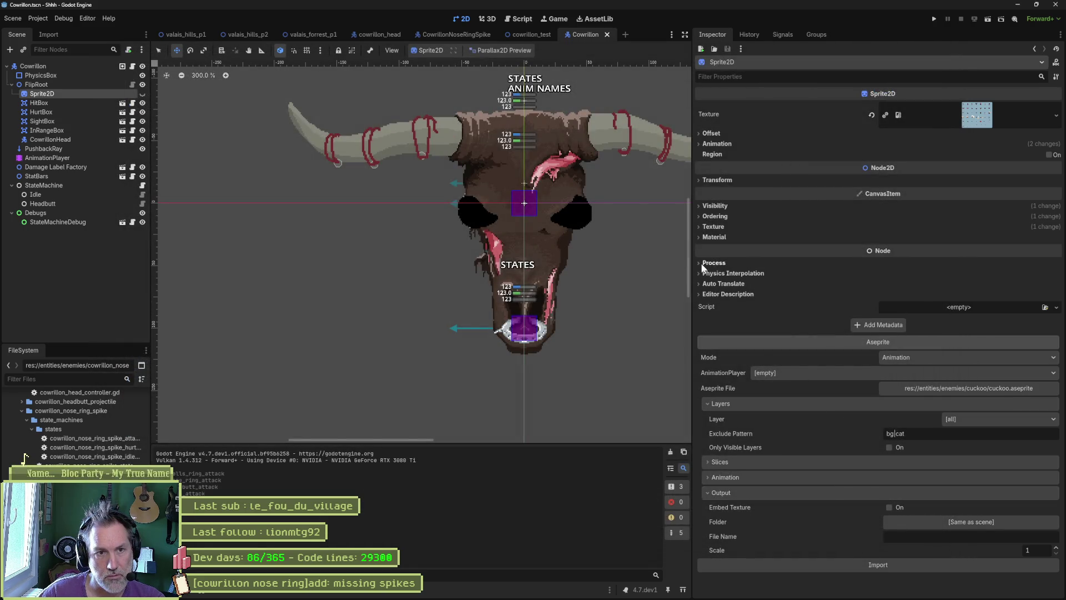
left_click(800, 296)
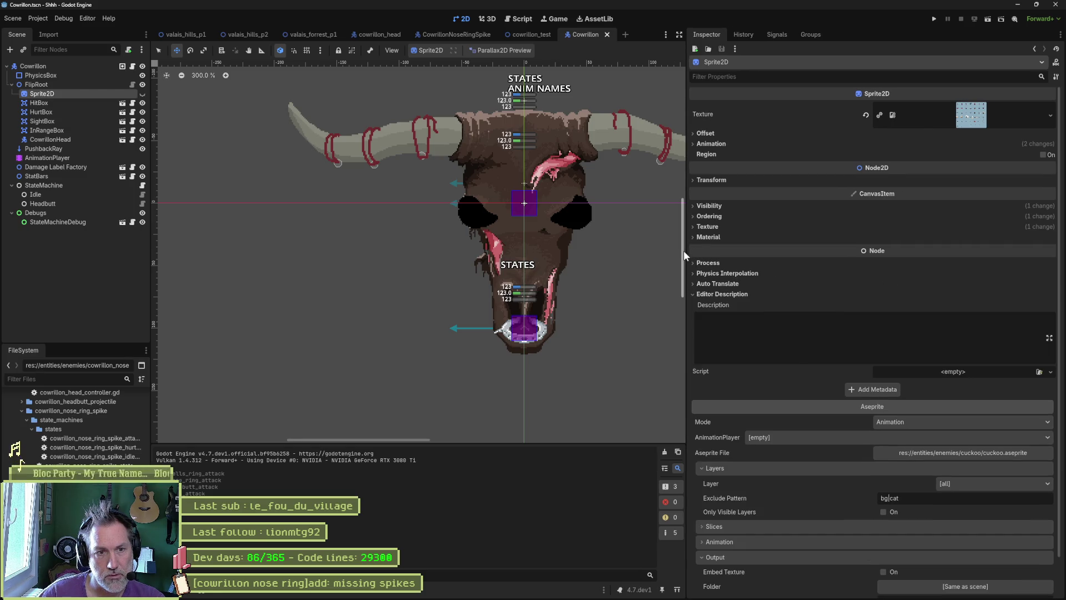
mouse_move(684, 254)
left_mouse_down()
mouse_move(489, 256)
mouse_move(910, 256)
left_mouse_up()
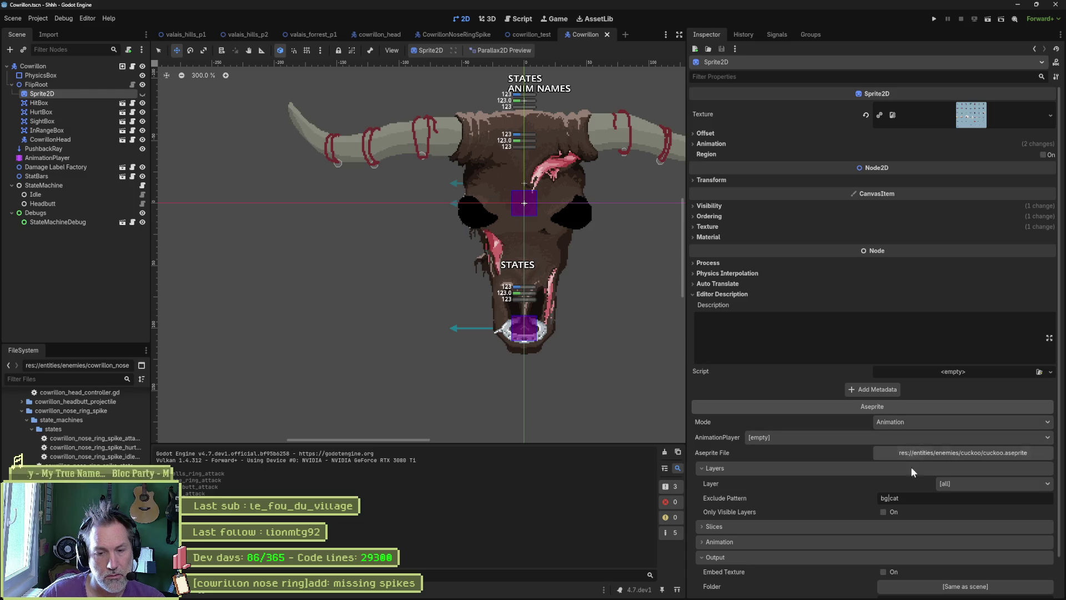
scroll(939, 572, "down", 2)
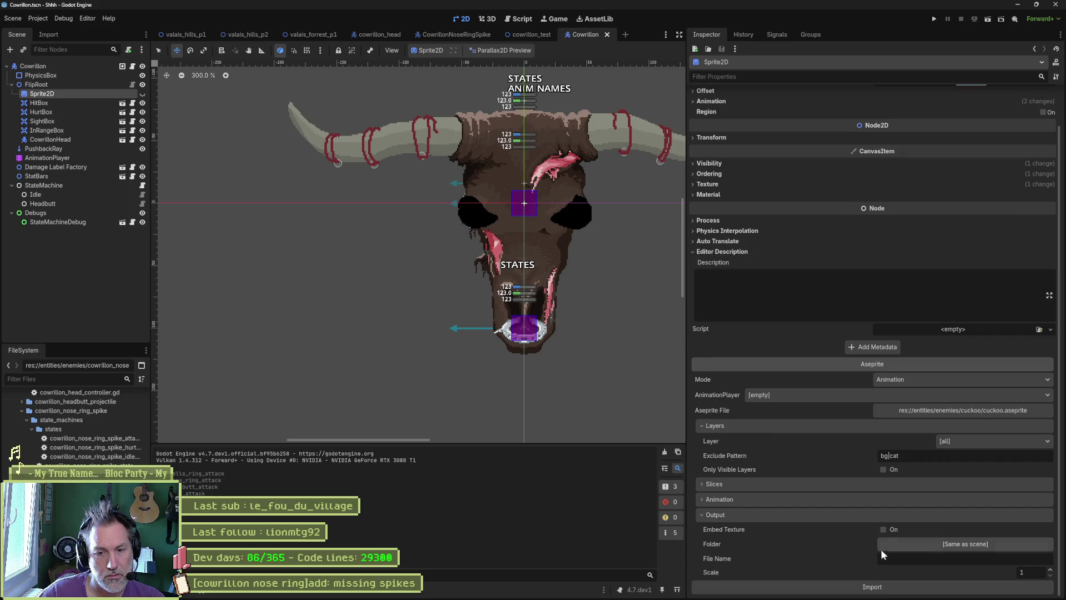
Step: Re-import the sprite, dismiss the 'AnimationPlayer not found' alert, and set Mode to Image
left_click(903, 588)
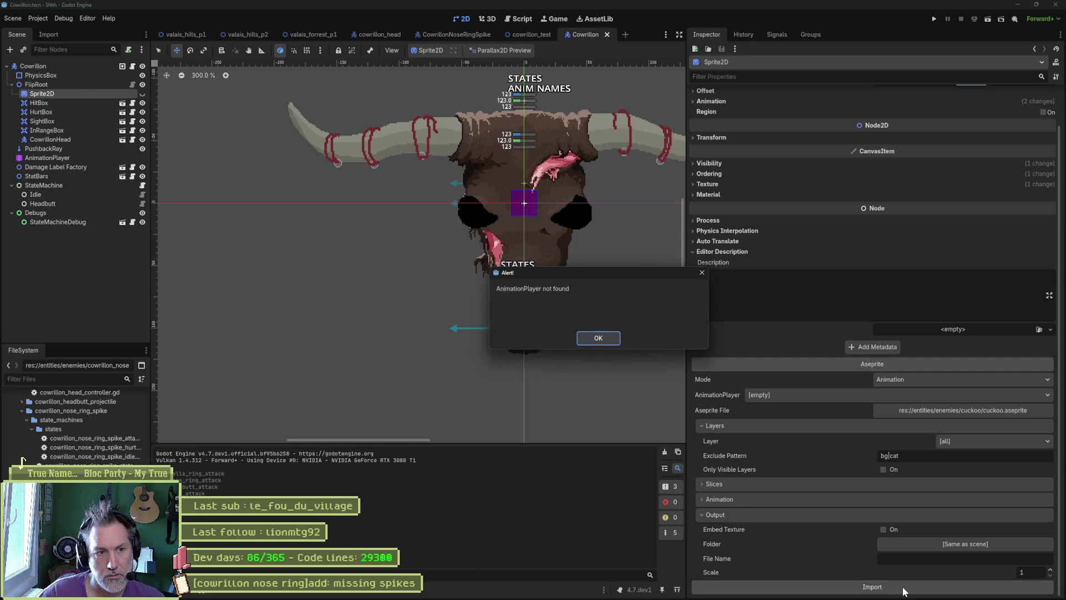
left_click(598, 338)
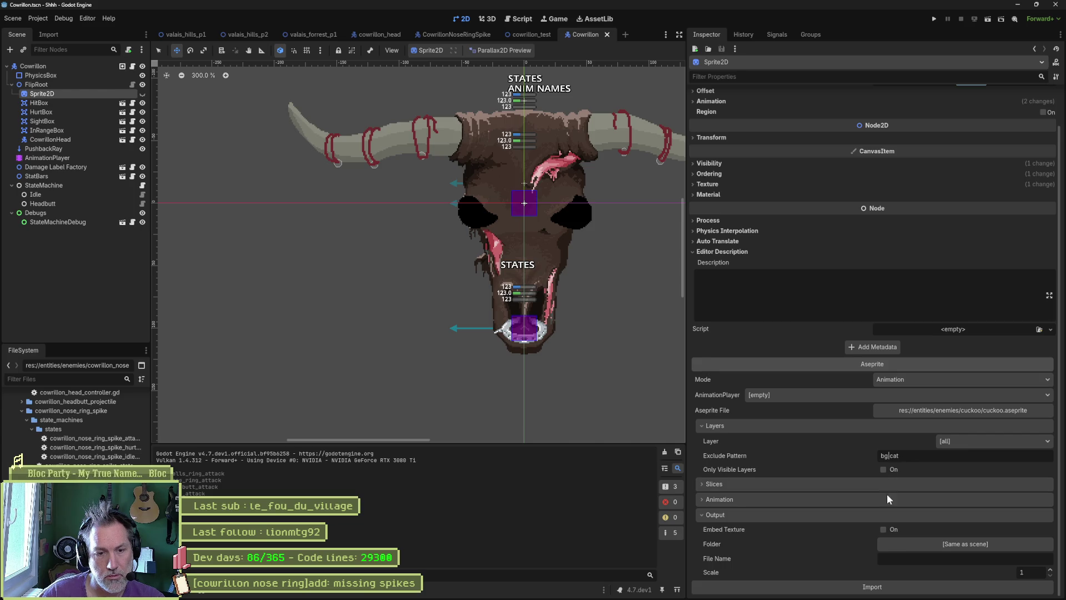
left_click(914, 380)
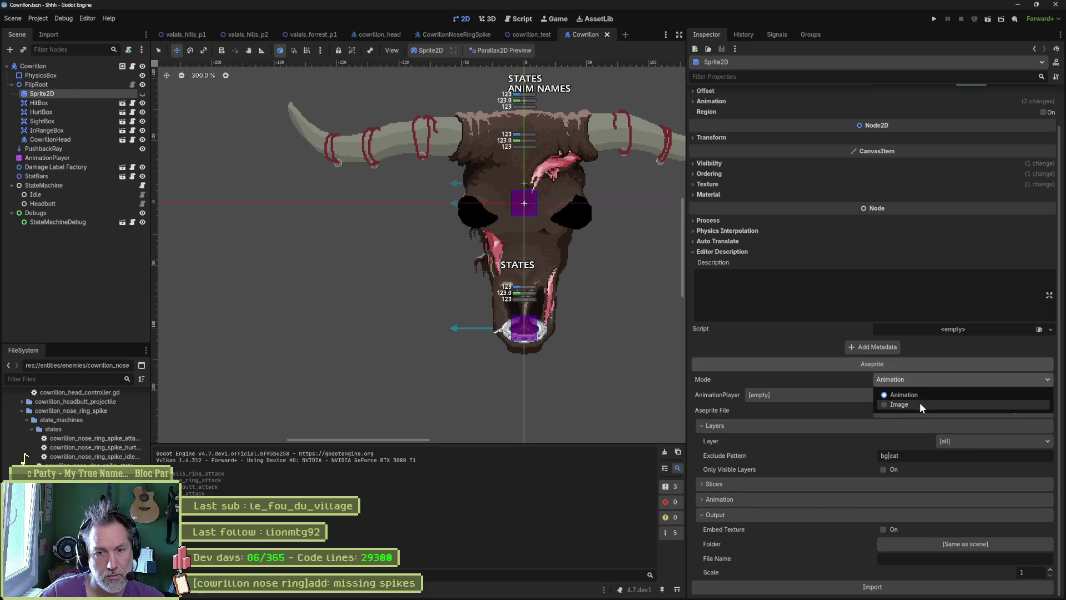
left_click(919, 405)
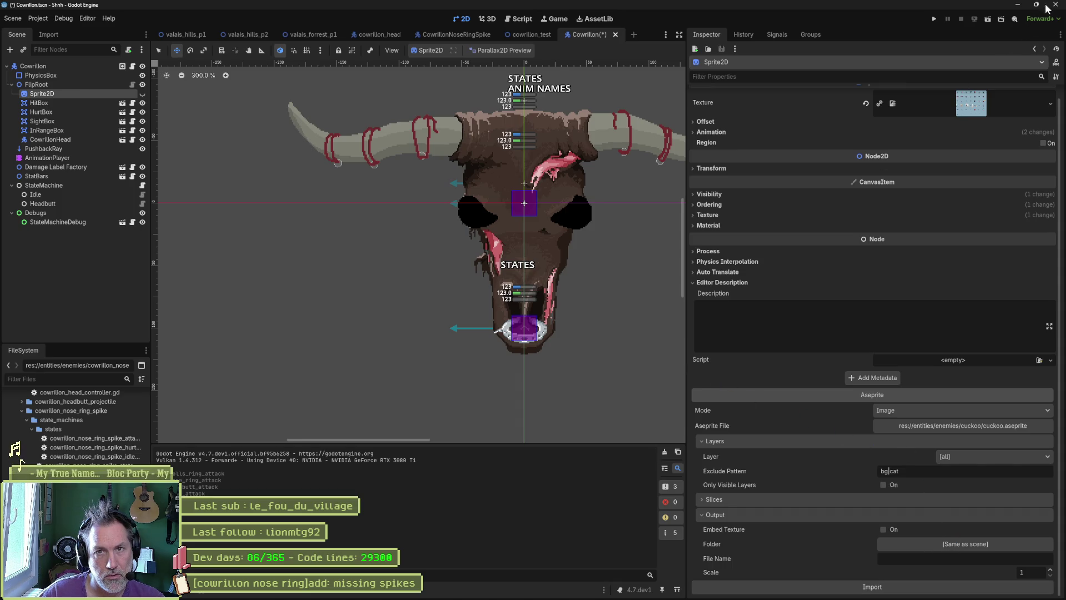
left_click(1018, 4)
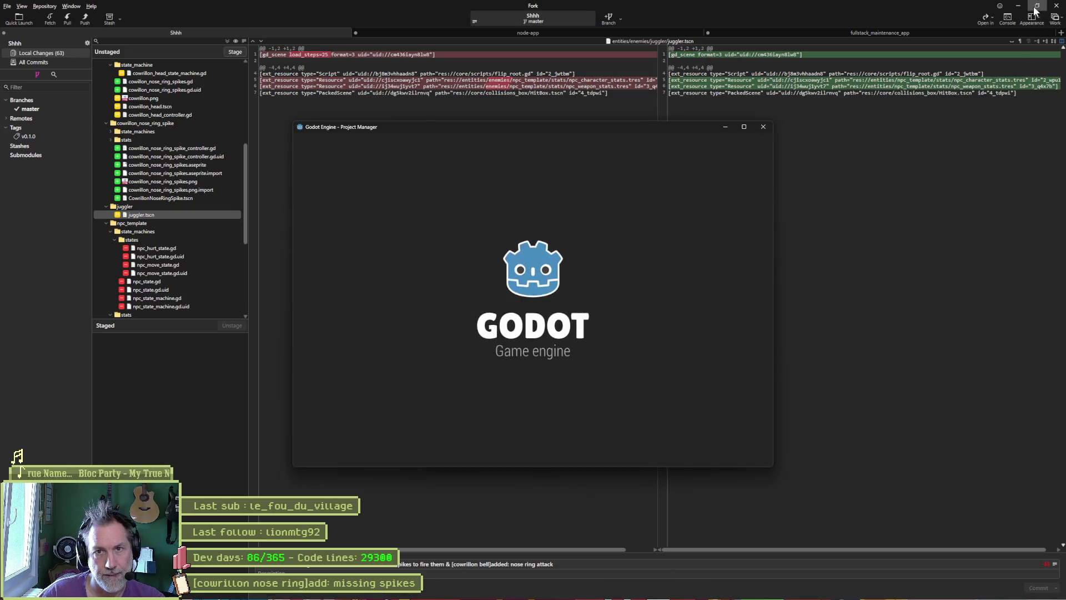
Step: Reload the Shhh project from the Project Manager and widen the 2D viewport against the Inspector
double_click(467, 190)
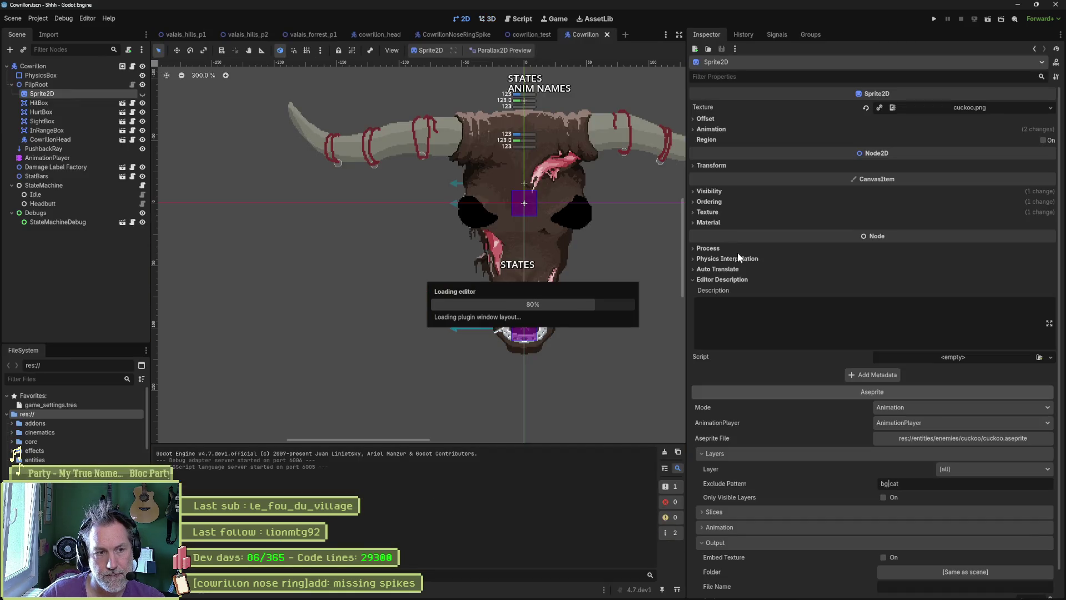
mouse_move(685, 272)
left_mouse_down()
mouse_move(932, 277)
mouse_move(888, 280)
left_mouse_up()
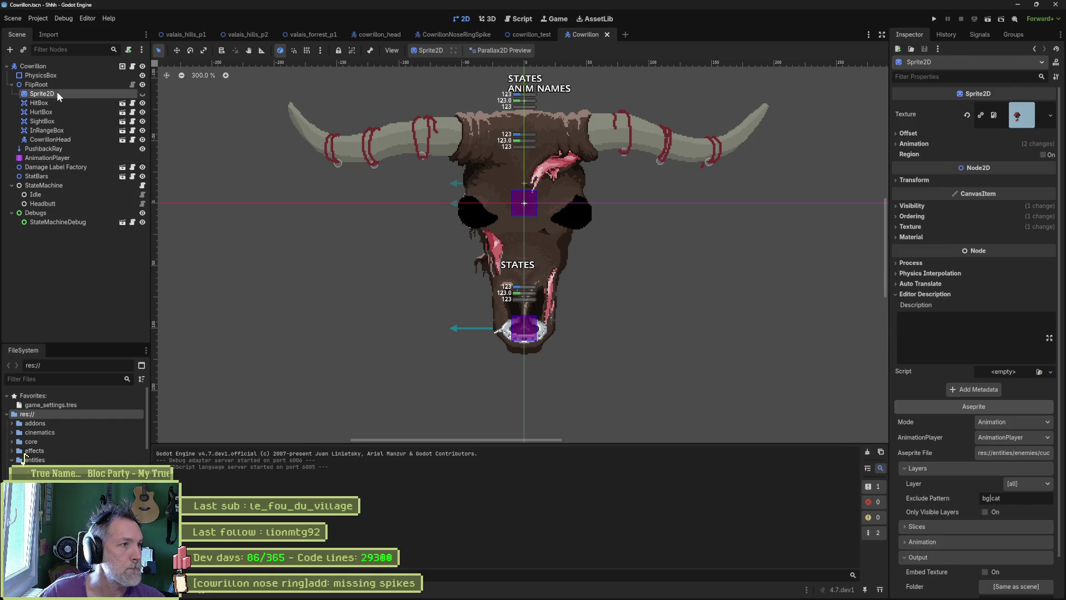
Step: Run the cowrillon_test scene, inspect the live CowrillonHead node's attack state, then stop the game
left_click(529, 33)
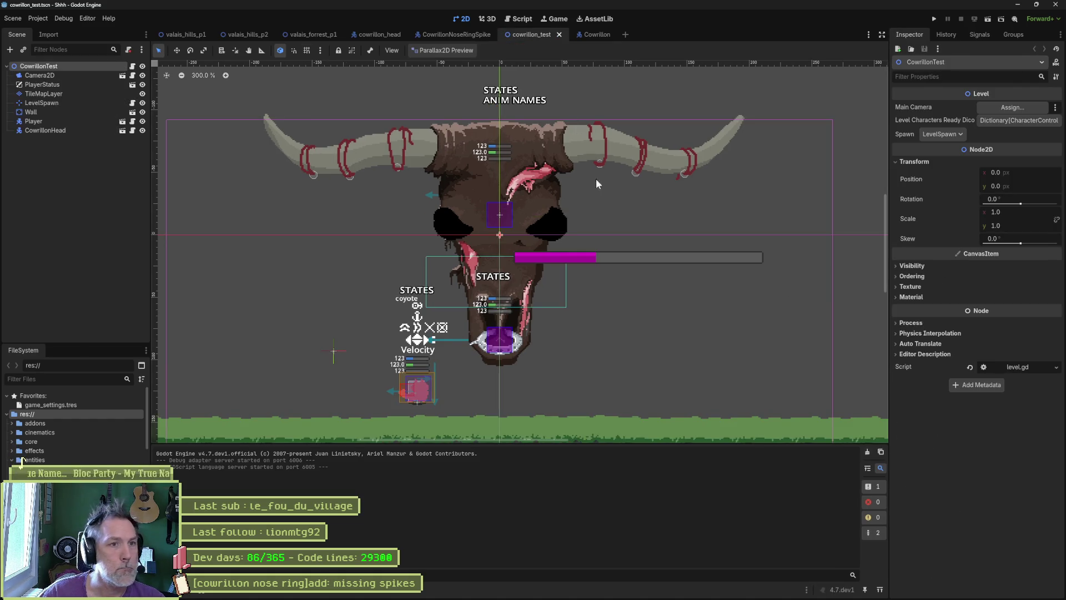
key("F6")
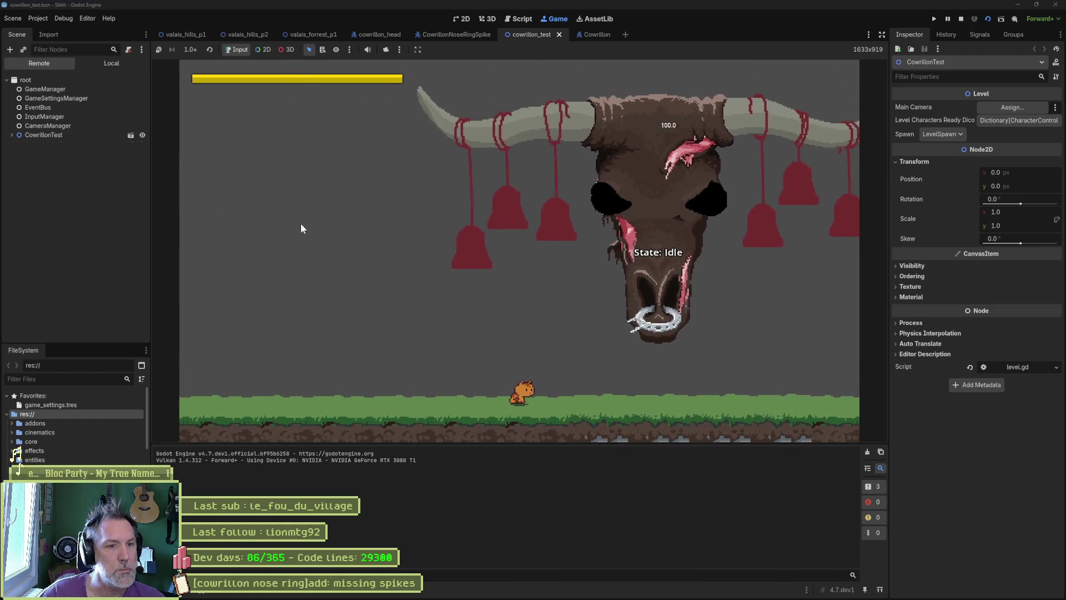
left_click(43, 136)
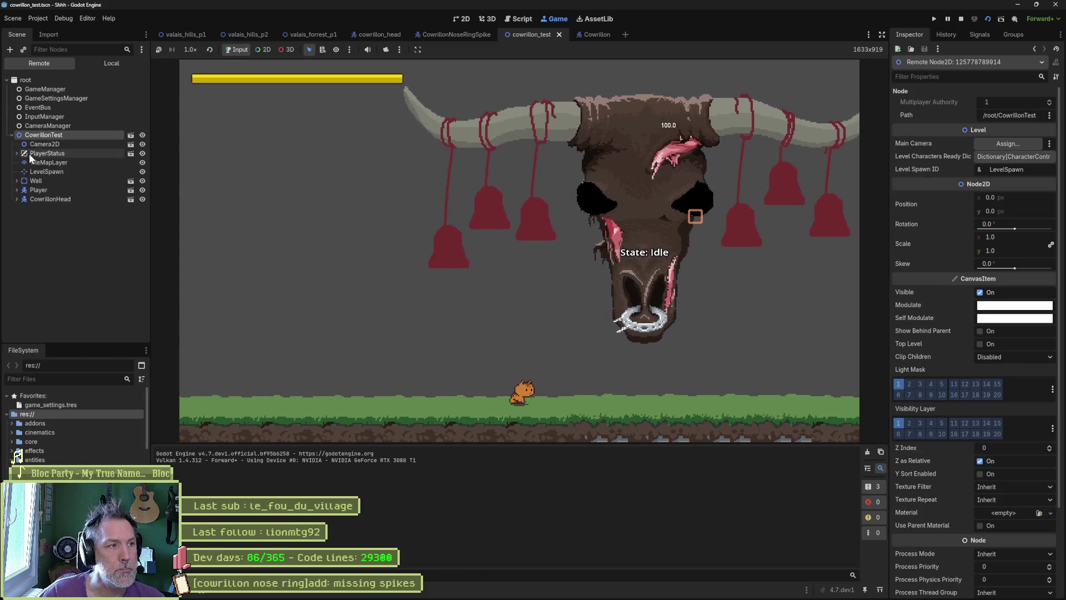
left_click(50, 199)
scroll(942, 278, "down", 10)
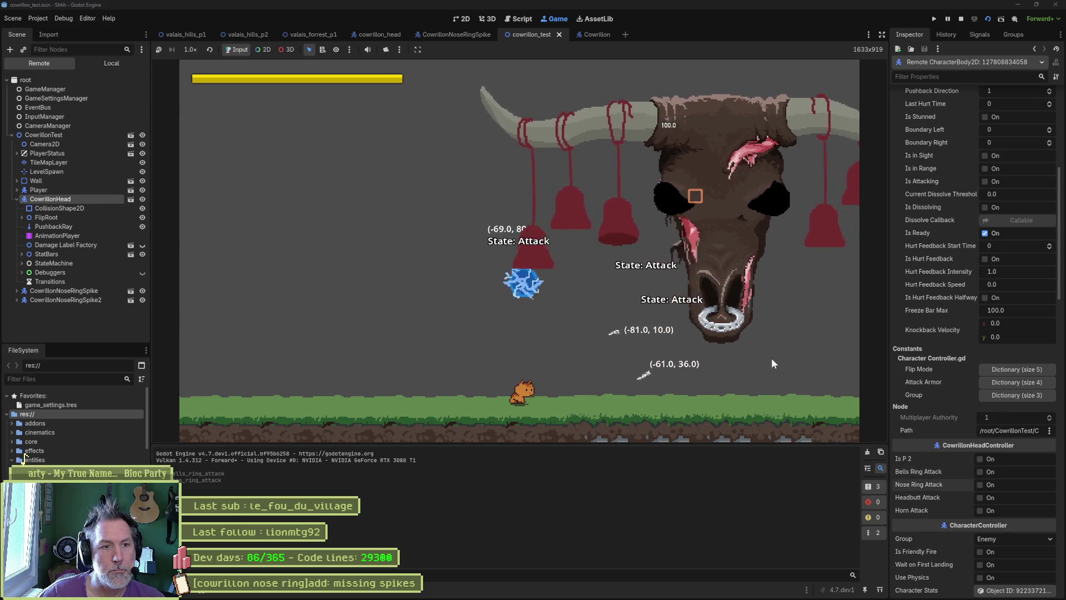
key("F8")
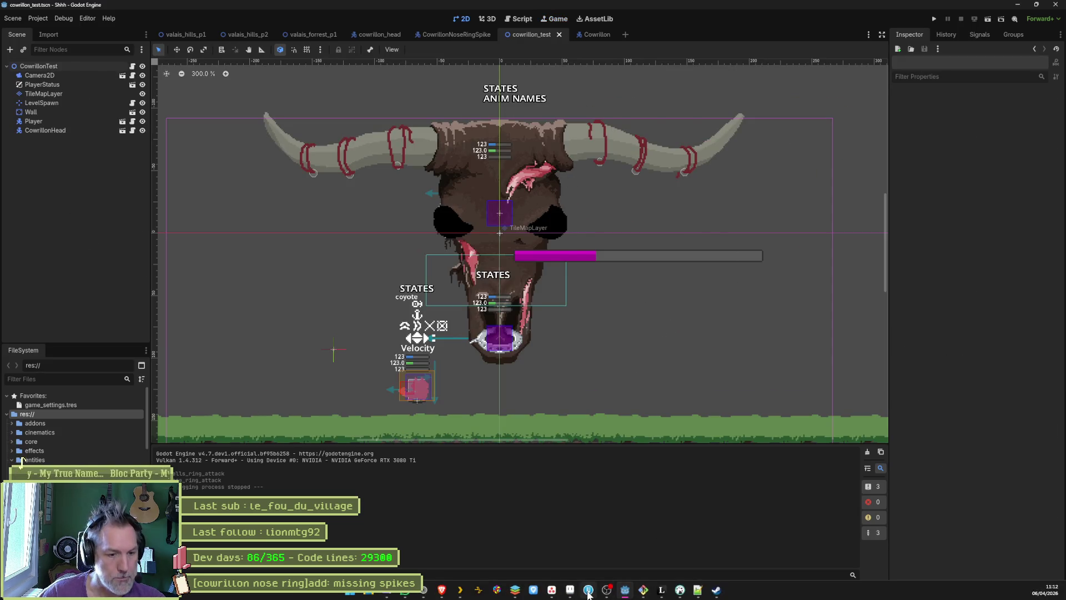
left_click(589, 591)
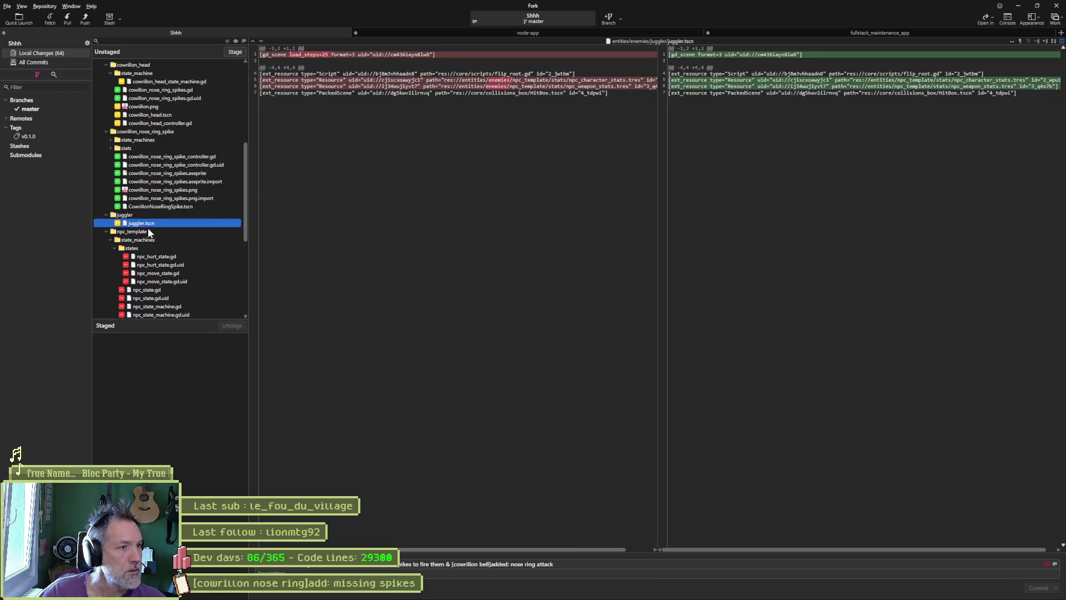
Step: Stage all 51 changed files, commit them, and push master to origin
scroll(149, 232, "down", 2)
scroll(162, 208, "down", 5)
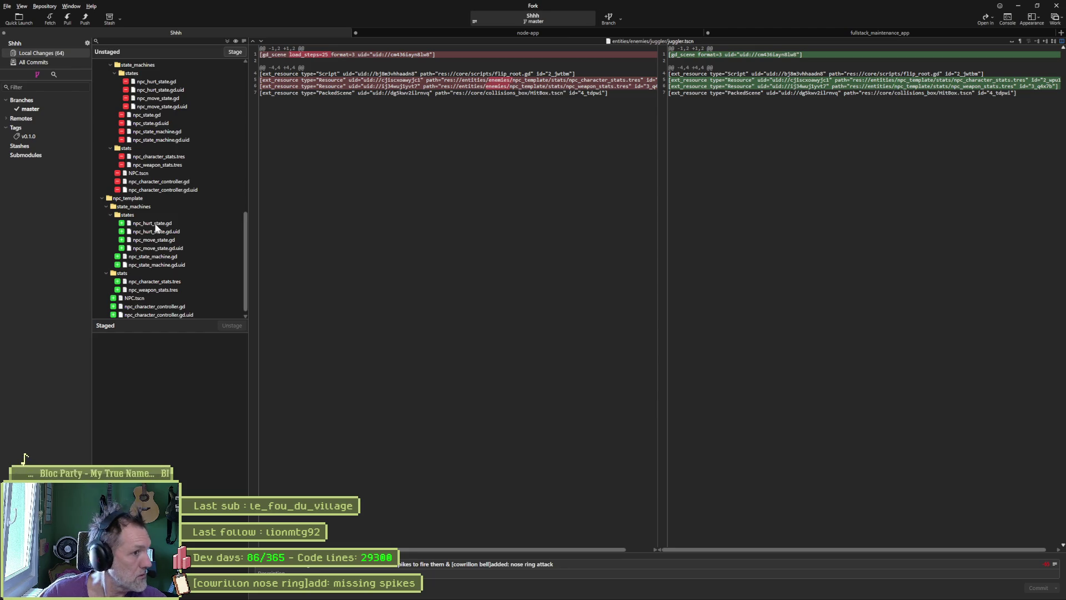
scroll(156, 236, "down", 1)
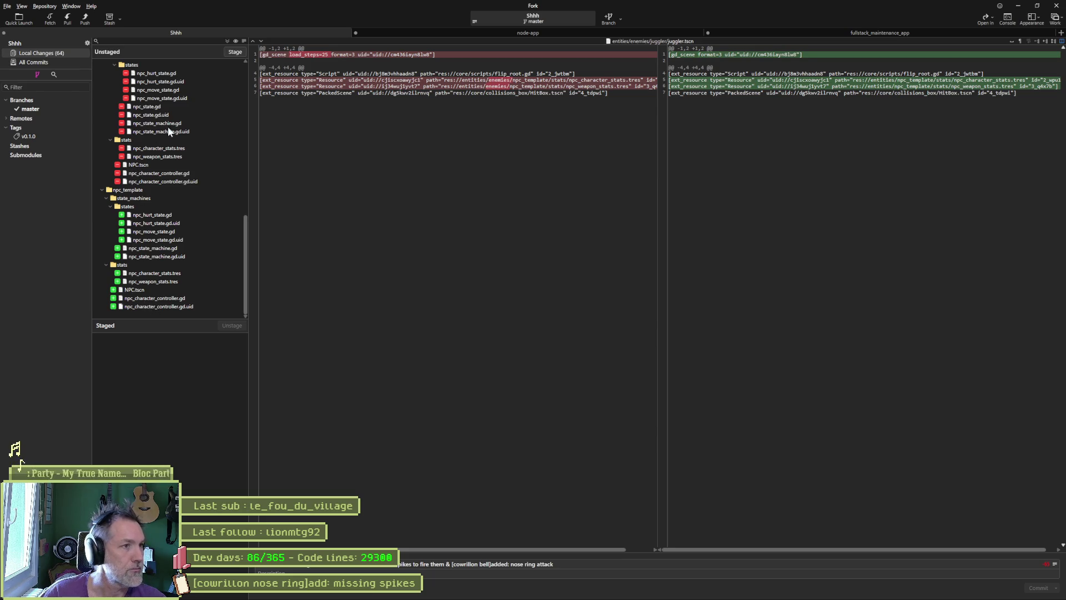
left_click(225, 41)
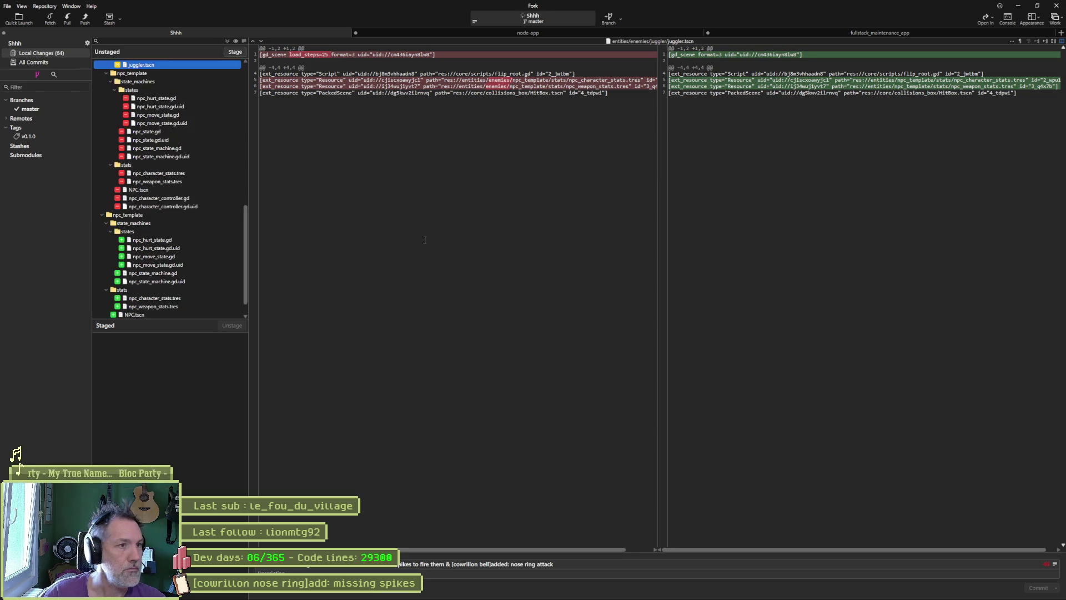
left_click(1024, 587)
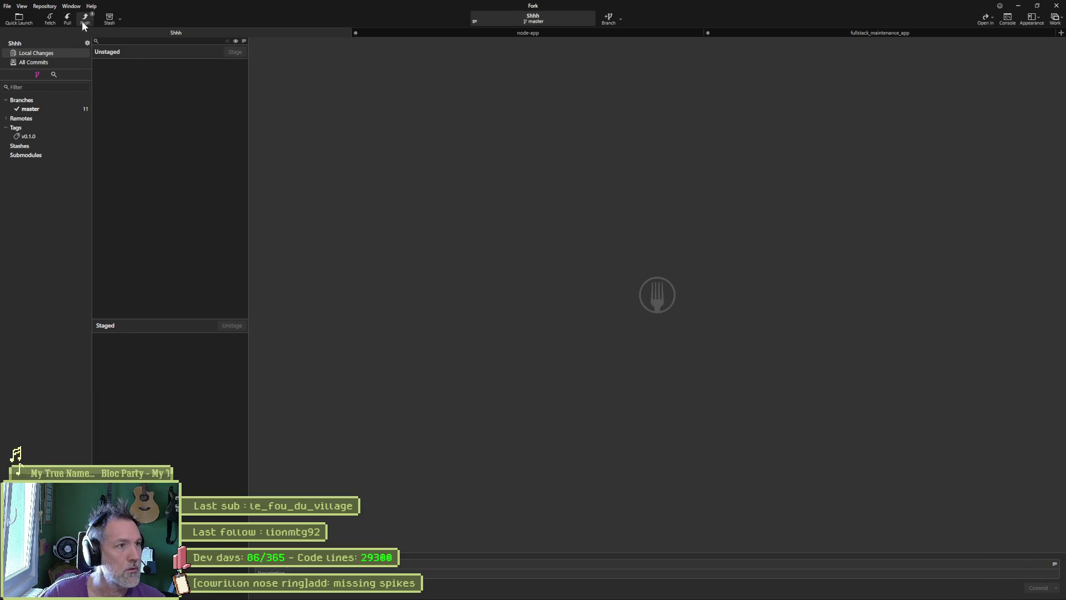
key("ctrl+shift+p")
left_click(587, 328)
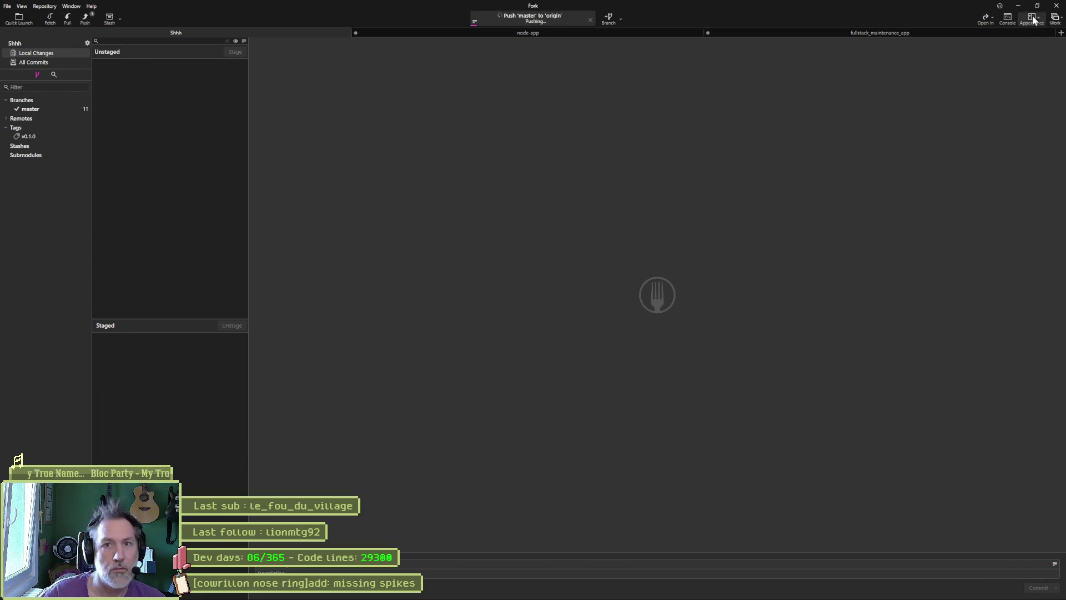
Step: Minimize Fork and bring the Asana board to the front
left_click(1017, 5)
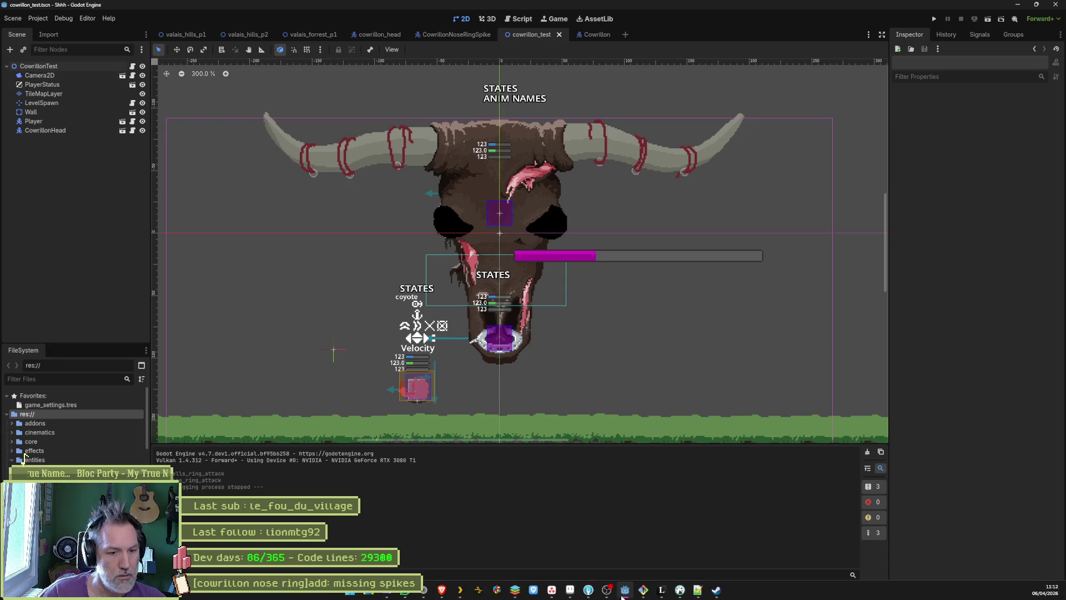
mouse_move(622, 595)
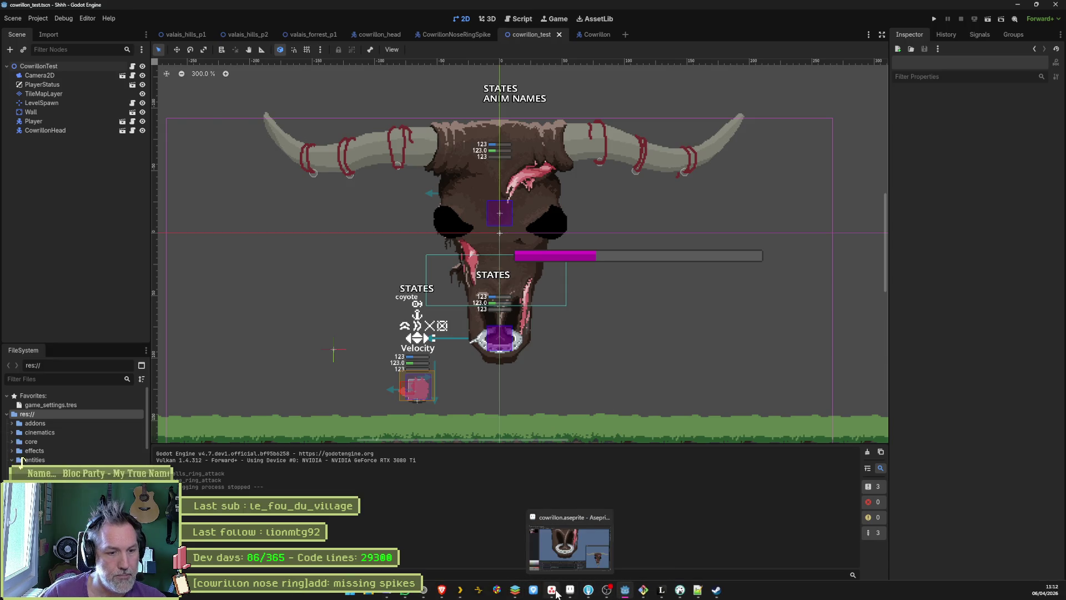
left_click(556, 594)
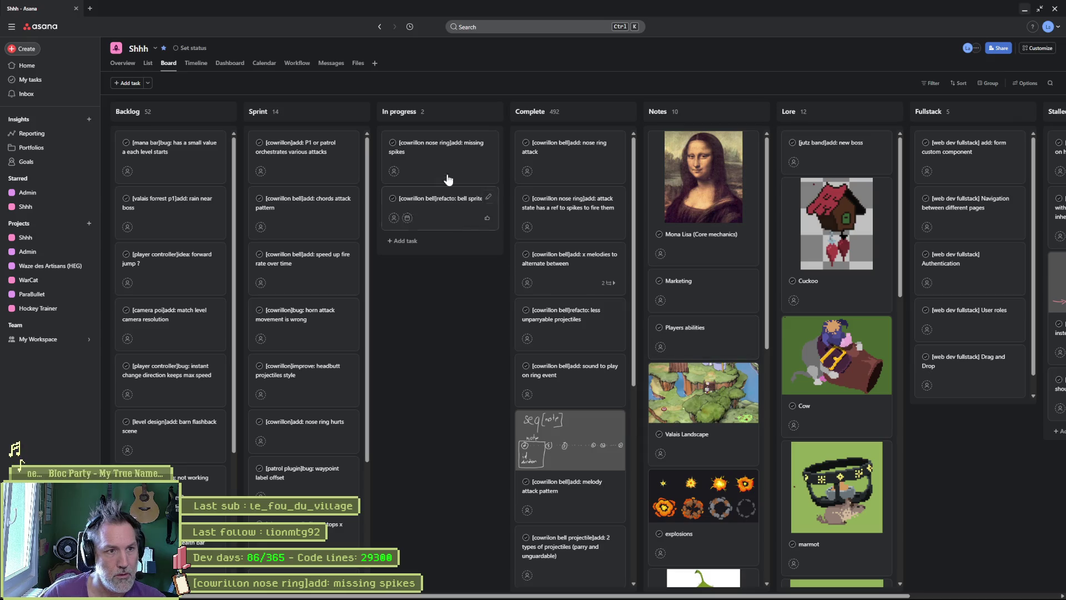
Step: Open the '[cowrillon nose ring]add: missing spikes' task details, then minimize Asana
left_click(448, 177)
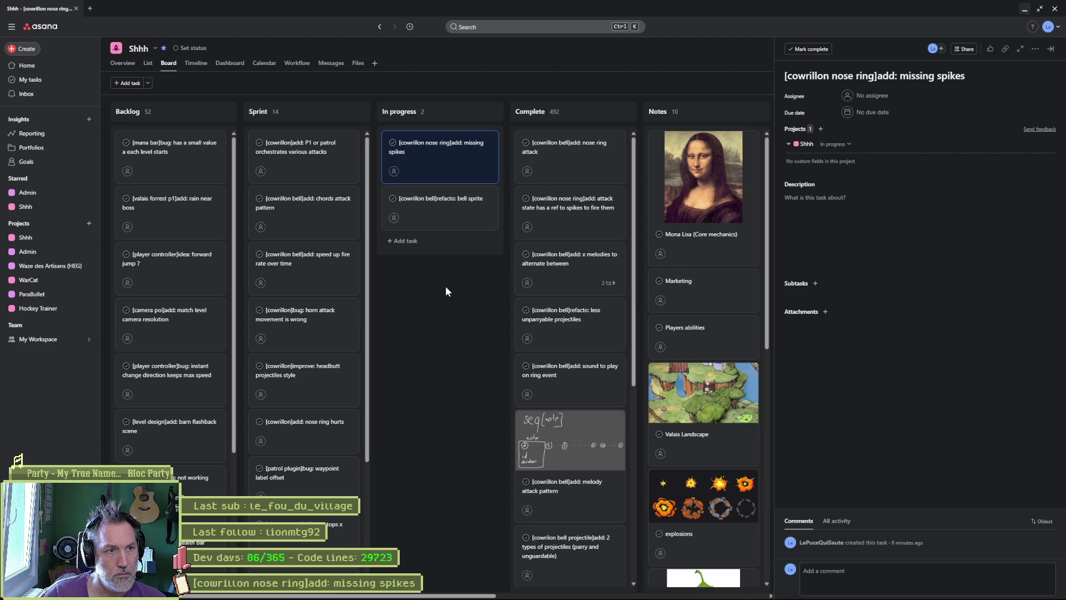
left_click(1027, 10)
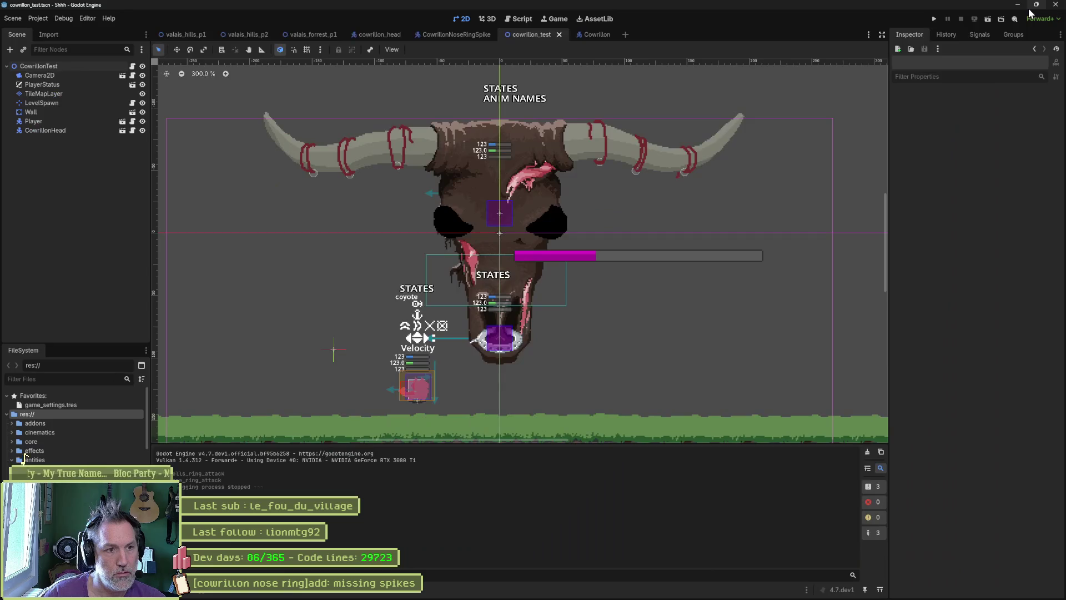
Step: In cowrillon_nose_ring_spikes.aseprite, frame the nose ring and append new frames with Alt+N
left_click(579, 594)
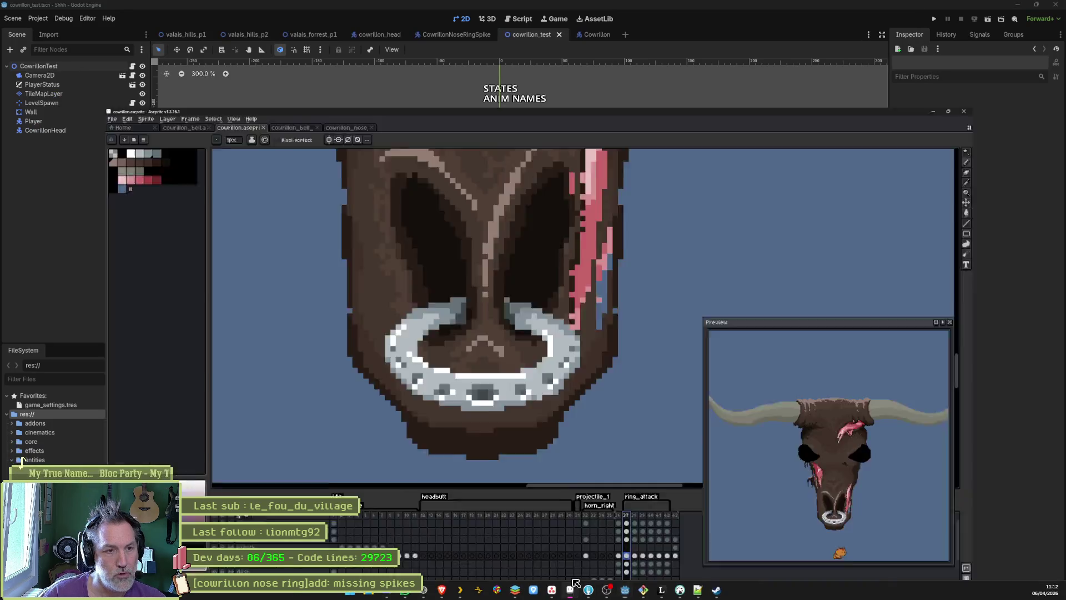
left_click(295, 24)
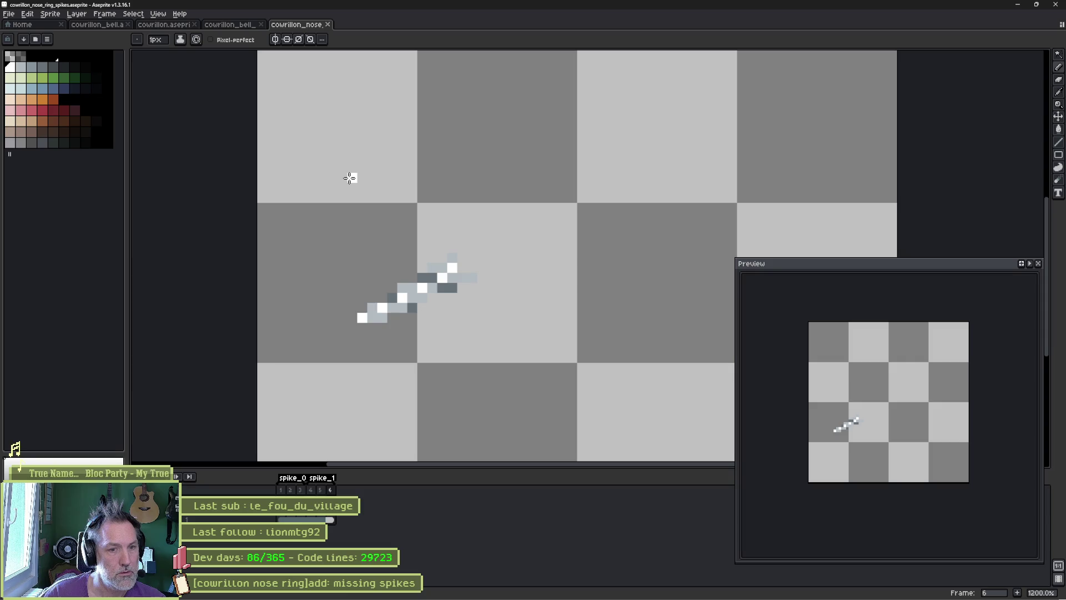
scroll(435, 267, "down", 2)
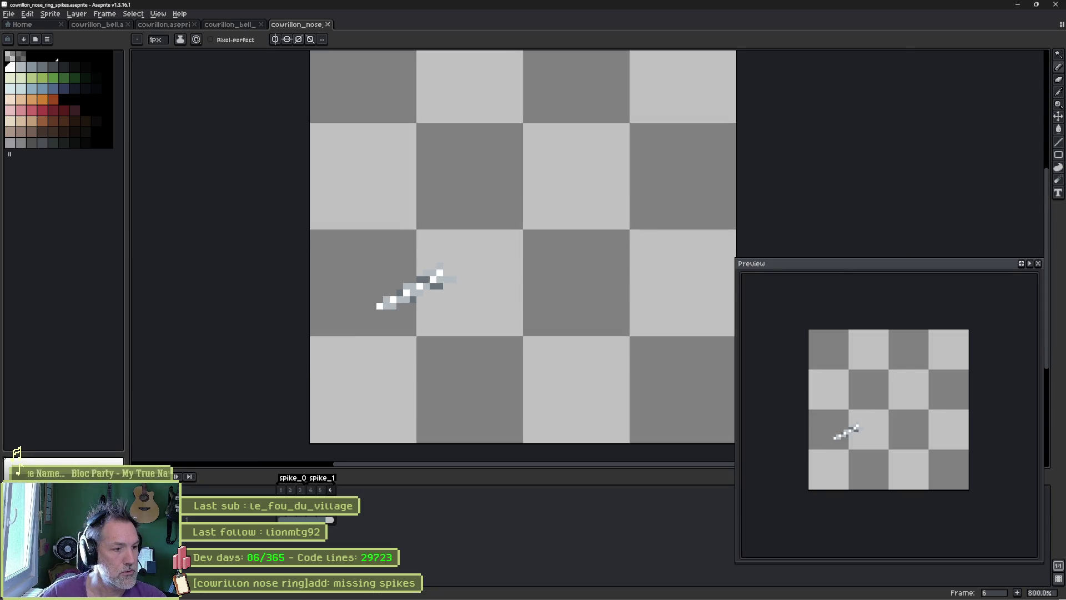
left_click_drag(522, 322, 470, 312)
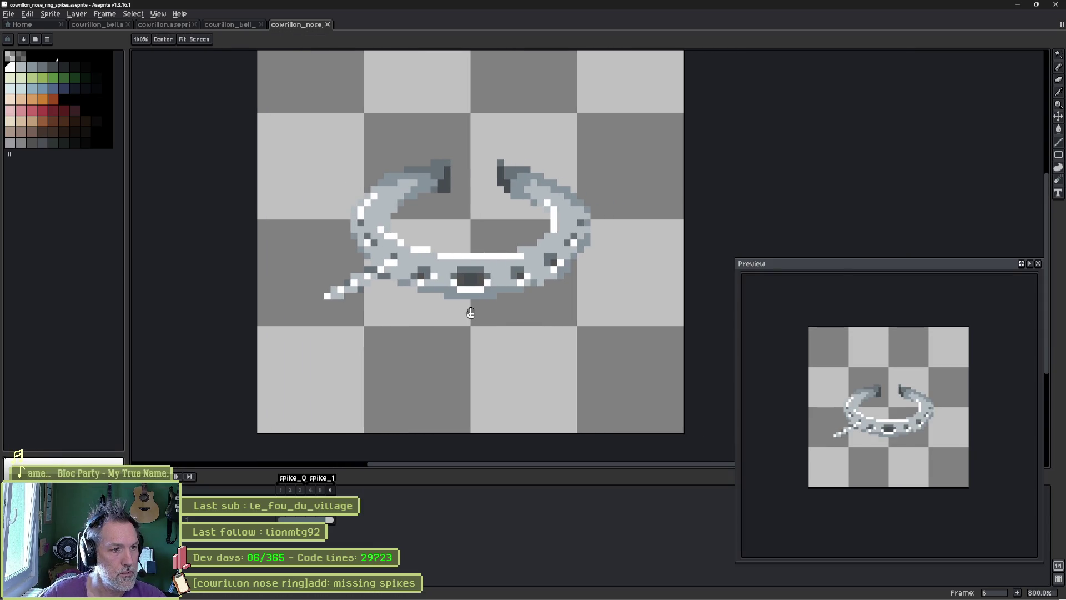
key("space")
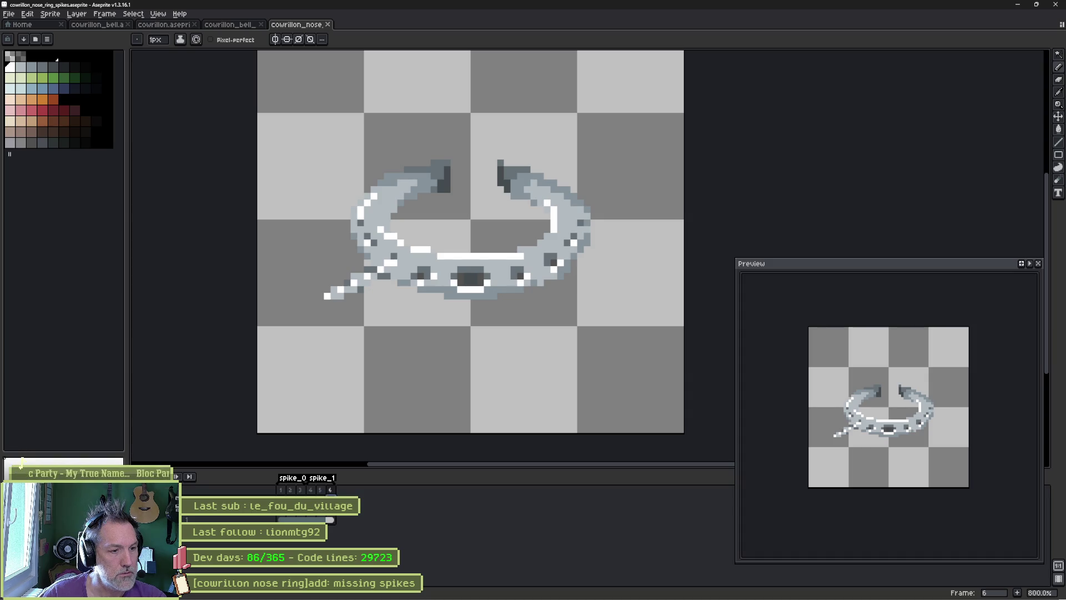
key("alt+n")
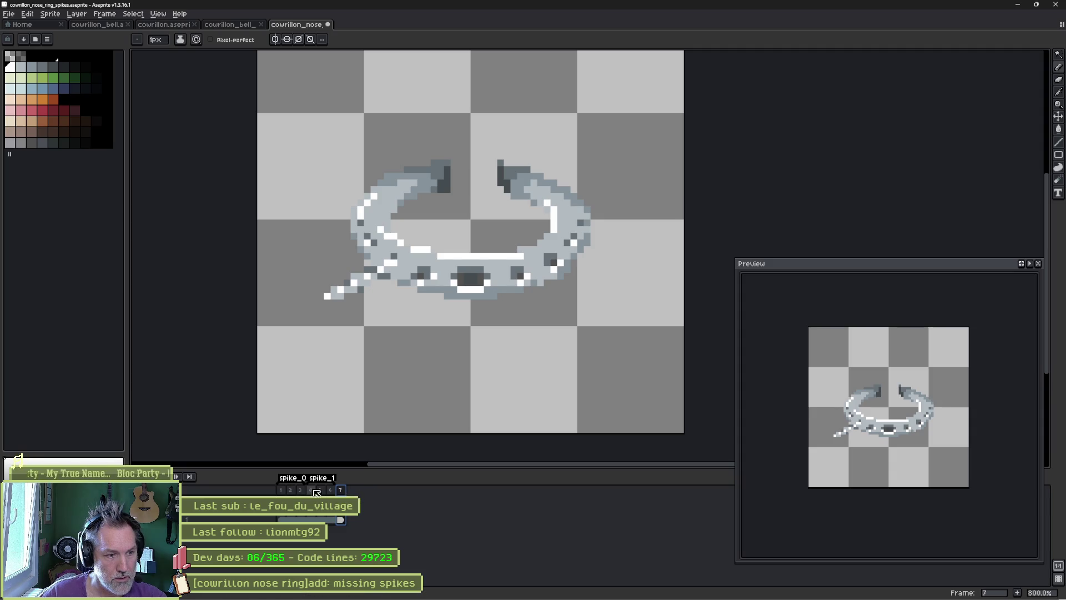
key("alt+n")
key("alt+n")
key("alt+n")
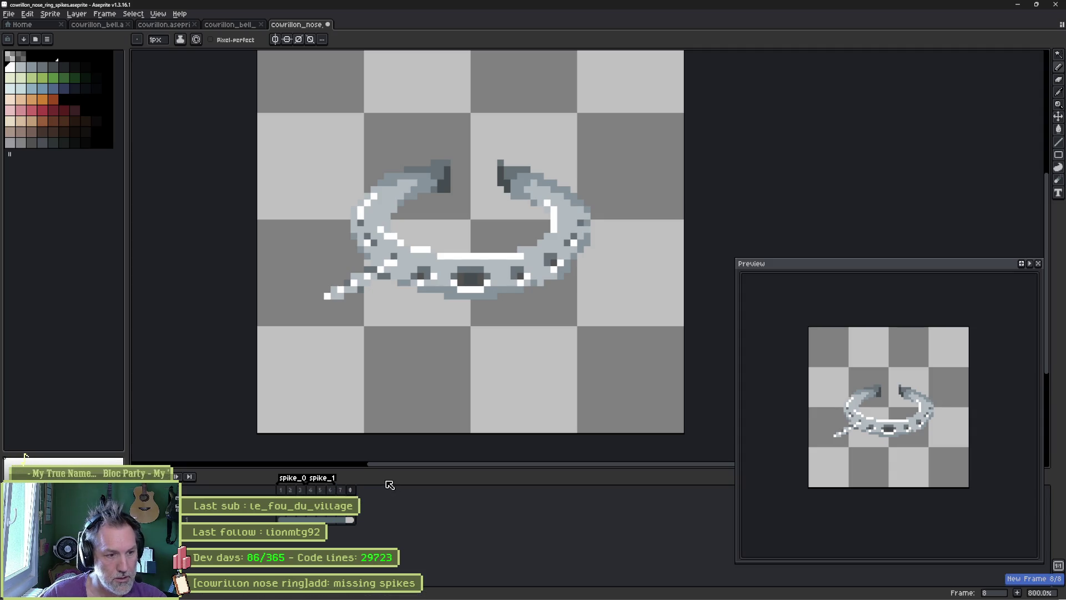
Step: Tag frames 7, 8 and 9 as spike_2, spike_3 and spike_4
right_click(343, 494)
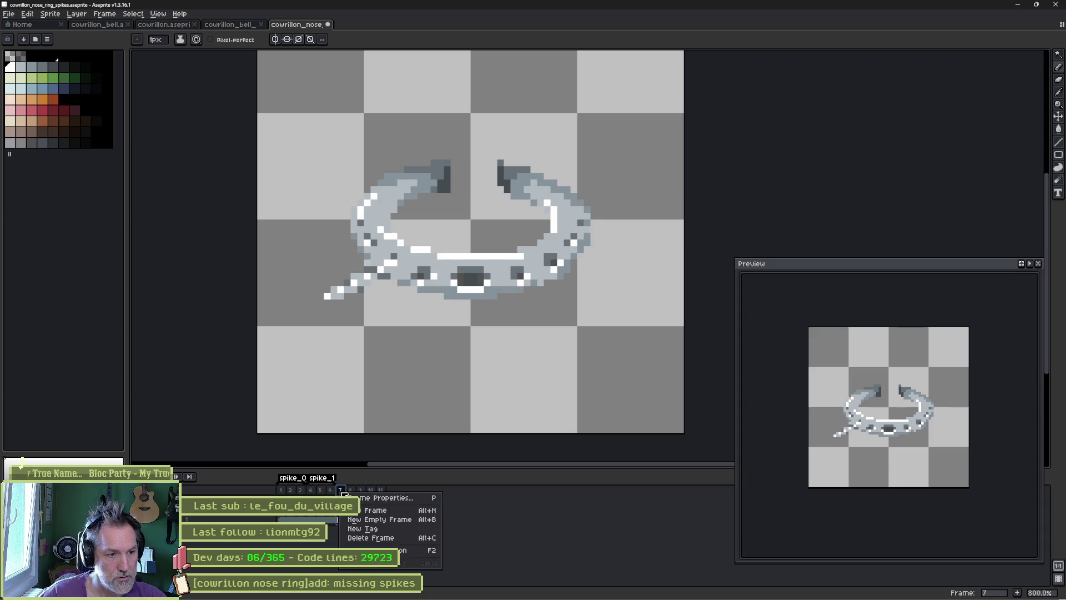
left_click(388, 531)
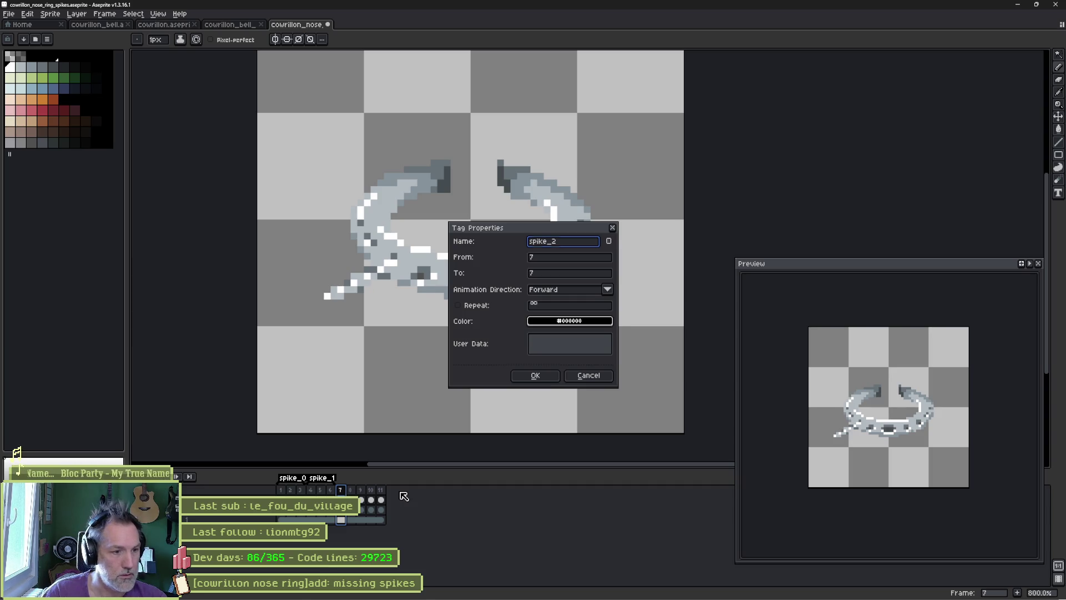
key("Return")
right_click(352, 490)
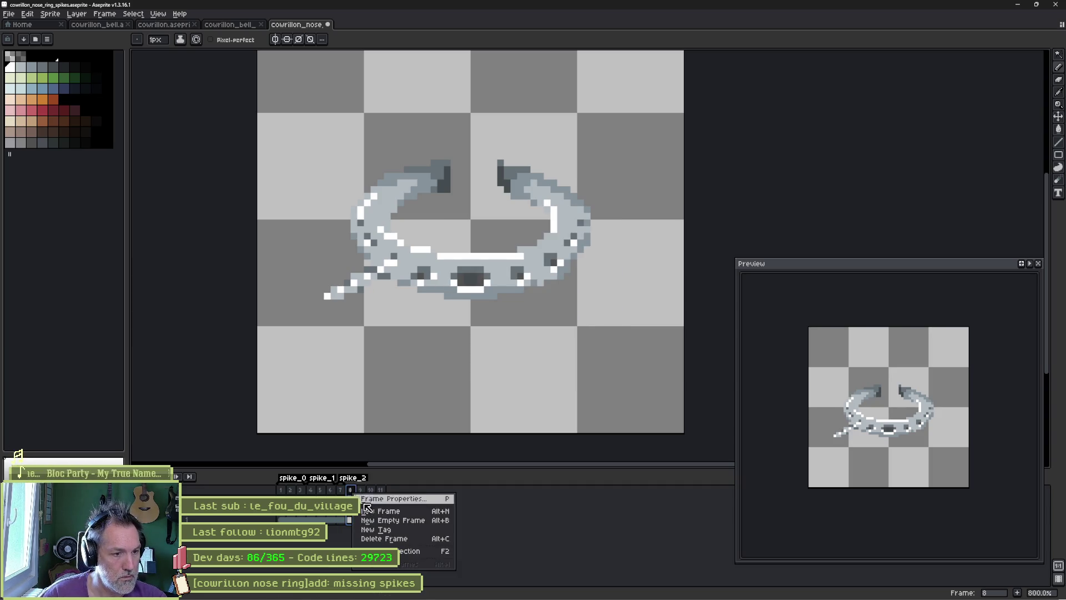
left_click(367, 529)
type("spike")
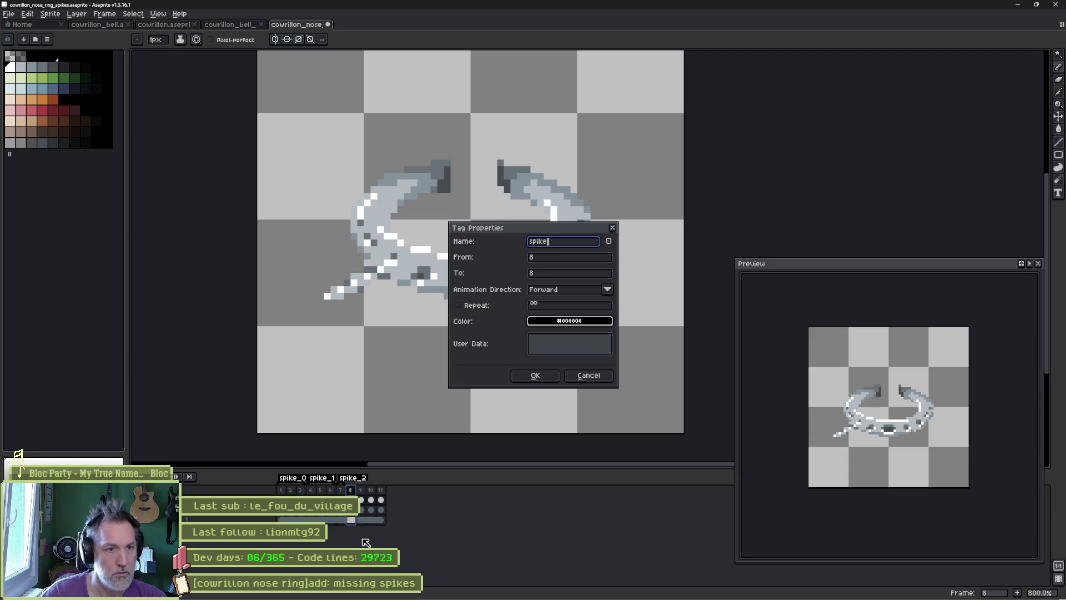
type("_3")
key("Return")
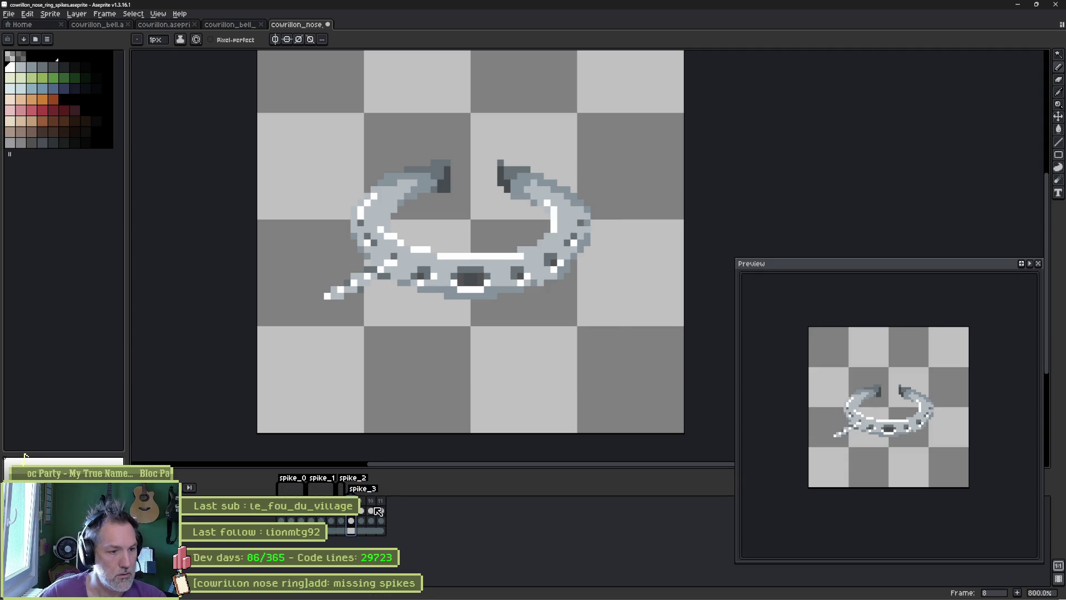
right_click(365, 506)
left_click(383, 540)
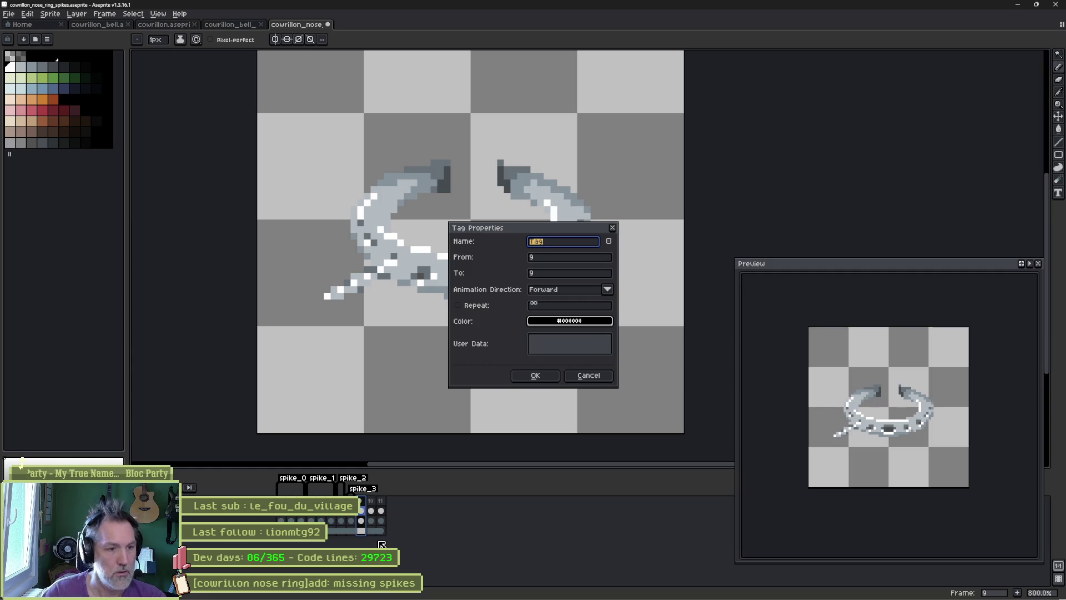
type("4")
key("Return")
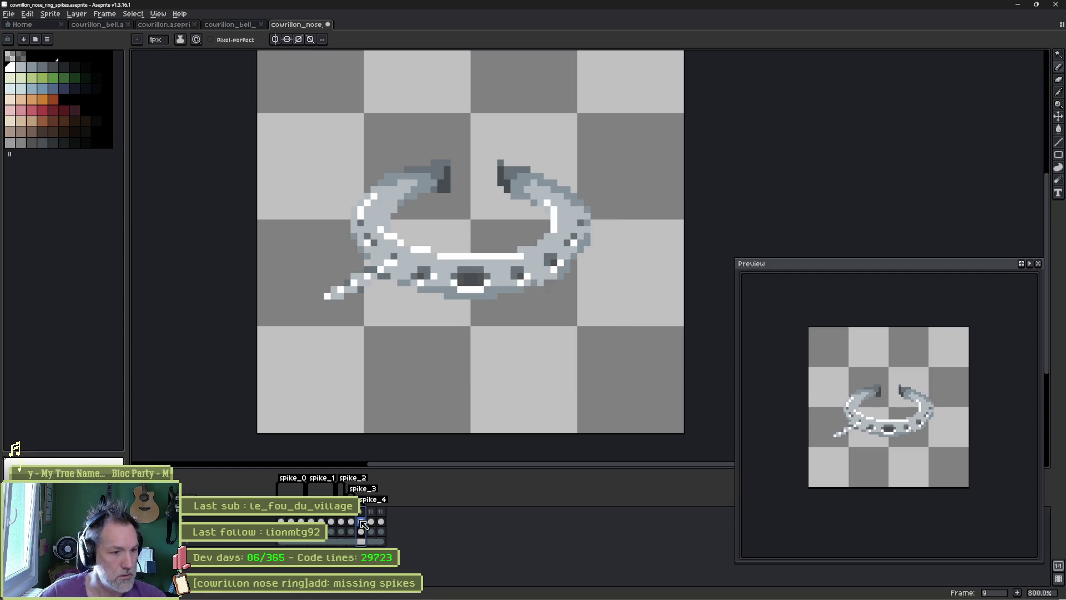
Step: Tag frames 10 and 11 as spike_5 and spike_6, then select frame 8
right_click(372, 511)
left_click(400, 549)
type("spike_5")
key("Return")
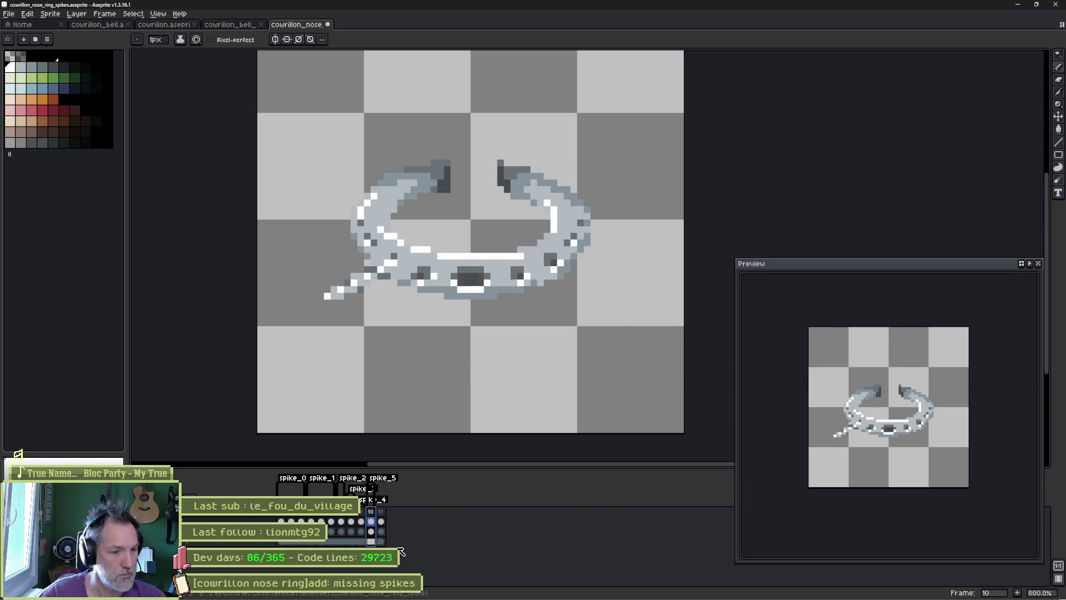
right_click(381, 514)
left_click(401, 550)
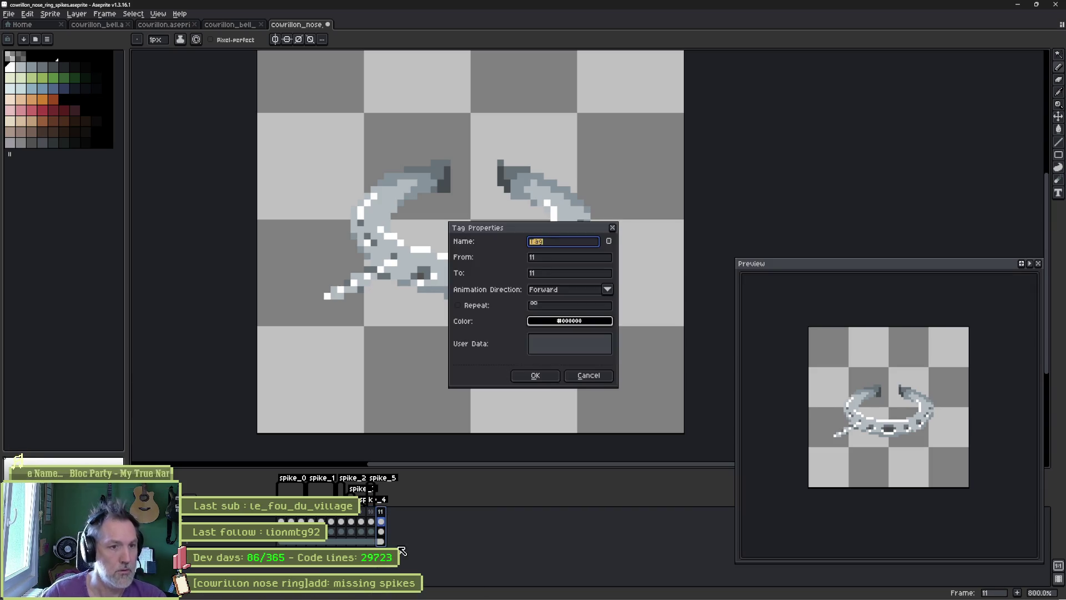
key("Return")
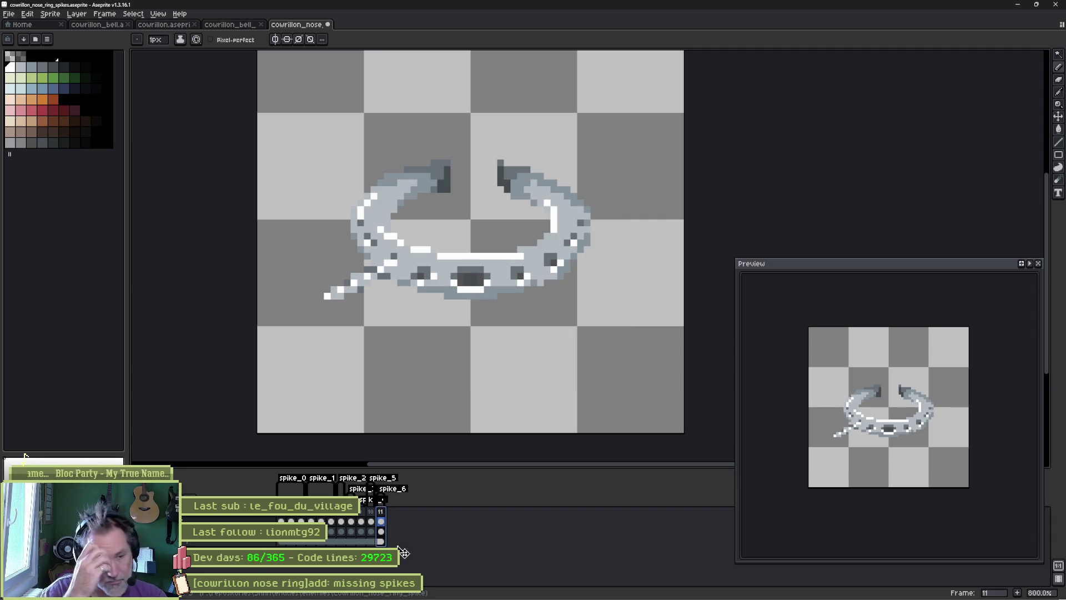
left_click(353, 515)
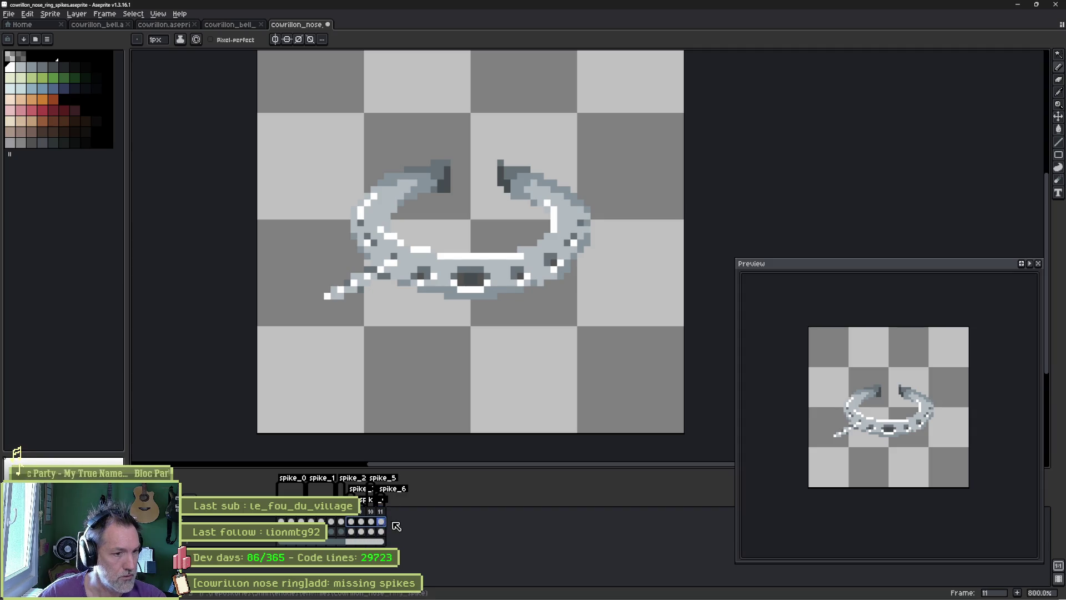
Step: Clear the copied spikes from frames 8–11, then draw a downward and a lower-right diagonal spike
left_click_drag(356, 525, 380, 527)
key("ctrl+z")
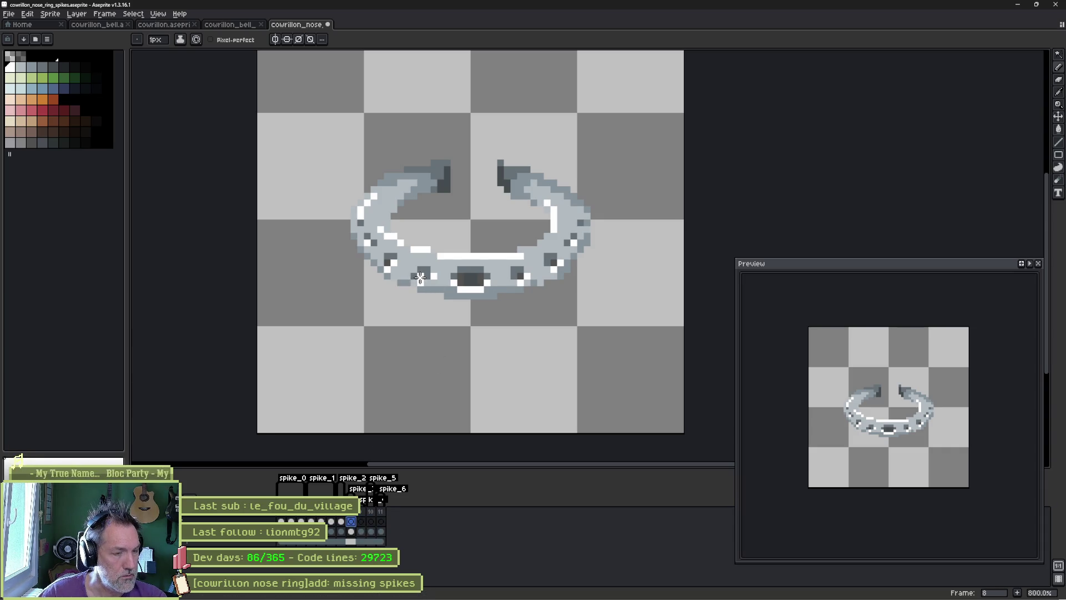
left_click(405, 296)
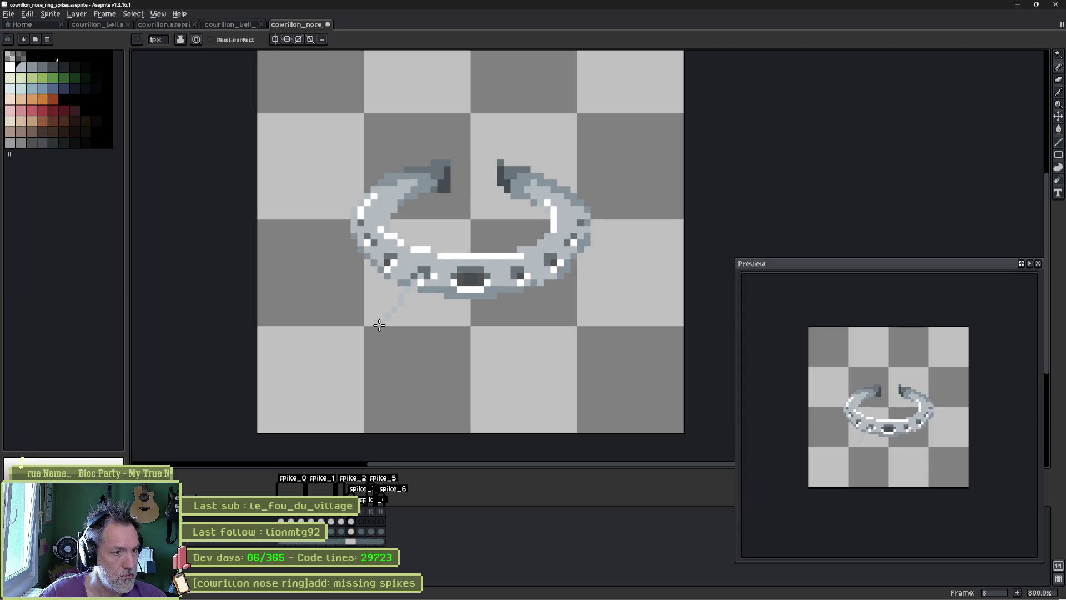
key("period")
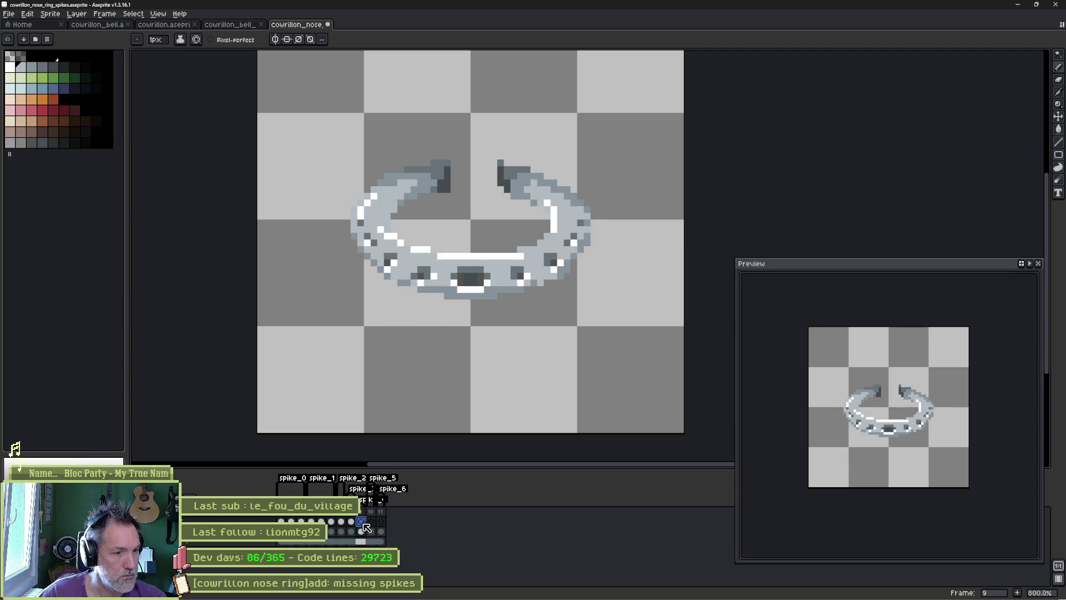
mouse_move(468, 283)
left_mouse_down()
mouse_move(472, 380)
mouse_move(468, 365)
left_mouse_up()
double_click(388, 500)
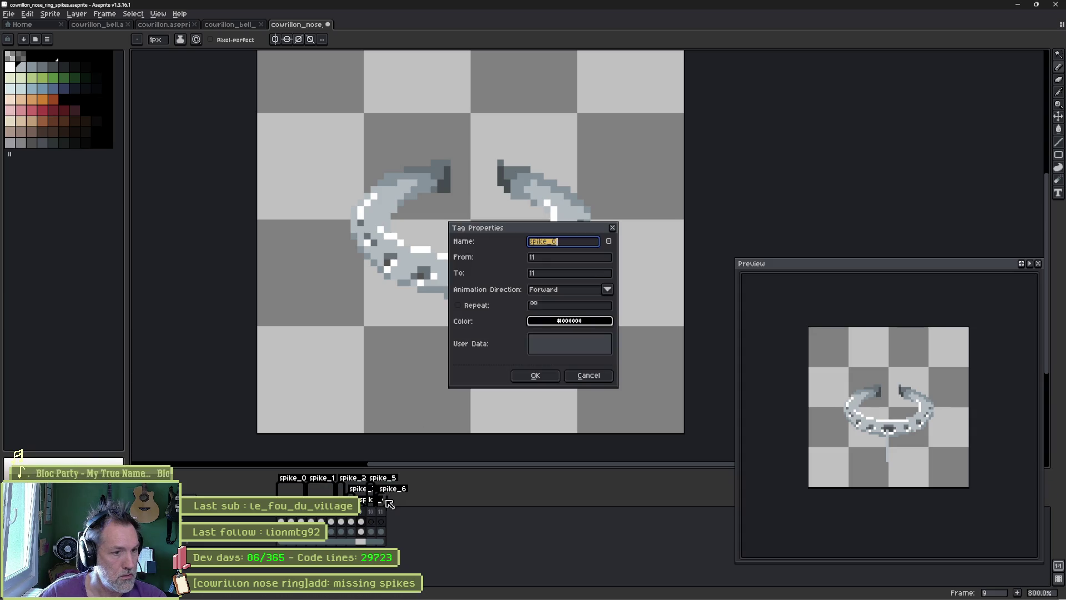
left_click(601, 378)
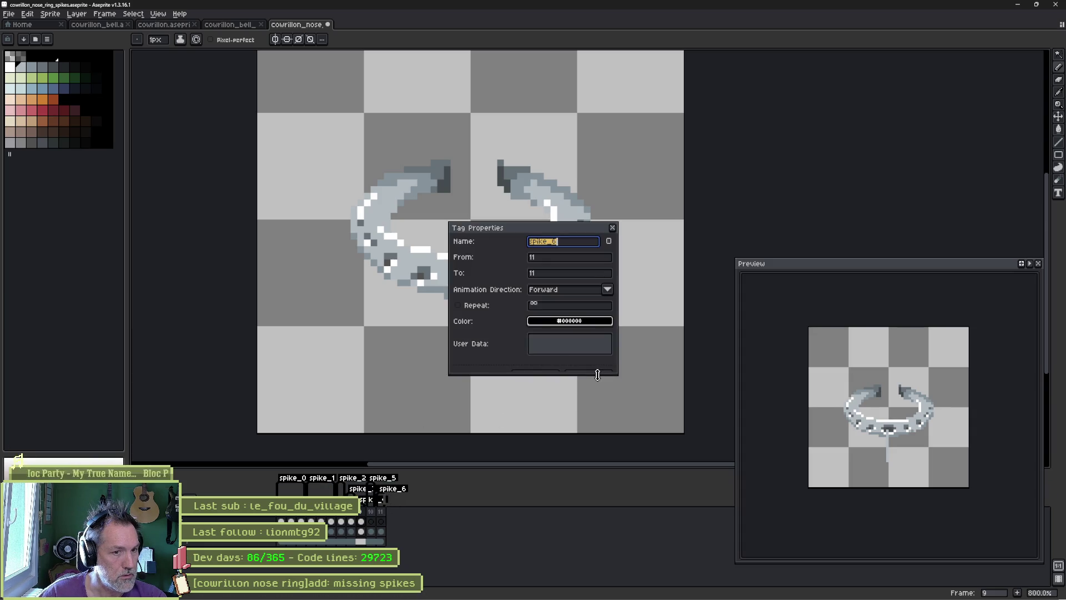
left_click(592, 398)
key("period")
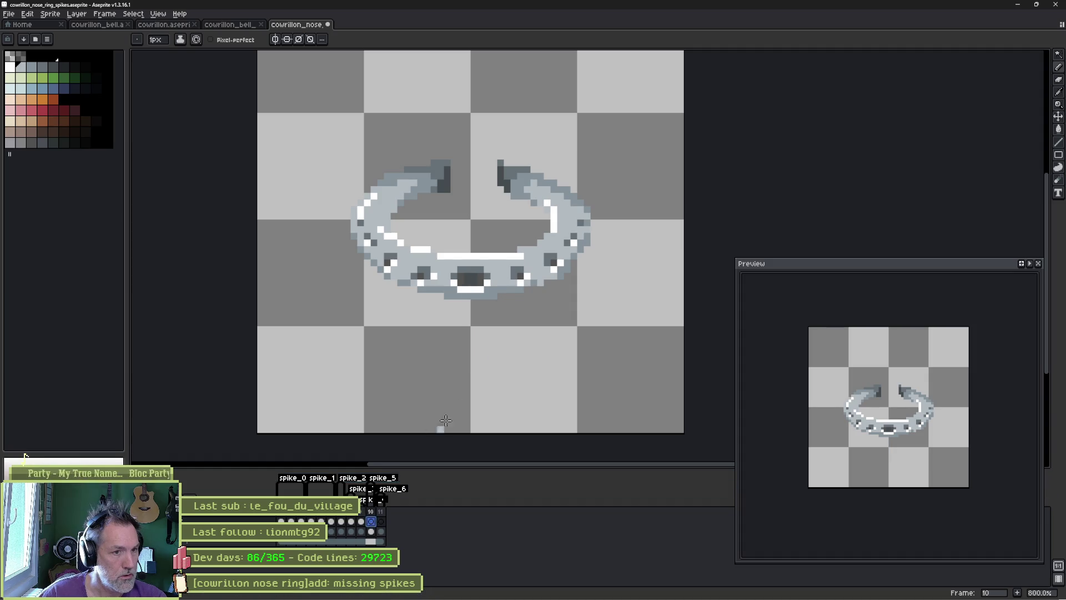
left_click_drag(533, 282, 576, 320)
Step: Compare frames 6–8 and redraw frame 8's spike as a long vertical one
left_click(381, 521)
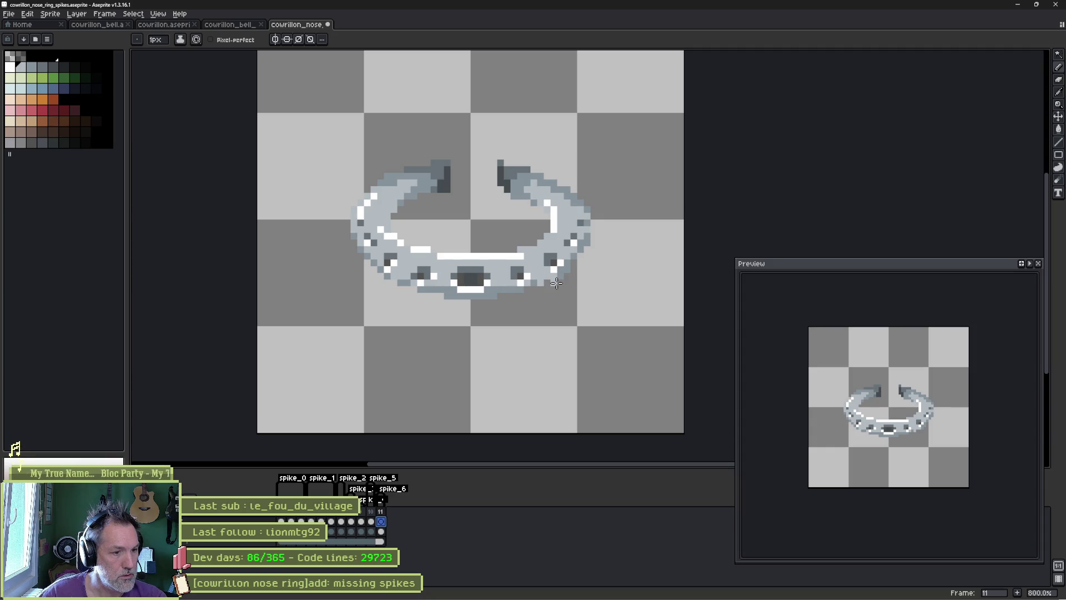
left_click(341, 521)
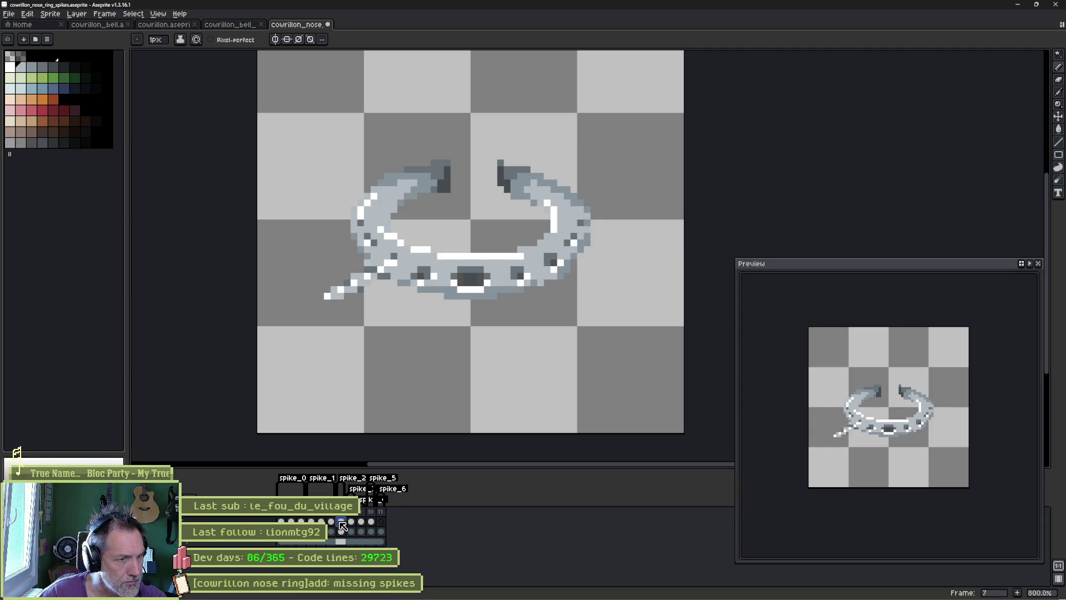
left_click(332, 522)
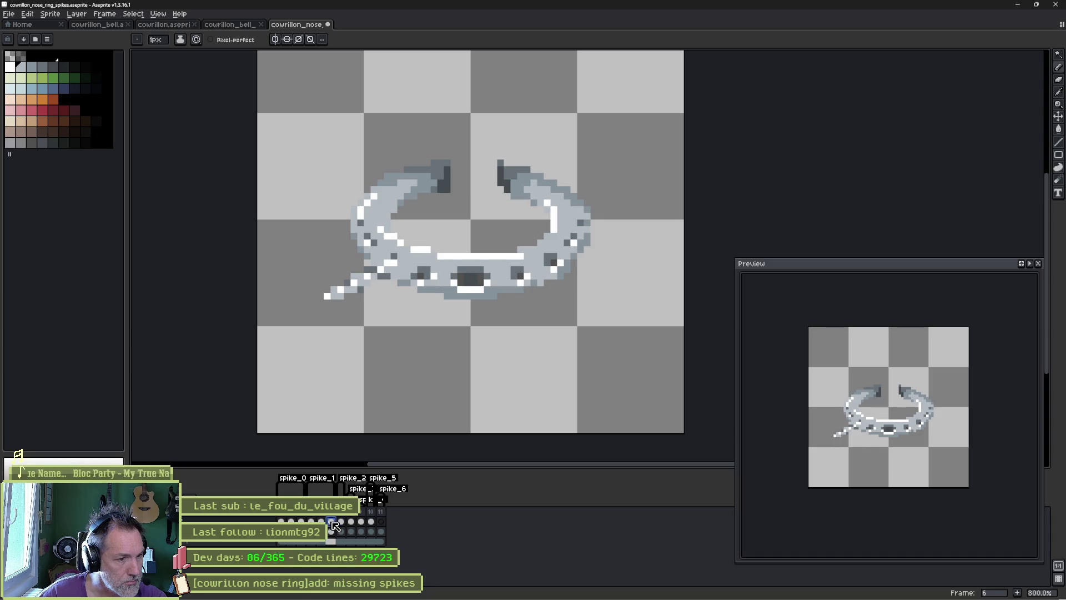
left_click(341, 522)
left_click(351, 522)
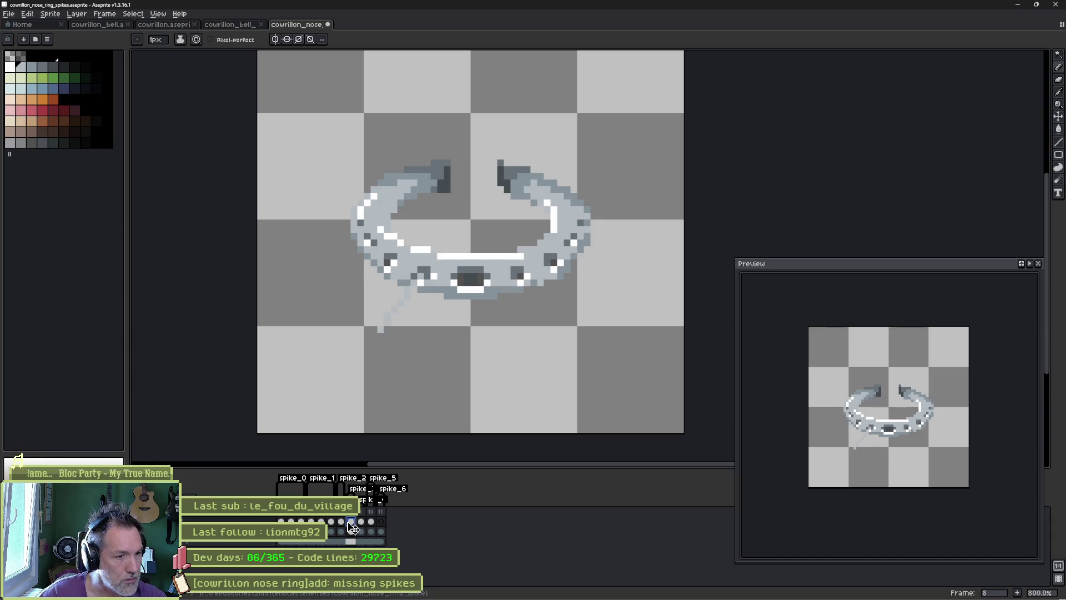
left_click_drag(361, 521, 351, 521)
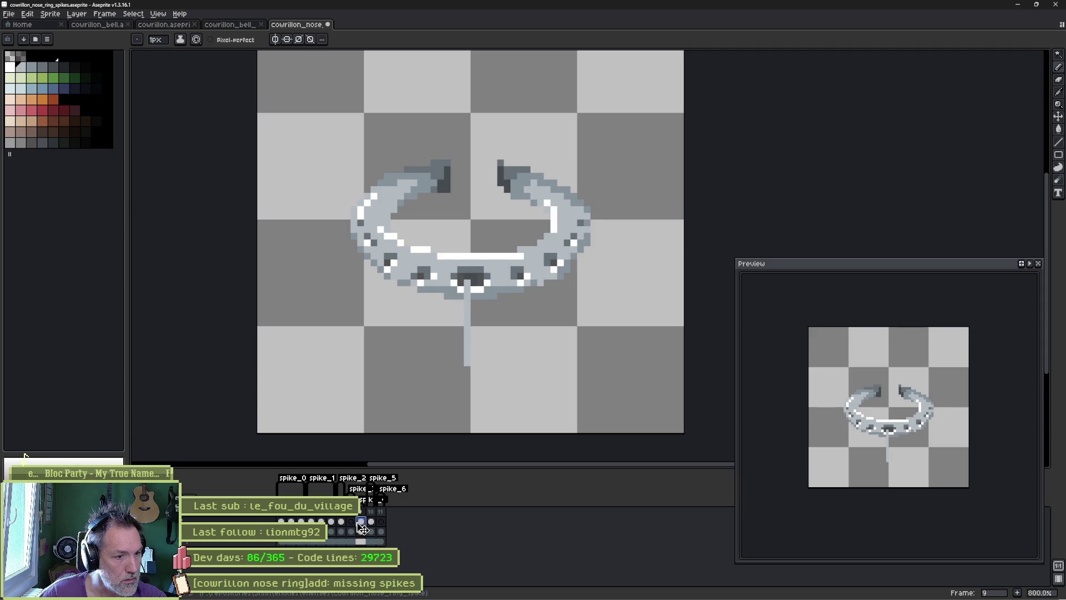
Step: Draw a rightward spike on frame 11, review the new frames, and save the sprite
left_click(370, 522)
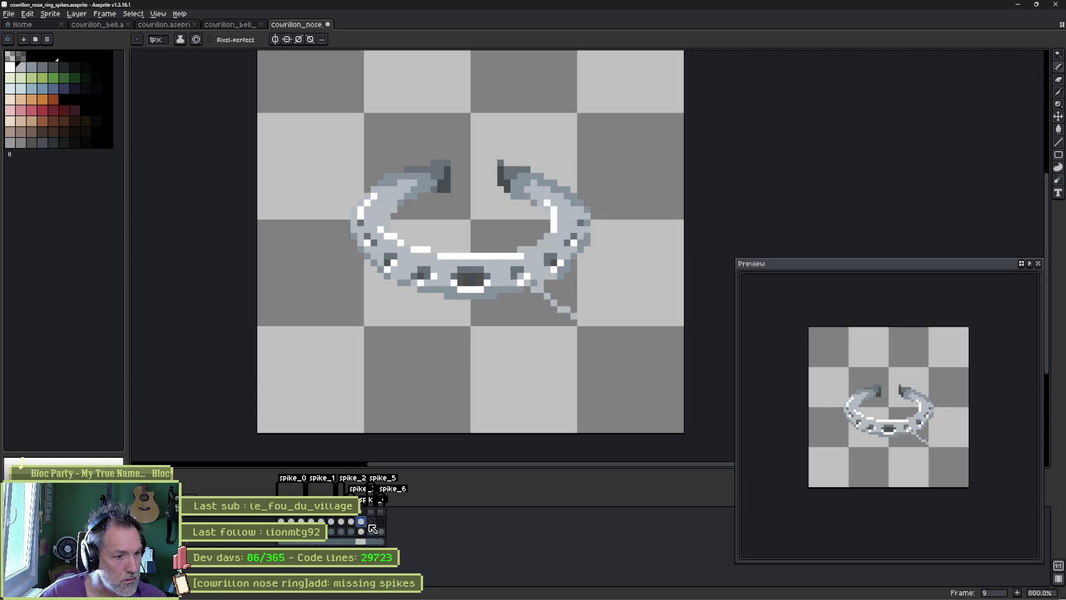
left_click(361, 522)
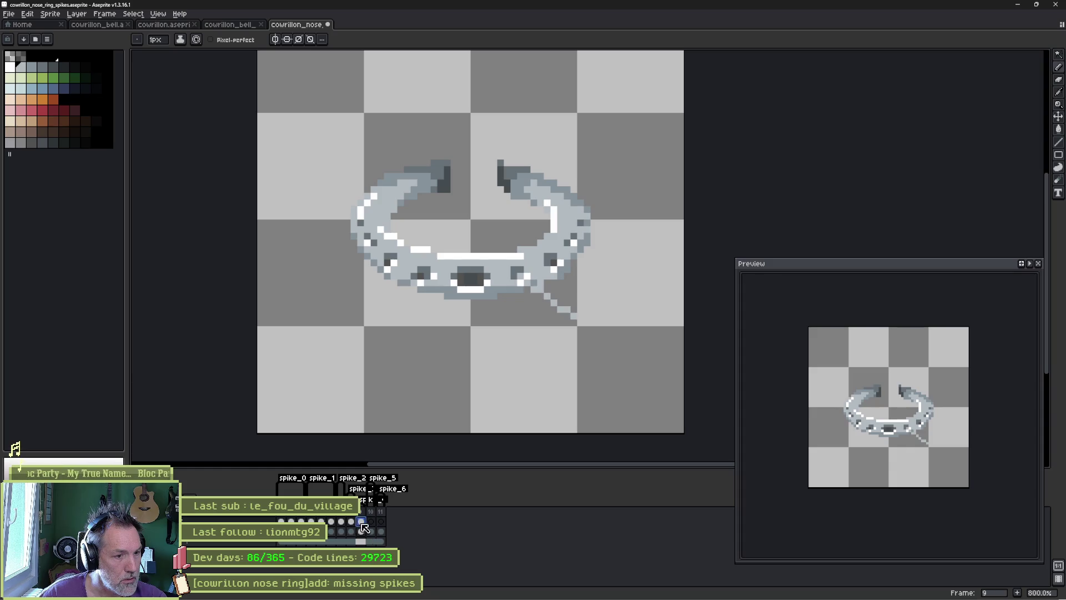
left_click(373, 523)
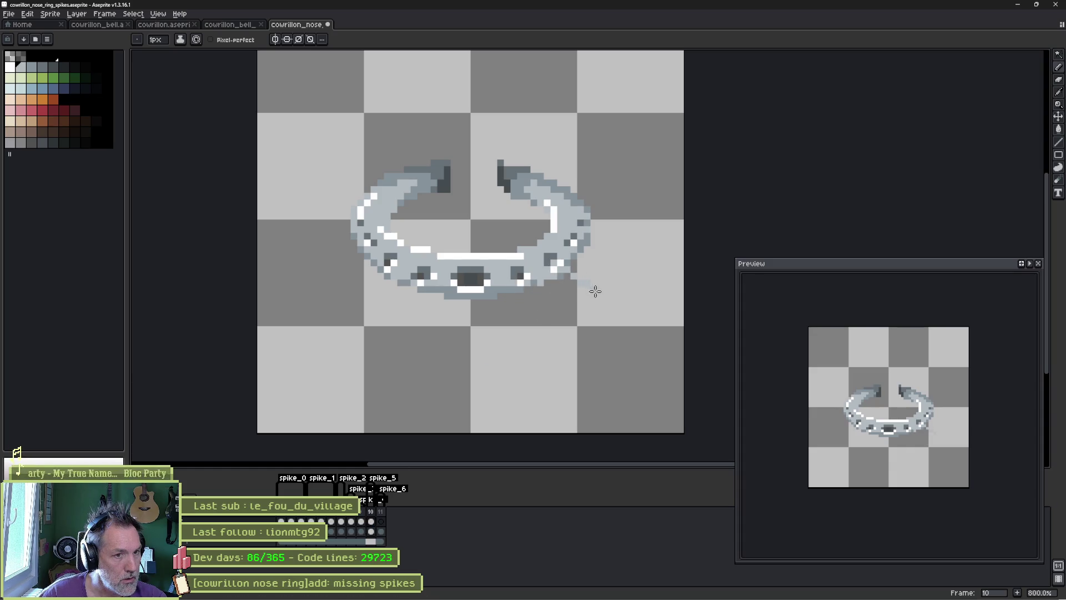
left_click(382, 522)
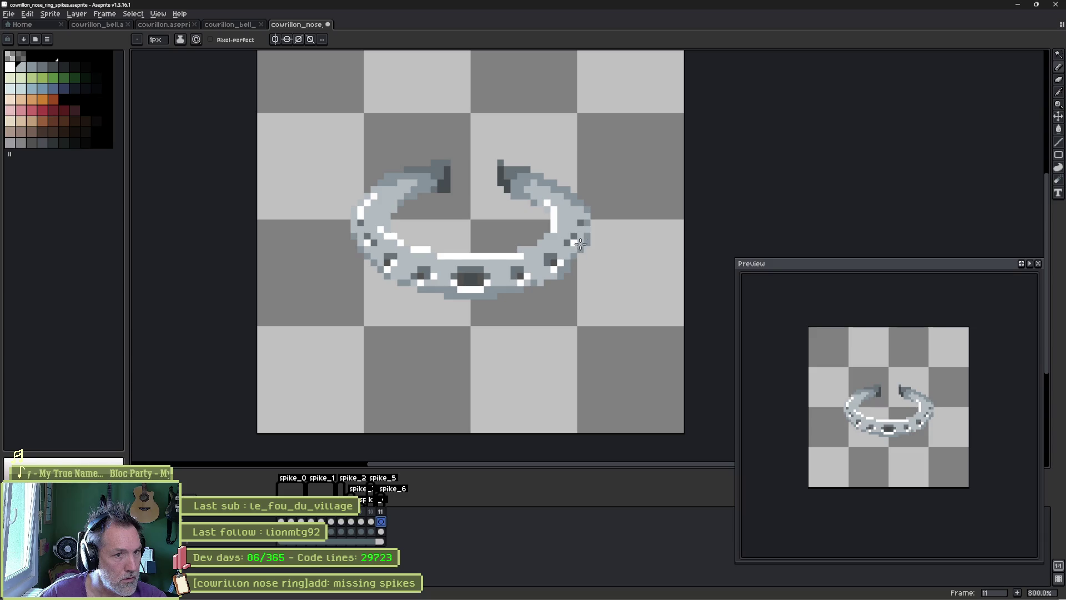
left_click_drag(575, 242, 625, 258)
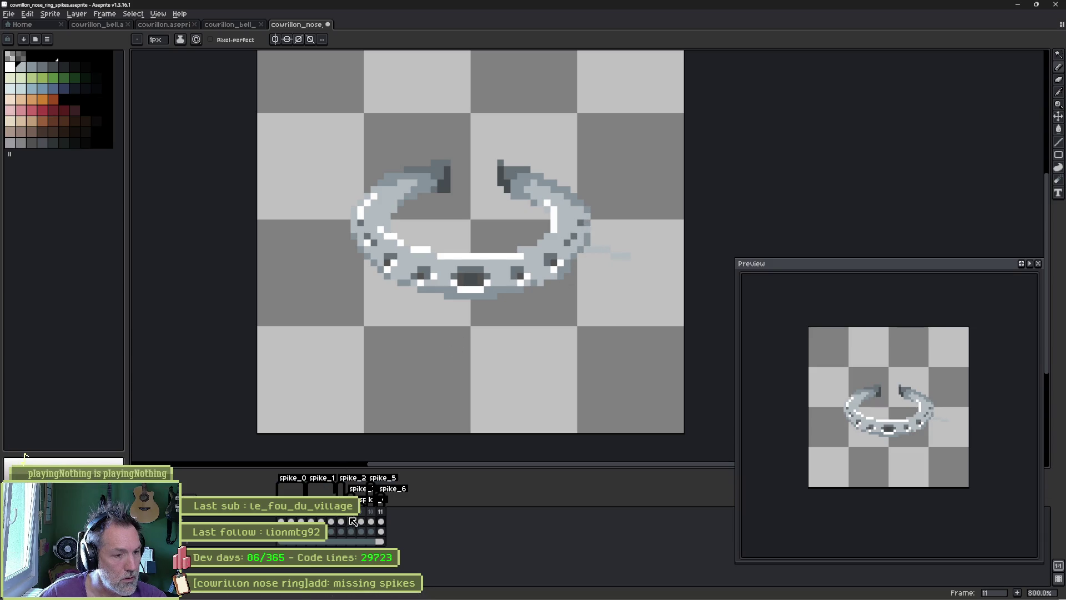
mouse_move(336, 527)
left_mouse_down()
mouse_move(381, 527)
mouse_move(327, 529)
mouse_move(341, 527)
left_mouse_up()
key("ctrl+s")
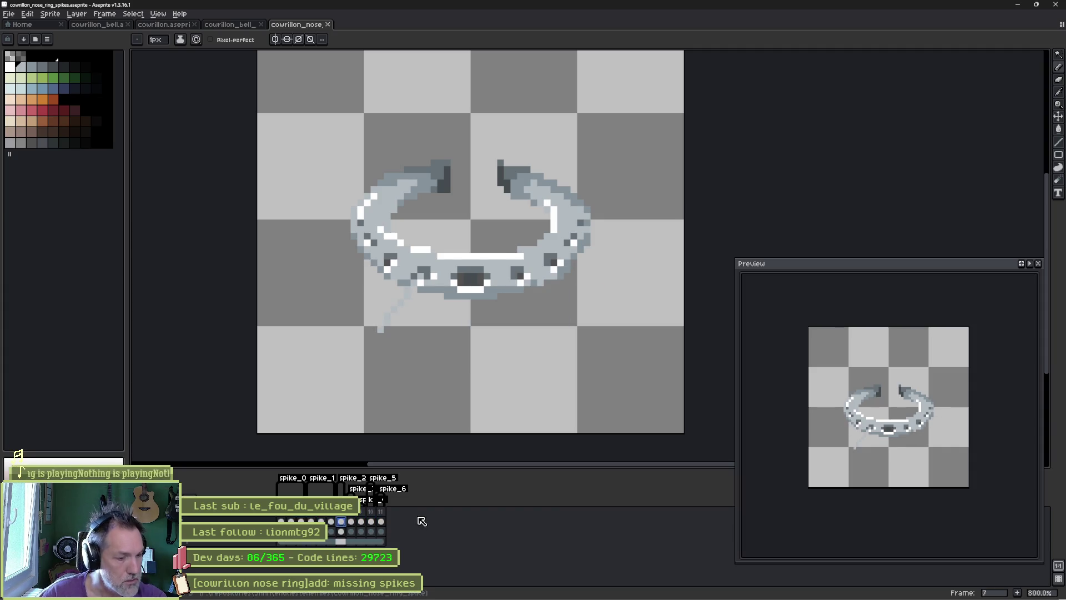
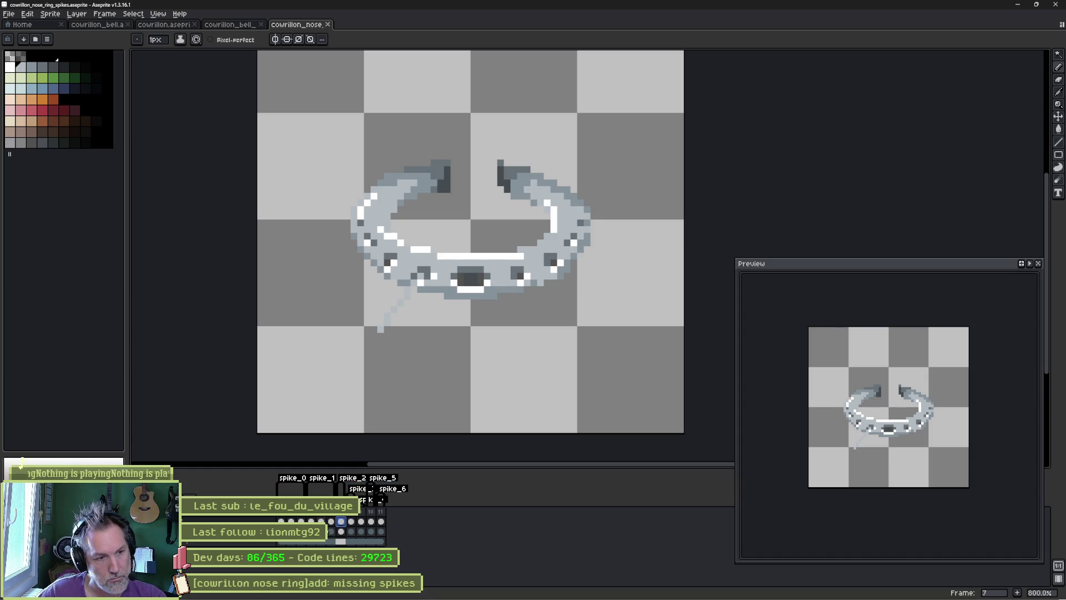
Step: Redraw frame 7's lower-left spike as a longer diagonal stroke
key("Left")
key("Left")
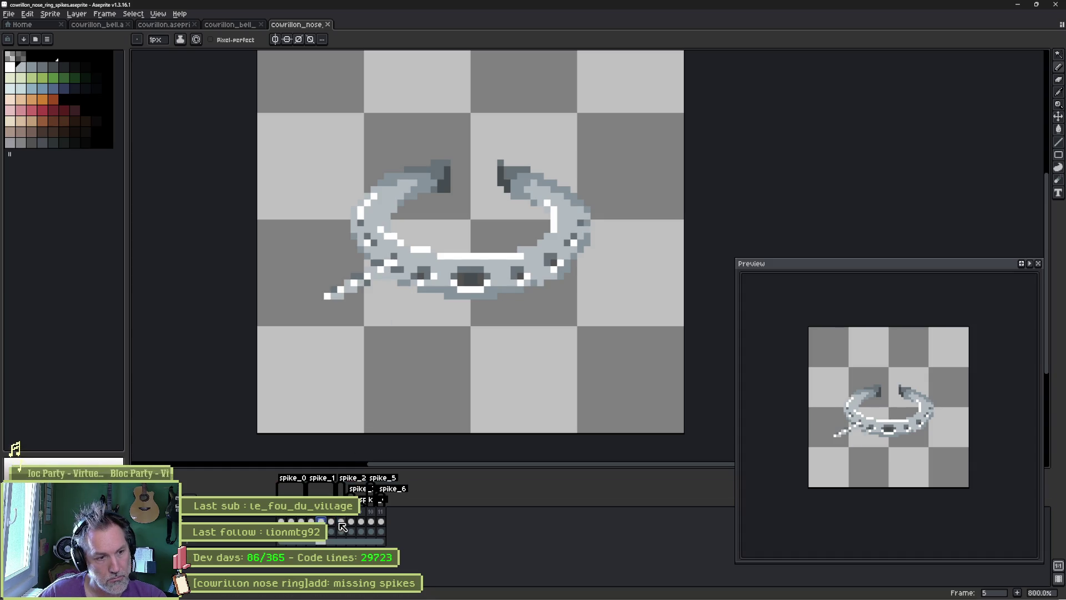
left_click(343, 523)
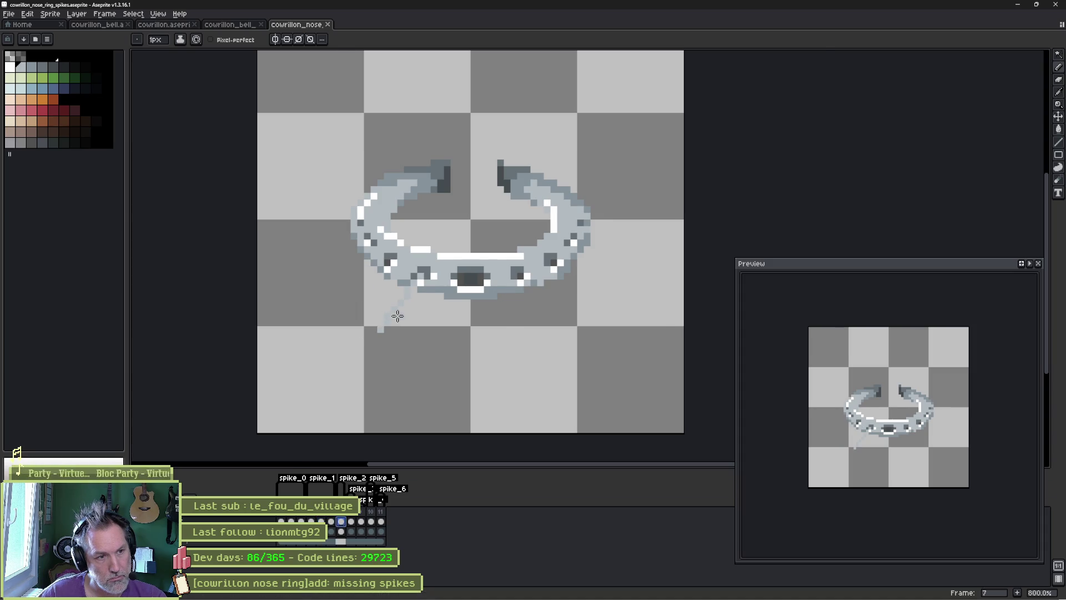
scroll(398, 316, "up", 2)
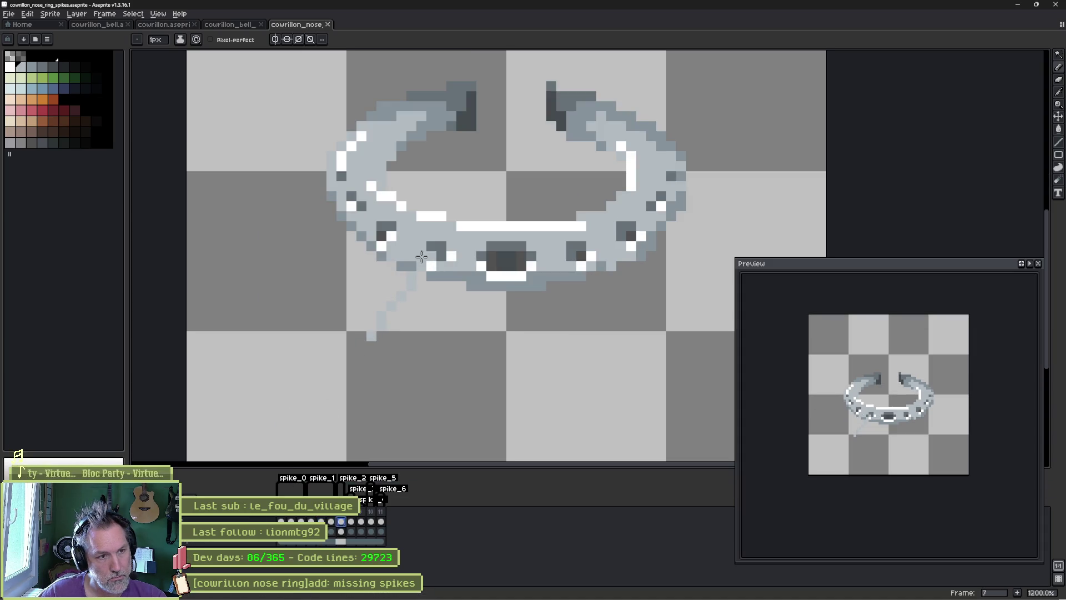
left_click(379, 302)
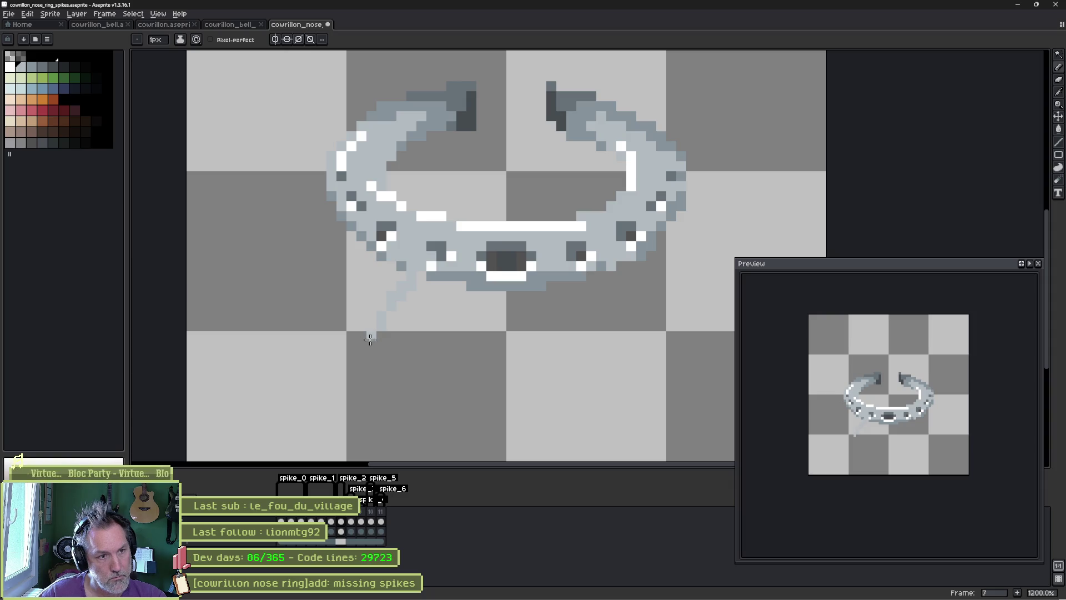
left_click_drag(371, 336, 443, 264)
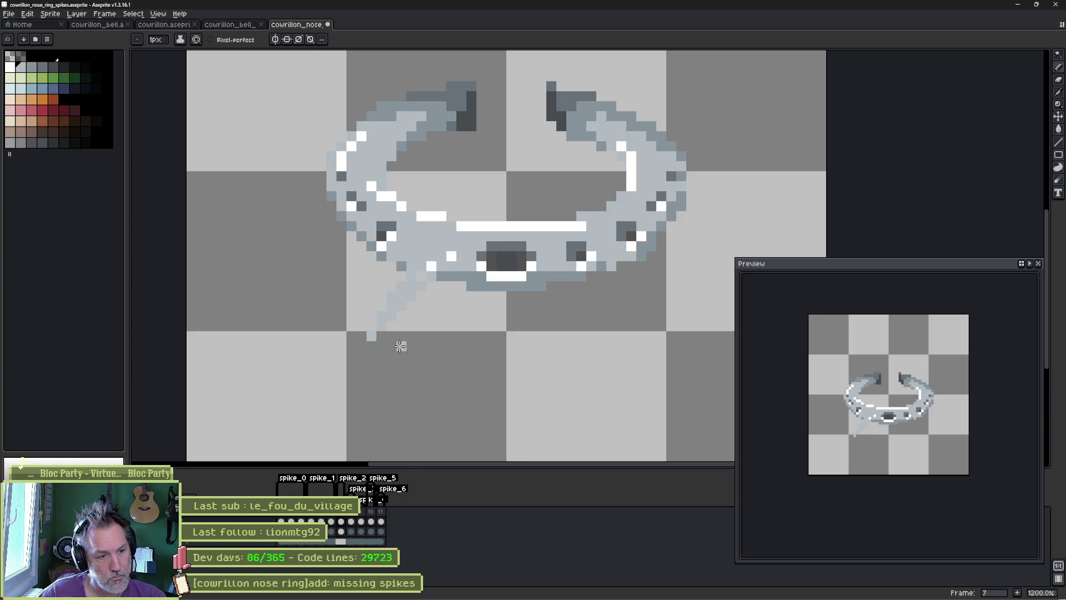
Step: Widen frame 8's vertical spike, thicken frame 9's diagonal spike and lengthen frame 10's tip
left_click(352, 522)
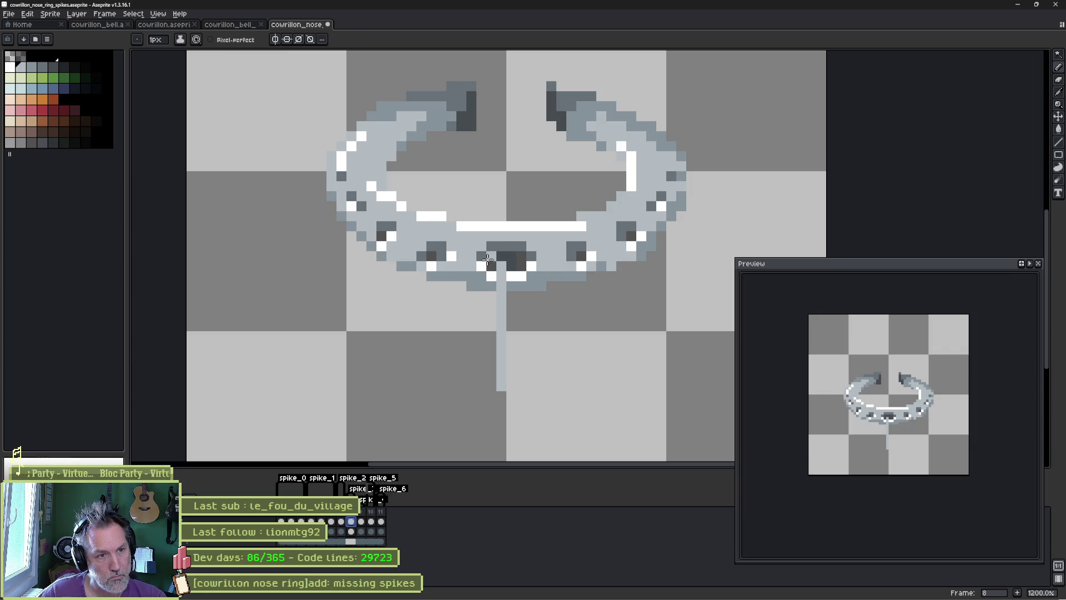
mouse_move(487, 259)
left_mouse_down()
mouse_move(491, 387)
mouse_move(526, 256)
mouse_move(496, 254)
left_mouse_up()
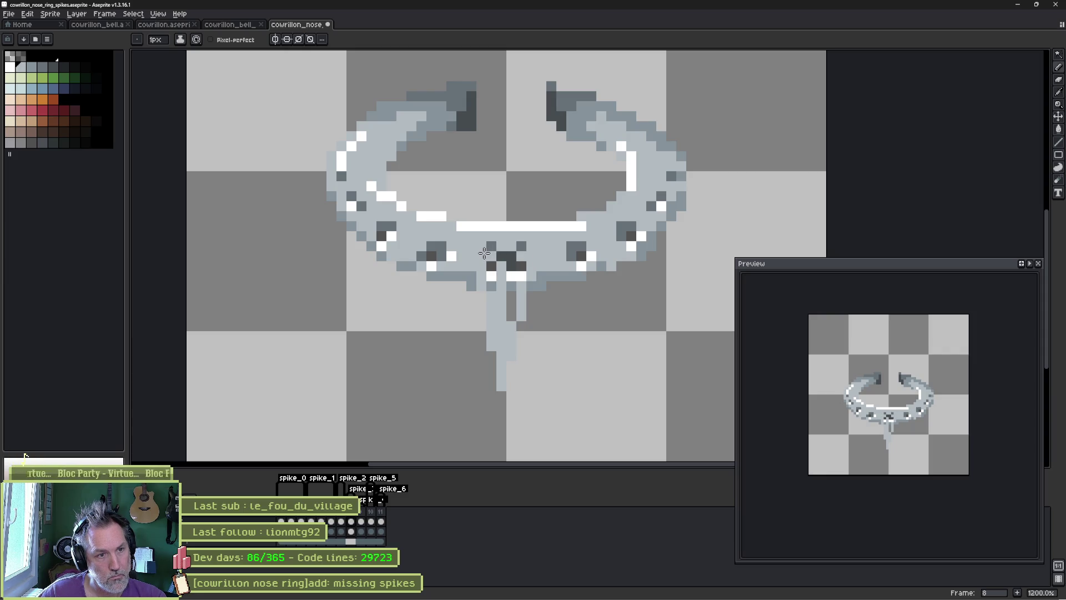
left_click(362, 522)
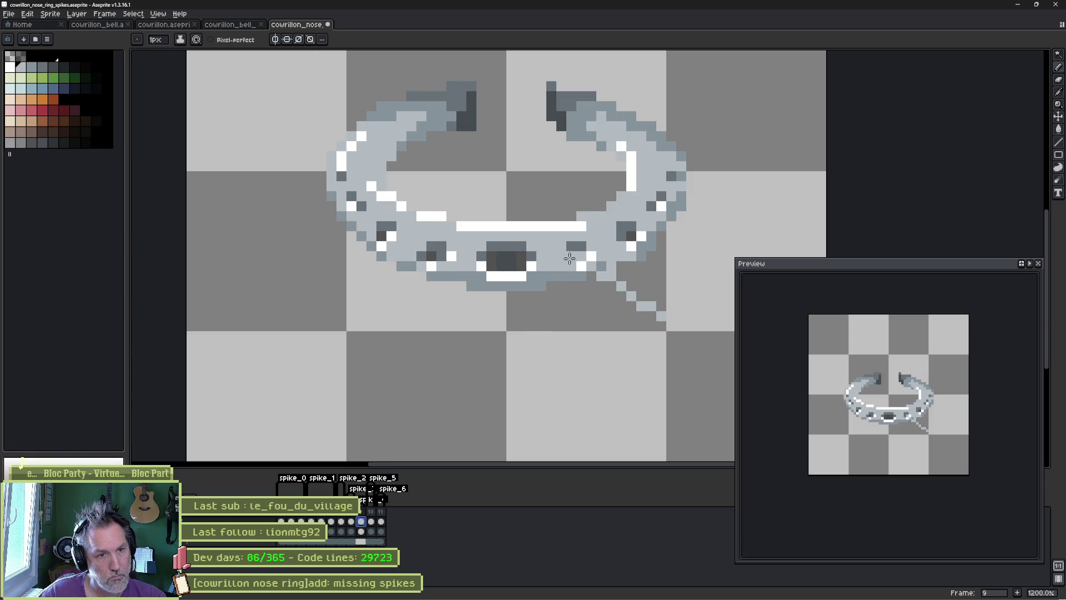
left_click_drag(663, 318, 618, 272)
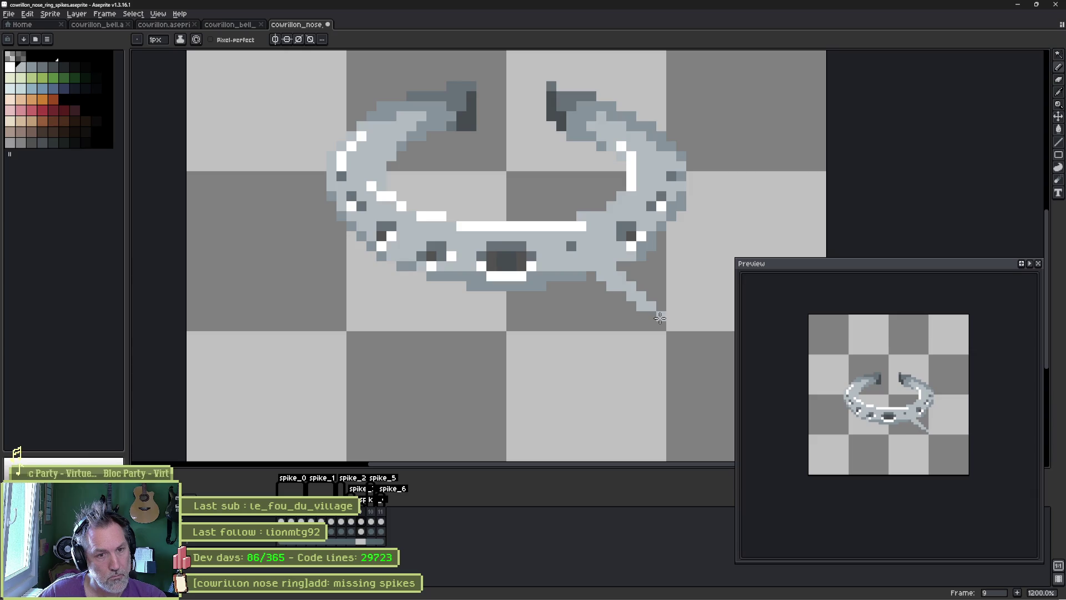
left_click(372, 521)
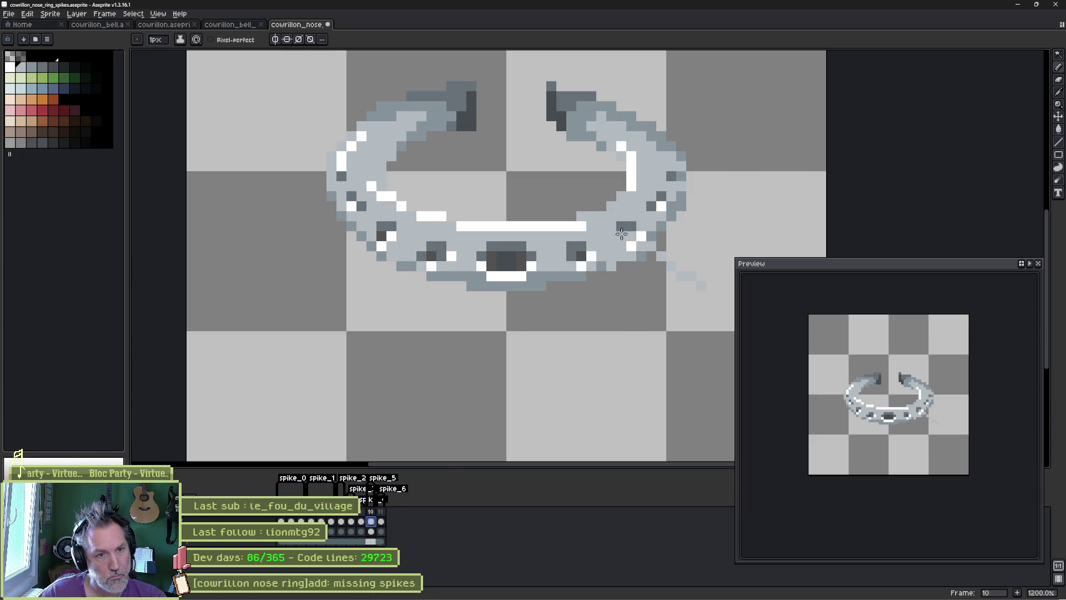
left_click(702, 287)
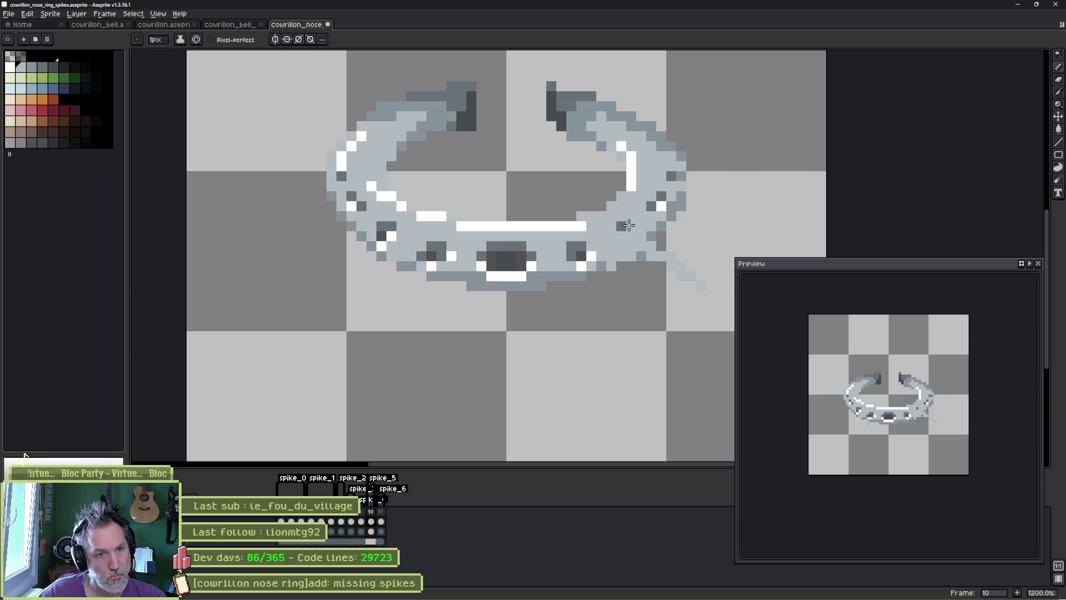
left_click(381, 522)
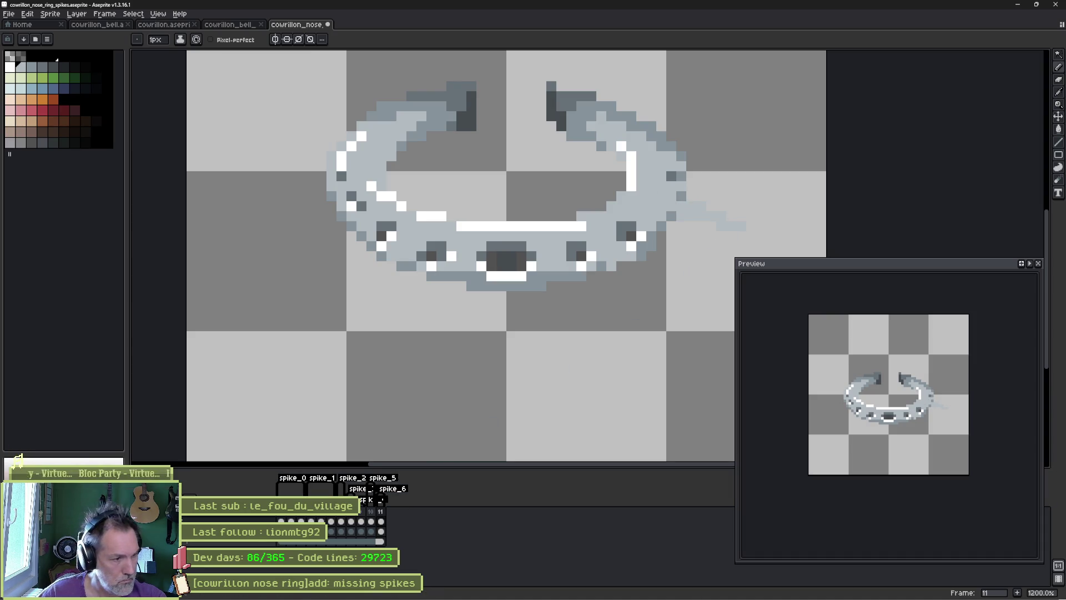
left_click(290, 543)
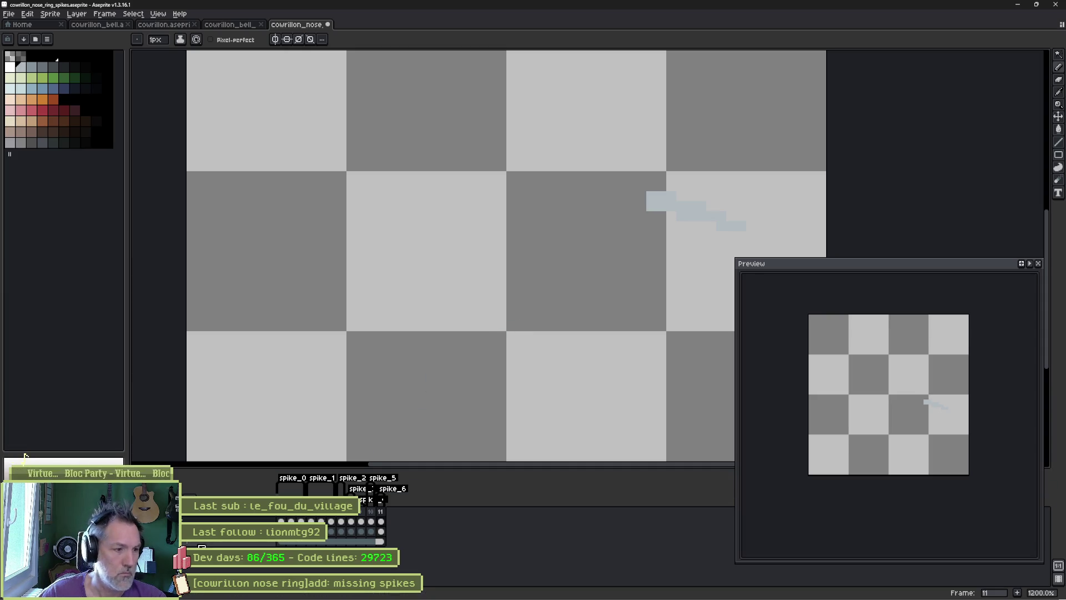
Step: Over the green background, bucket-fill both gaps inside frame 8's vertical spike with grey
left_click(387, 367)
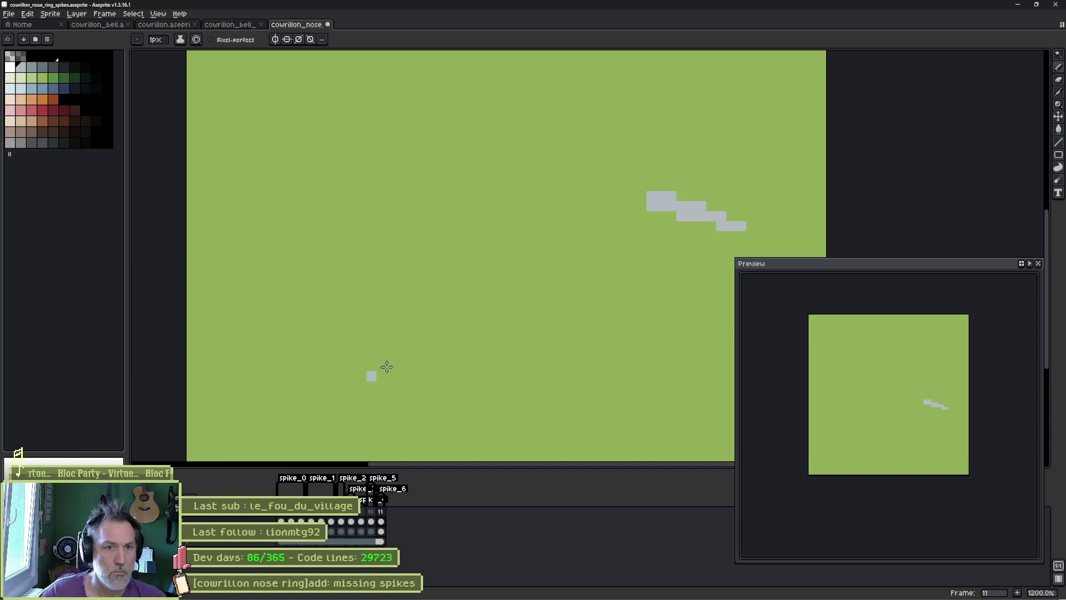
left_click(341, 521)
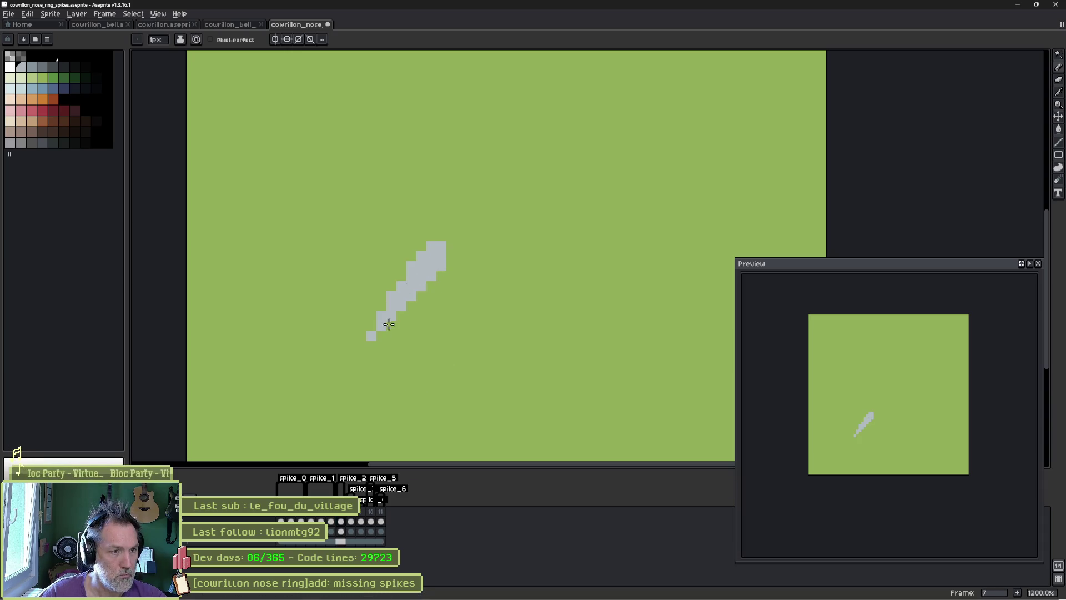
left_click(351, 522)
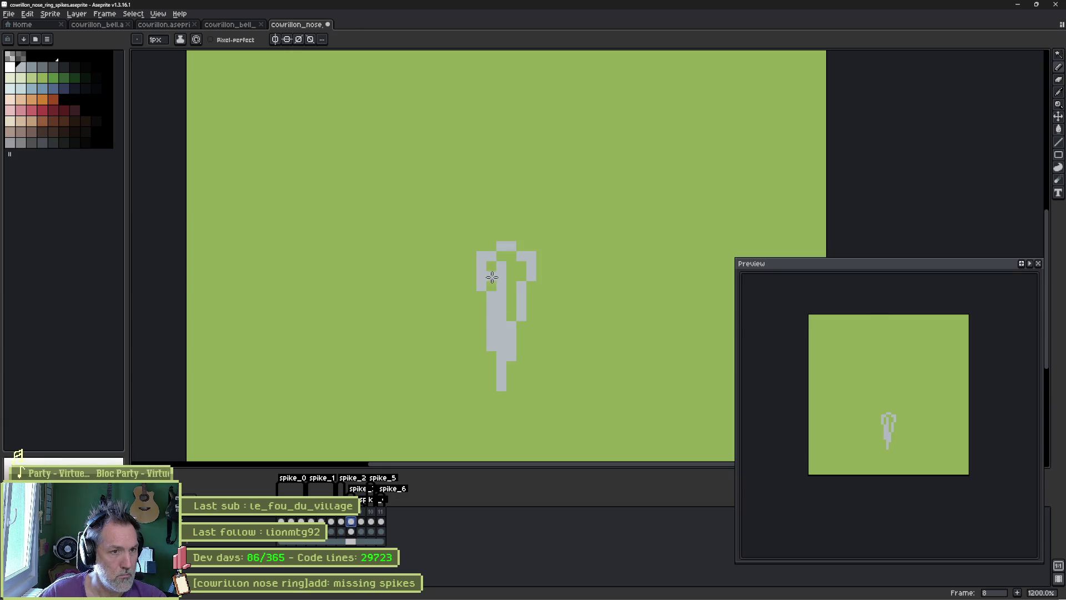
key("g")
left_click(492, 277)
key("ctrl+z")
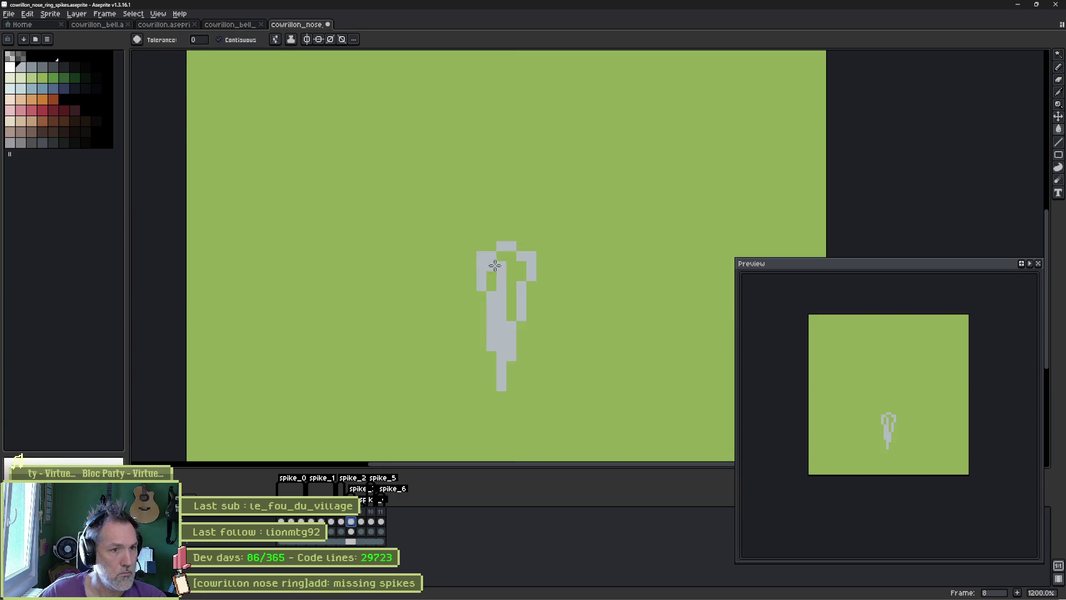
left_click(511, 278)
left_click(491, 280)
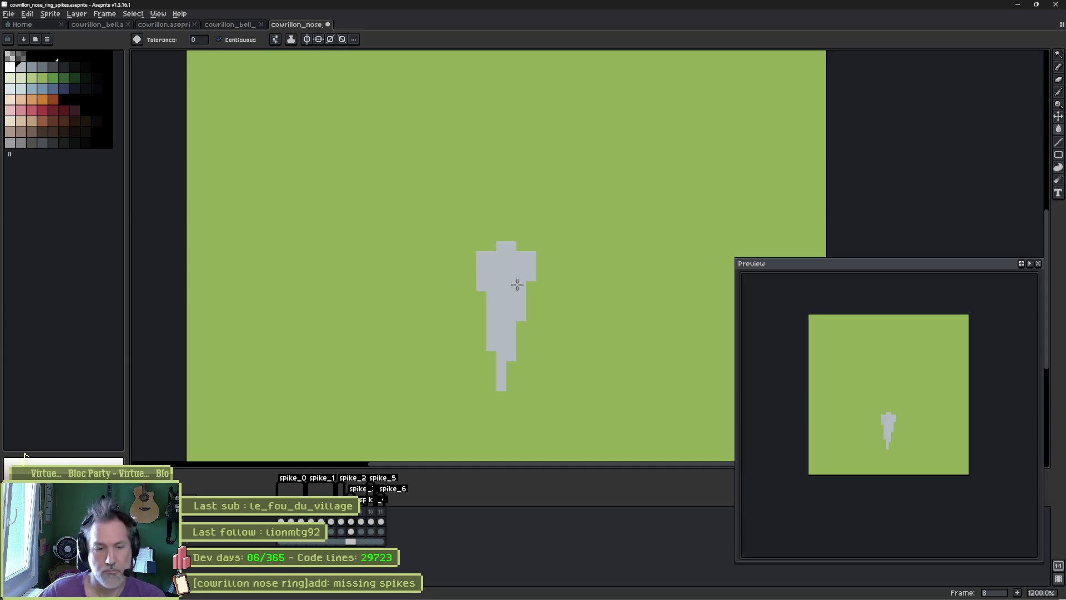
key("Right")
key("Right")
key("Right")
key("Left")
key("Left")
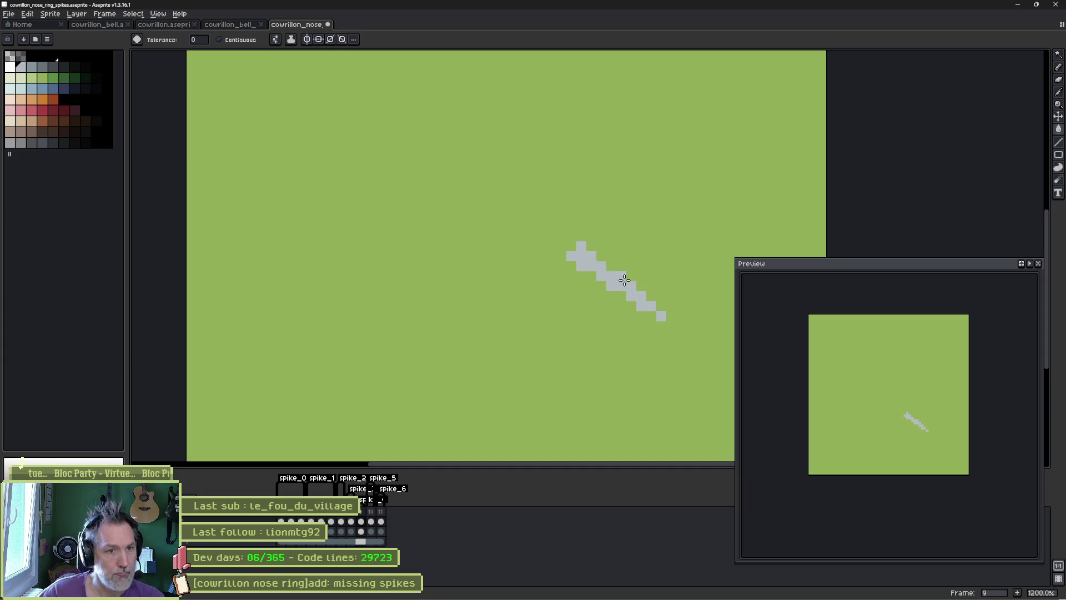
Step: Review the spike frames, save the spikes file and hide the green background layer
key("b")
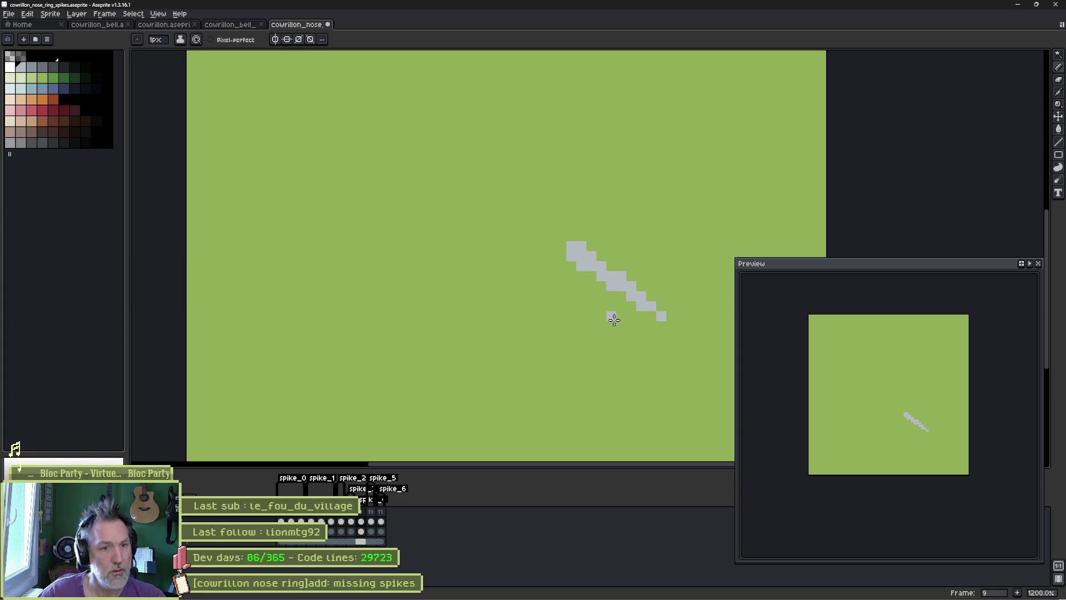
key("Left")
key("Left")
key("Left")
key("Right")
key("Right")
key("Right")
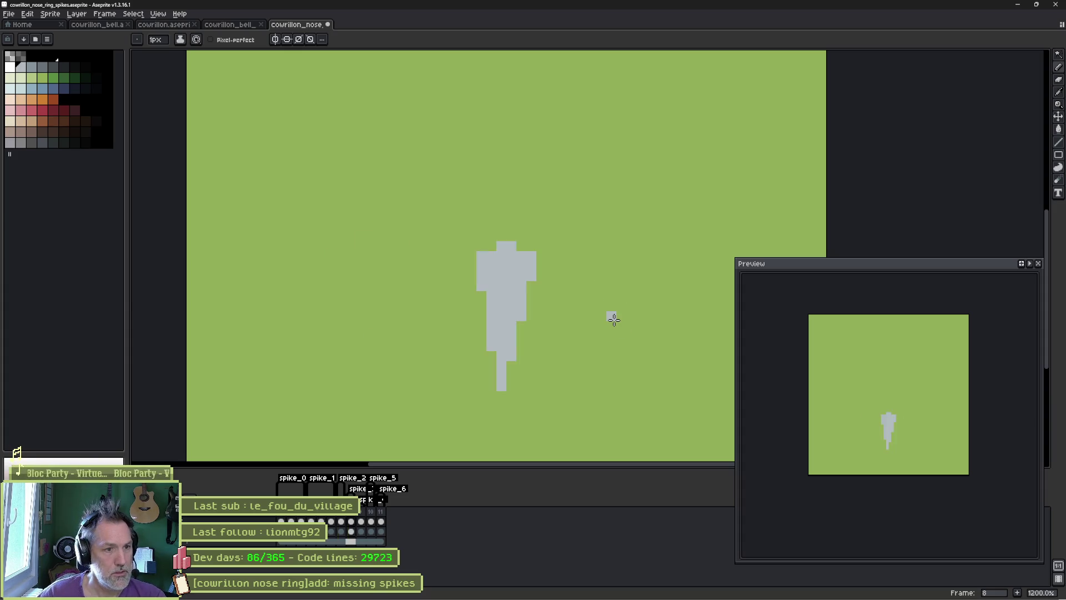
key("ctrl+s")
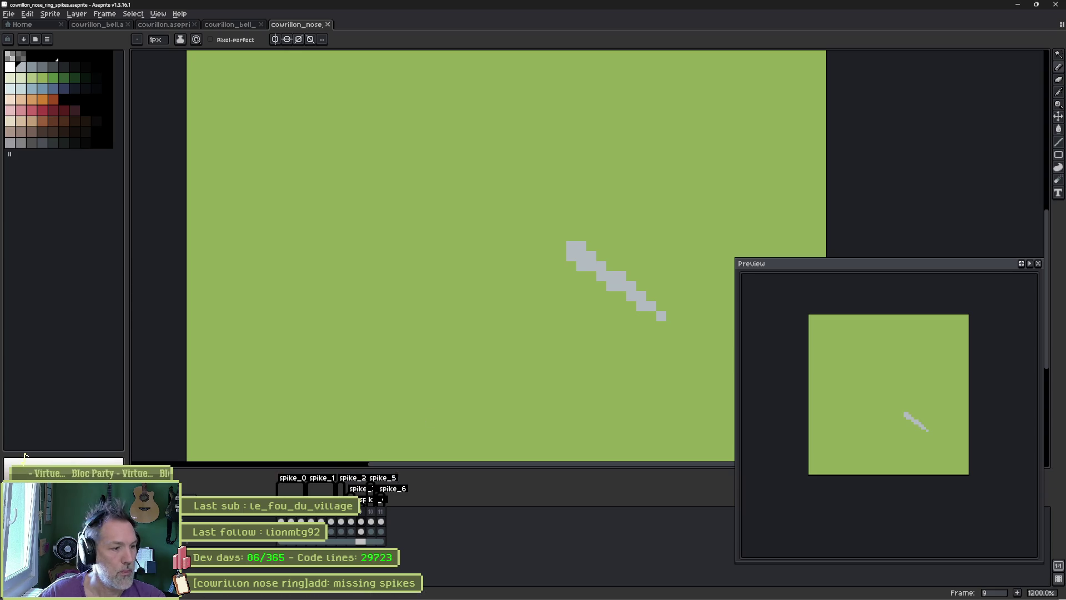
left_click(189, 560)
left_click(1017, 4)
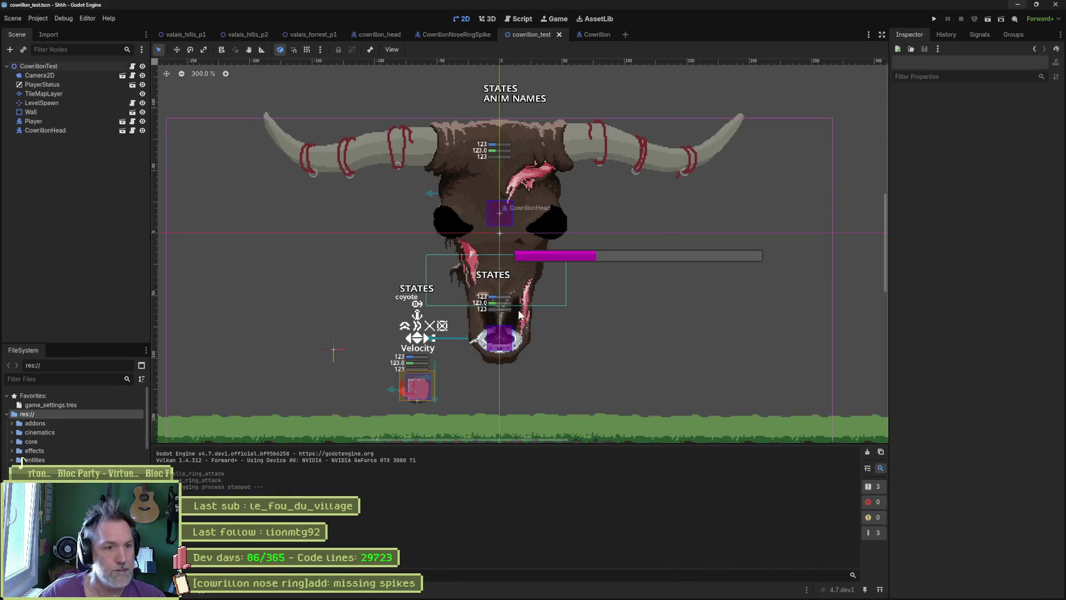
Step: Save the CowrillonNoseRingSpike scene with its Sprite2D selected
left_click(458, 32)
left_click(52, 102)
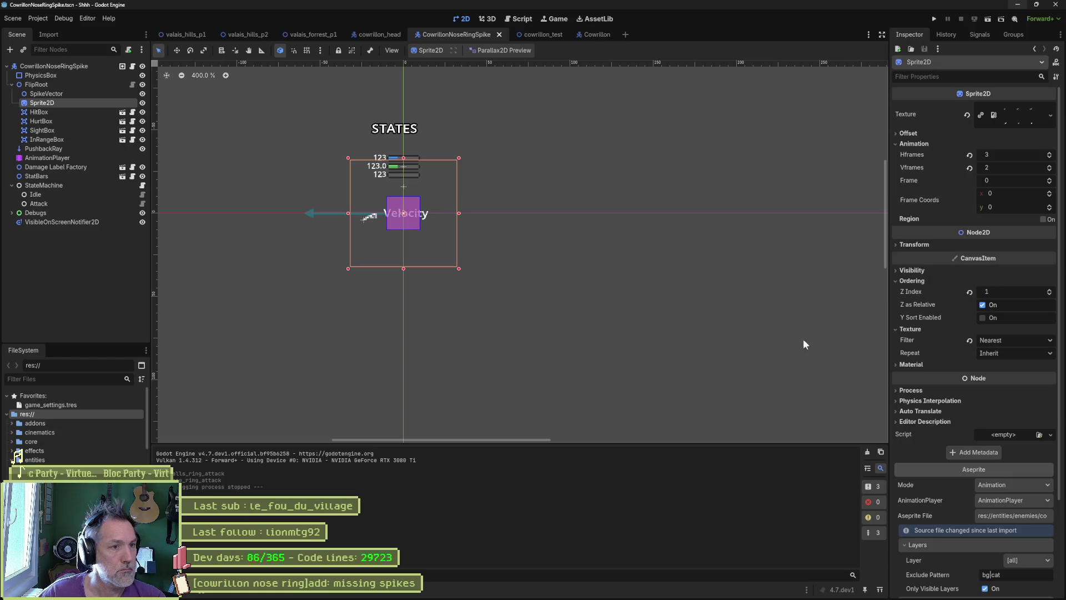
key("ctrl+s")
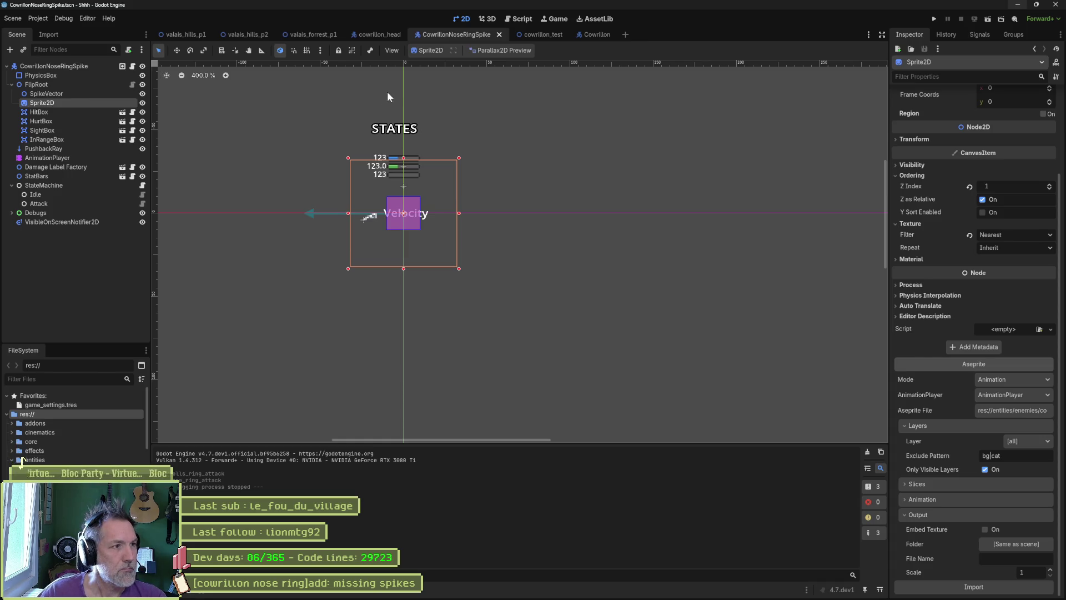
Step: In cowrillon_head, inspect Spike2Origin and Spike1Origin and begin renaming Spike1Origin
left_click(380, 35)
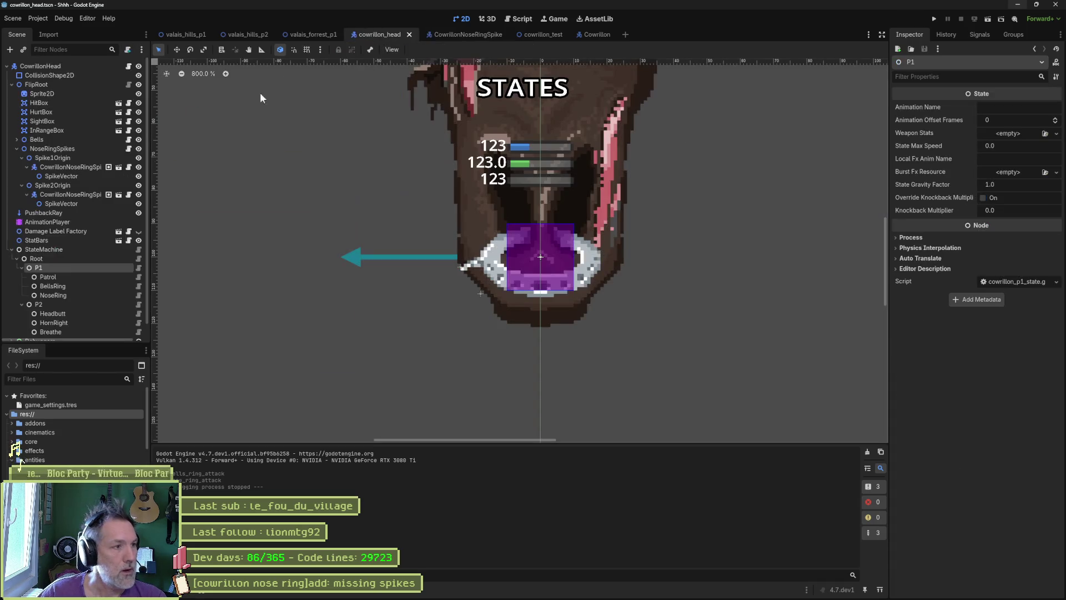
left_click(61, 188)
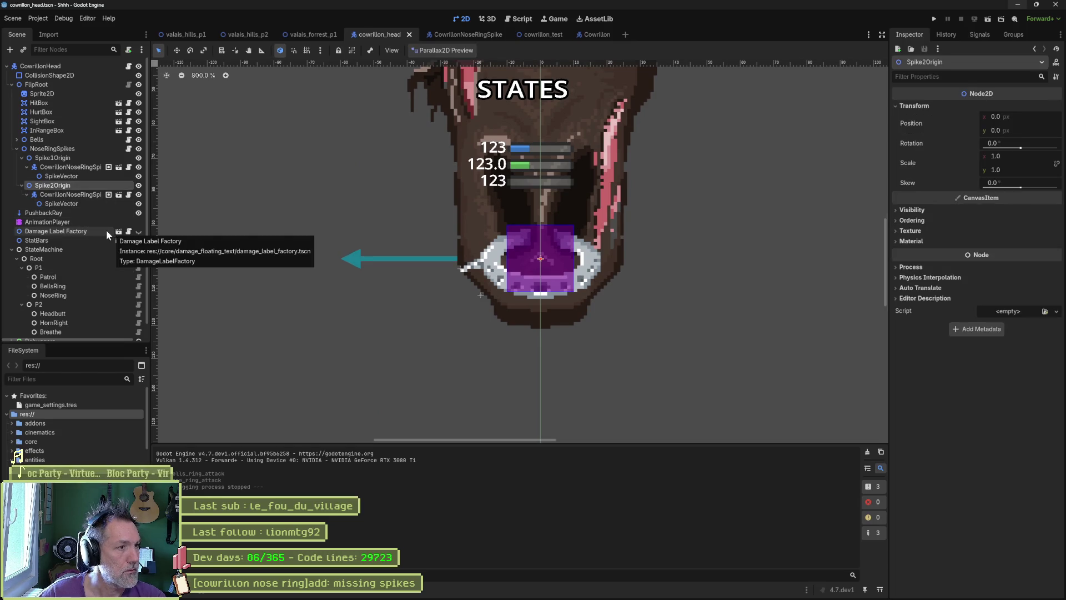
left_click(53, 158)
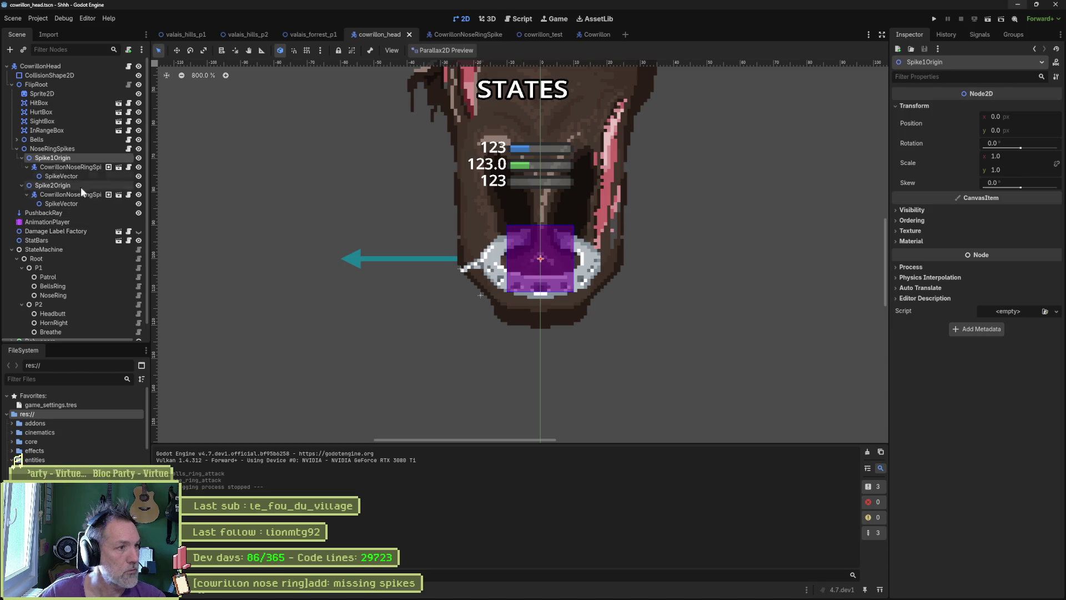
key("Delete")
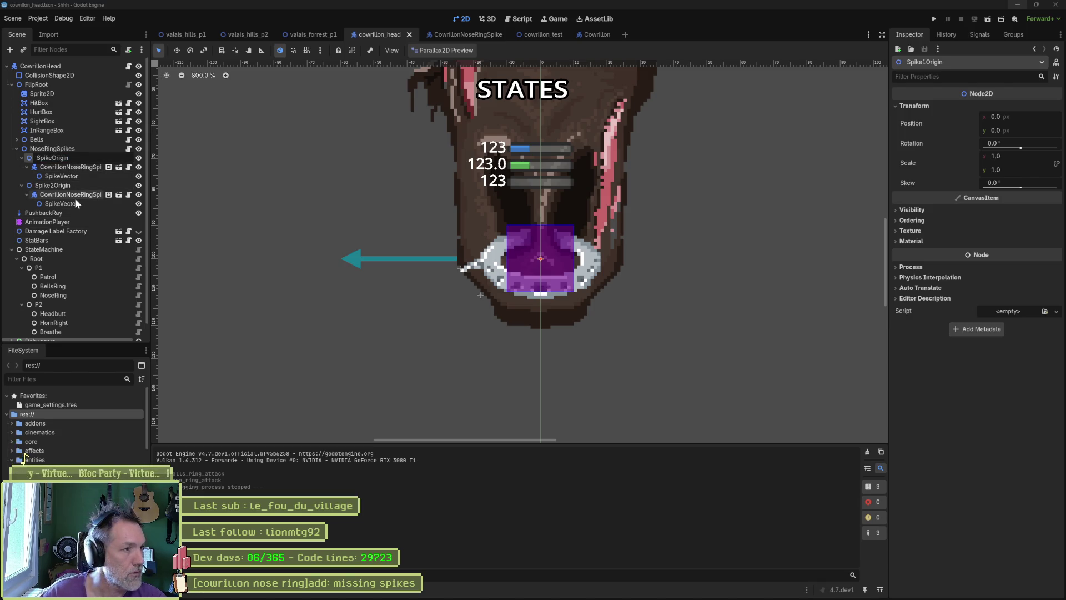
Step: Rename the two origins SpikeOrigin1 and SpikeOrigin2
key("End")
type("1")
key("Return")
key("Down")
key("Down")
key("Down")
key("Left")
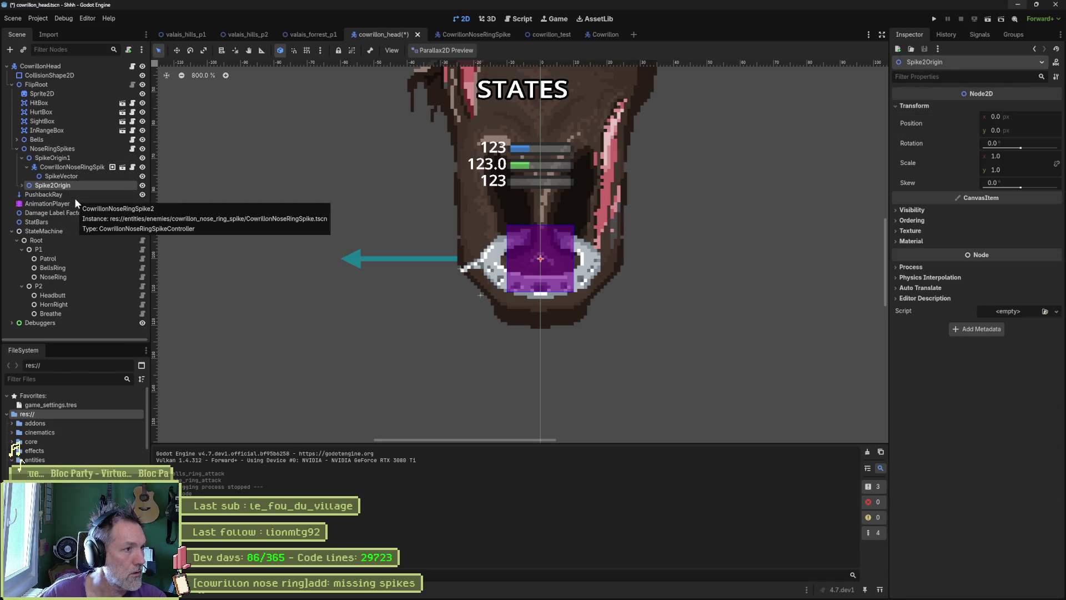
key("F2")
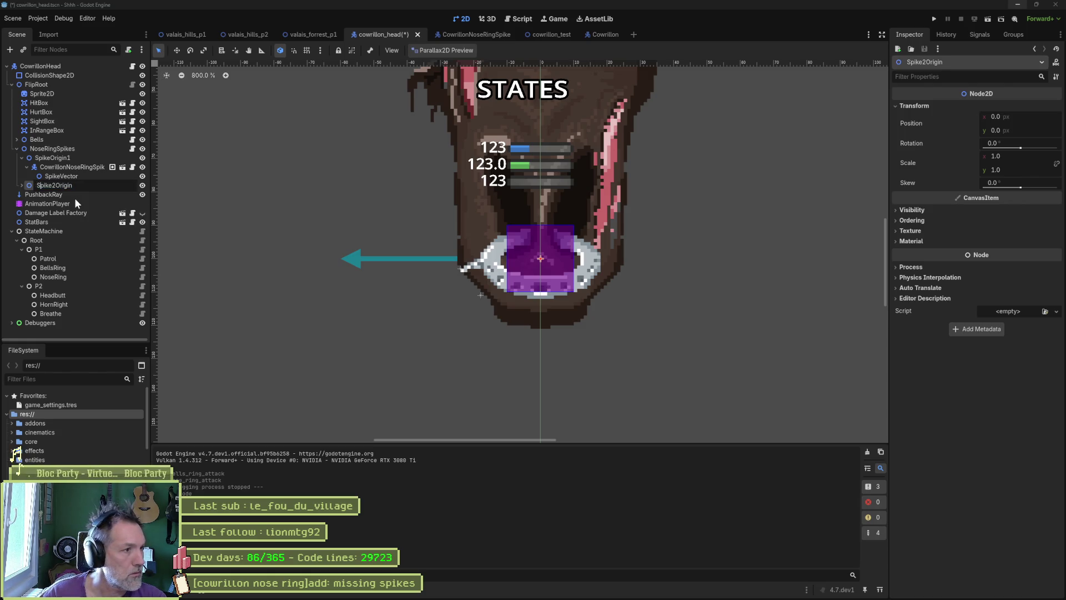
type("2")
key("Return")
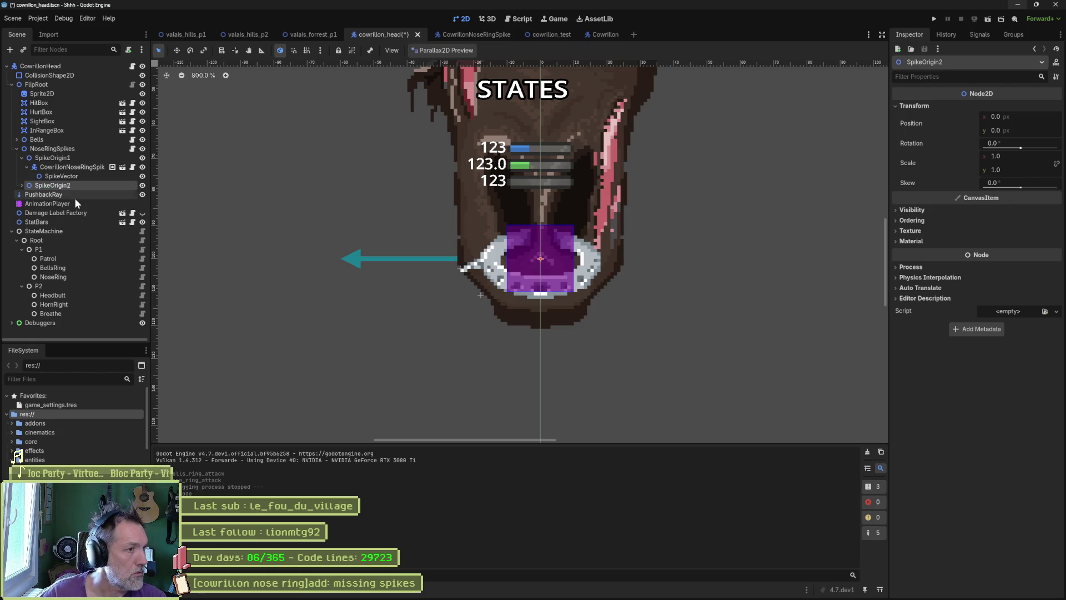
Step: Duplicate an origin into SpikeOrigin3 and compare the three spikes' settings
key("ctrl+d")
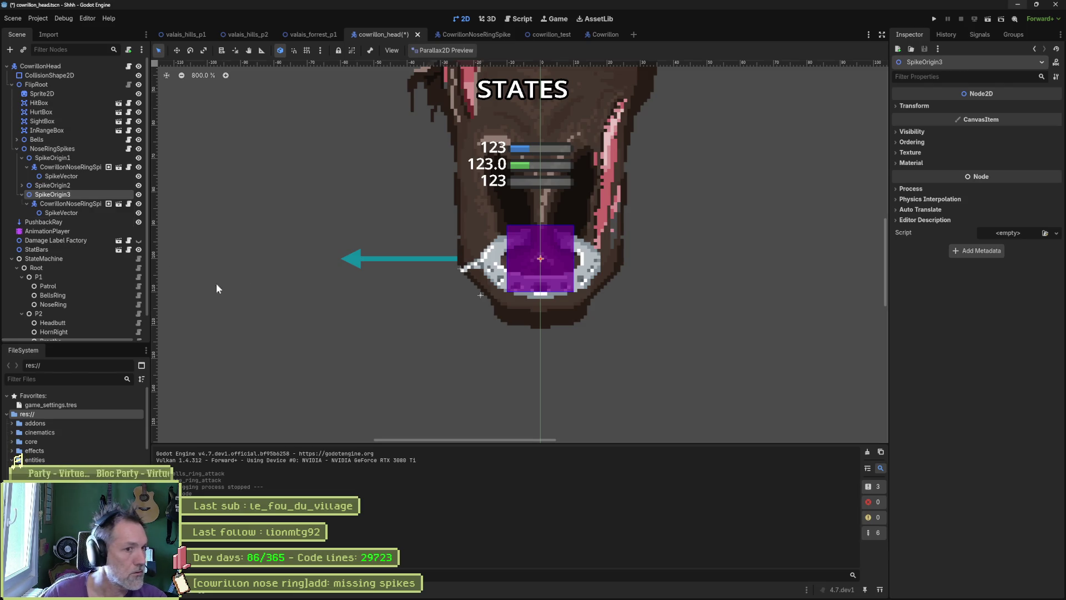
left_click(48, 205)
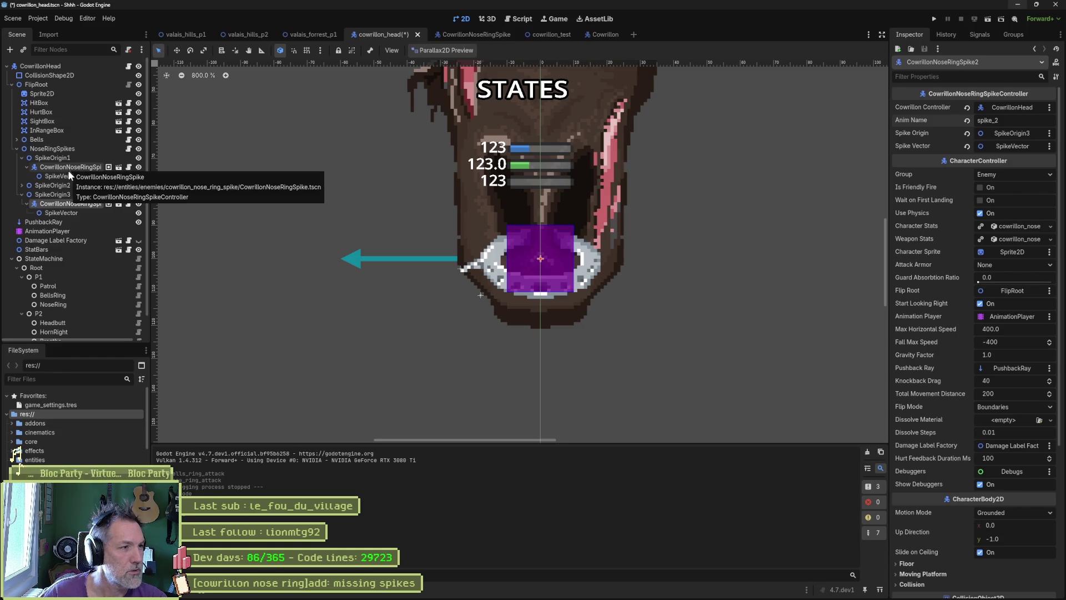
left_click(54, 169)
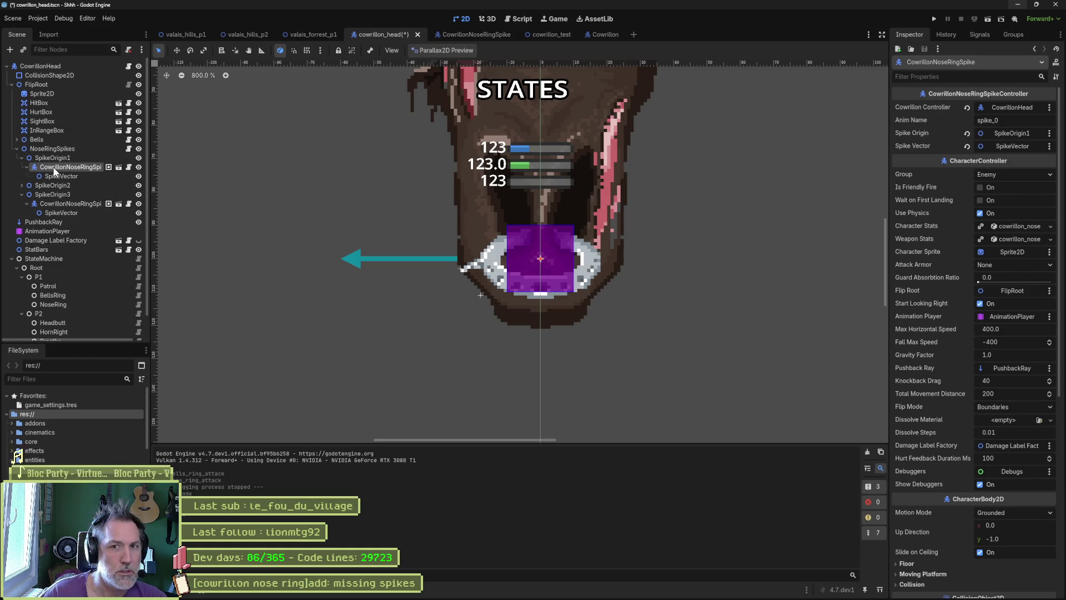
left_click(22, 186)
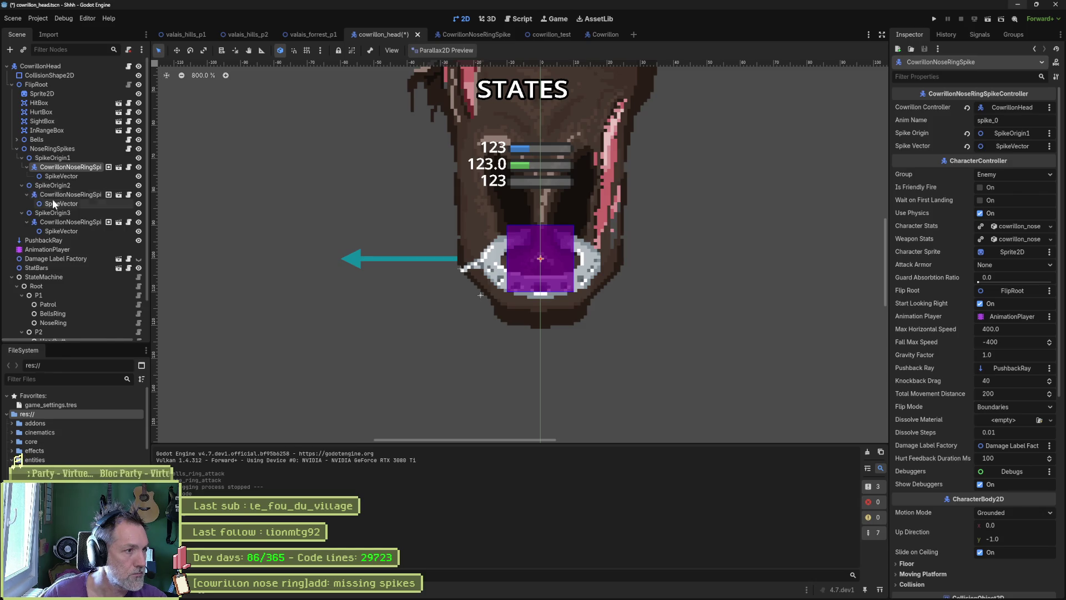
left_click(55, 194)
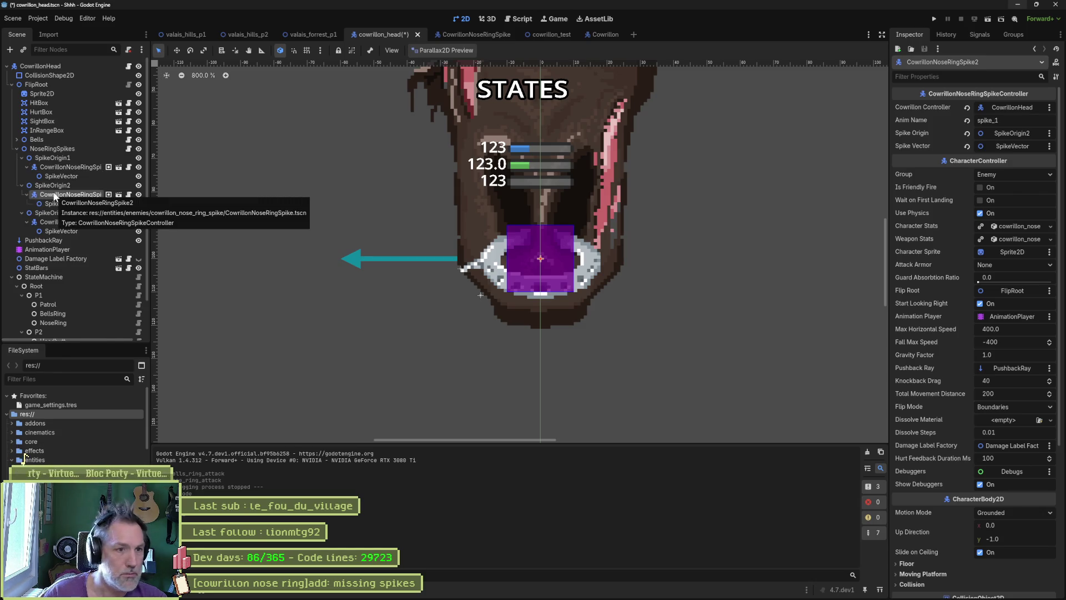
left_click(69, 222)
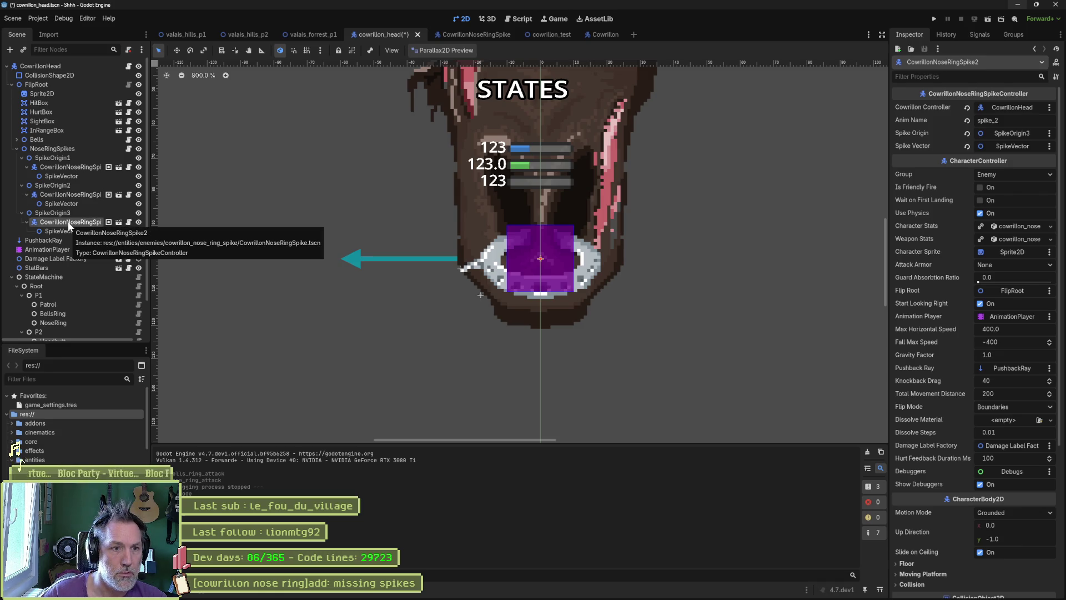
Step: Duplicate SpikeOrigin3 up to SpikeOrigin8, then delete the extra SpikeOrigin8
left_click(63, 212)
key("ctrl+d")
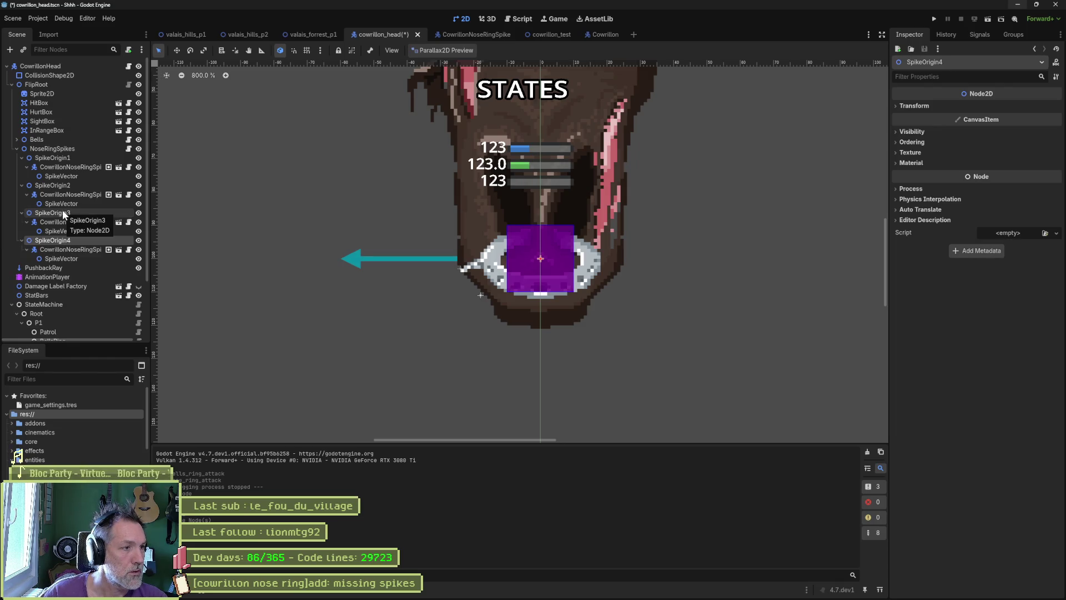
key("ctrl+d")
key("ctrl+d")
key("ctrl+d")
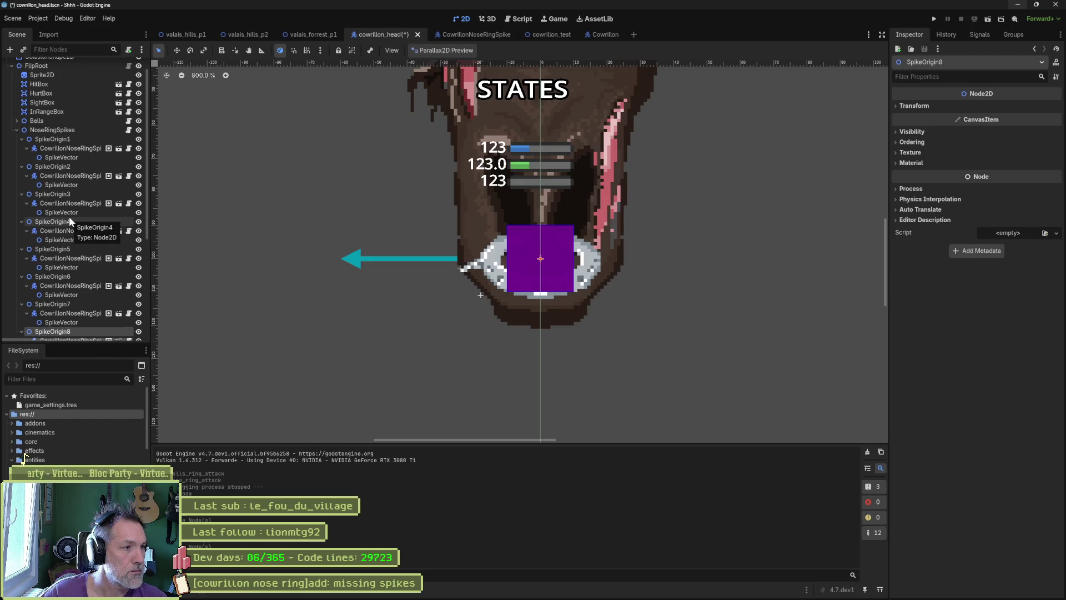
key("Delete")
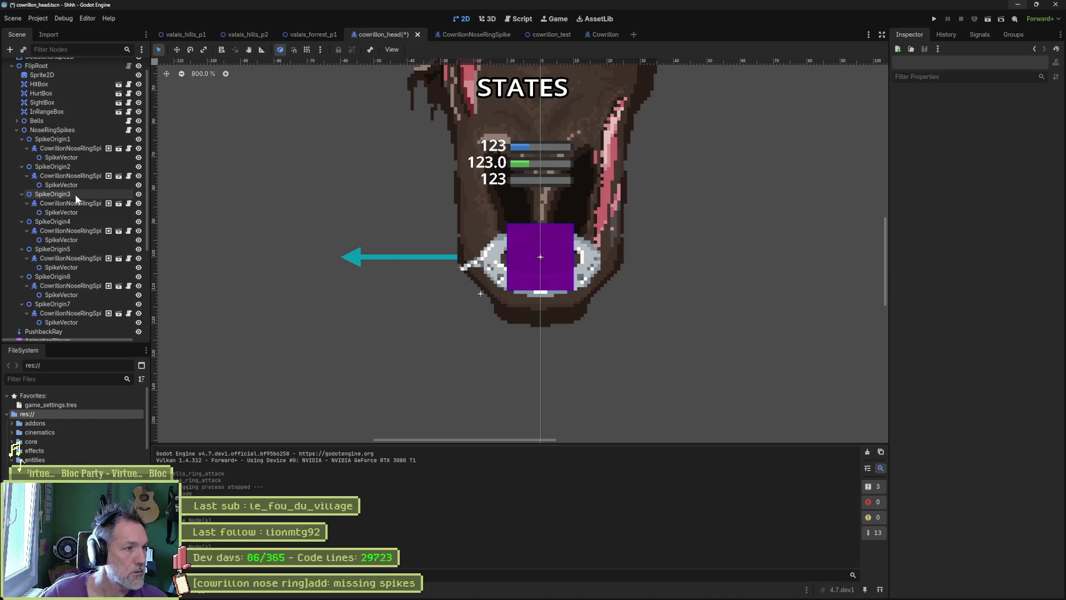
left_click(72, 174)
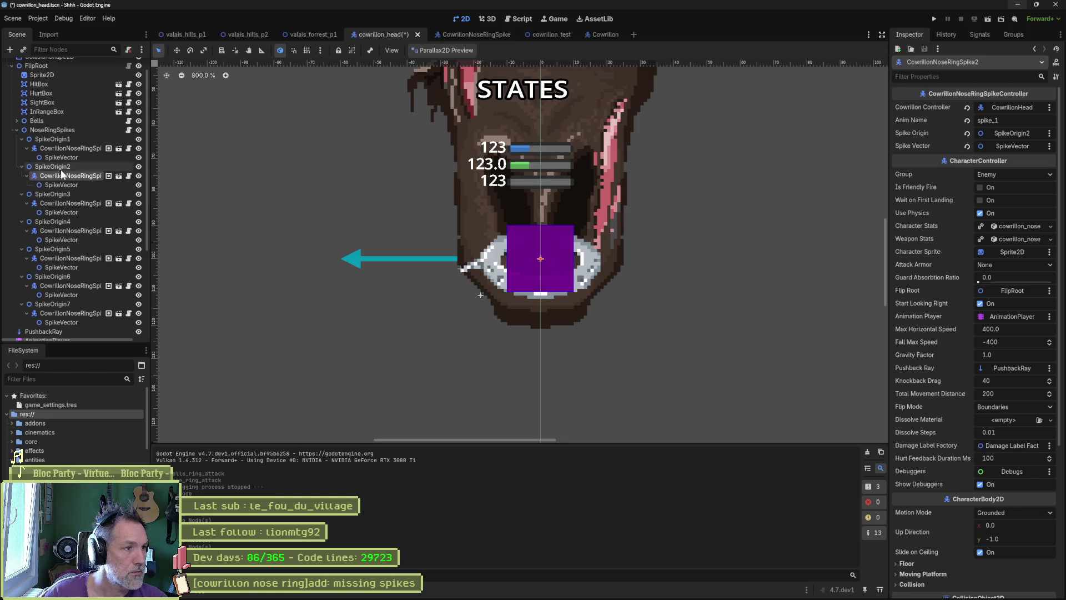
left_click(67, 139)
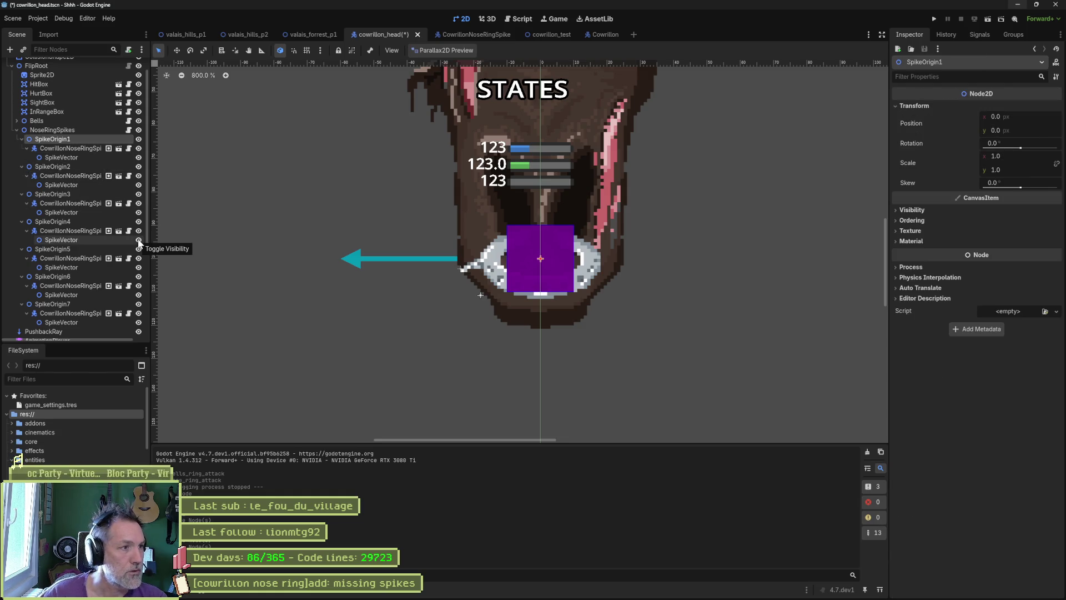
Step: Rename the first three origins SpikeOrigin0, SpikeOrigin1 and SpikeOrigin2
key("F2")
key("BackSpace")
key("Return")
key("Down")
key("Down")
key("Down")
key("F2")
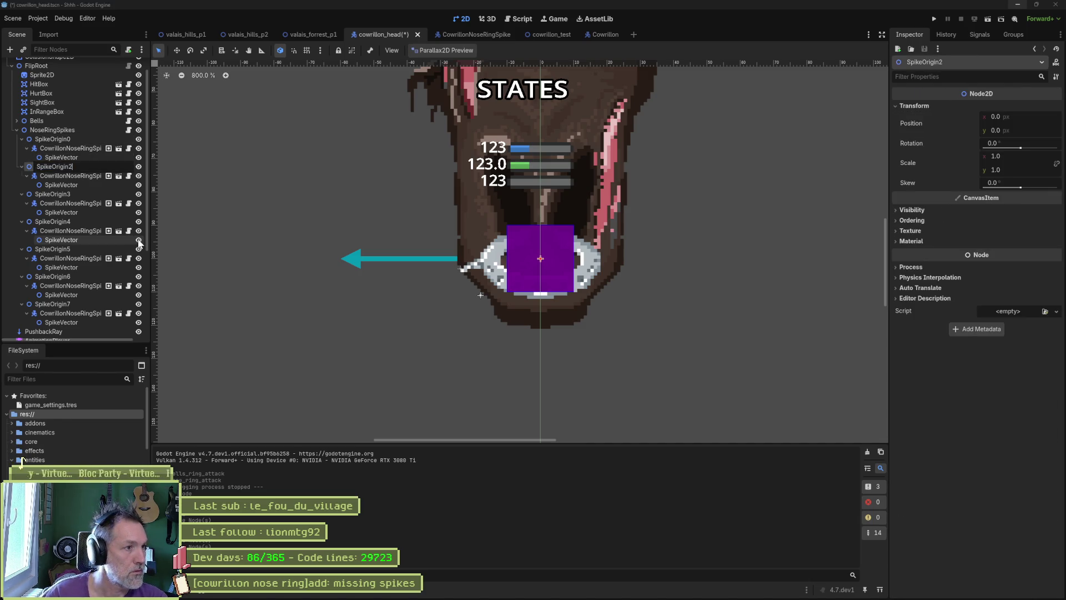
type("1")
key("Return")
key("Down")
key("Down")
key("Down")
key("F2")
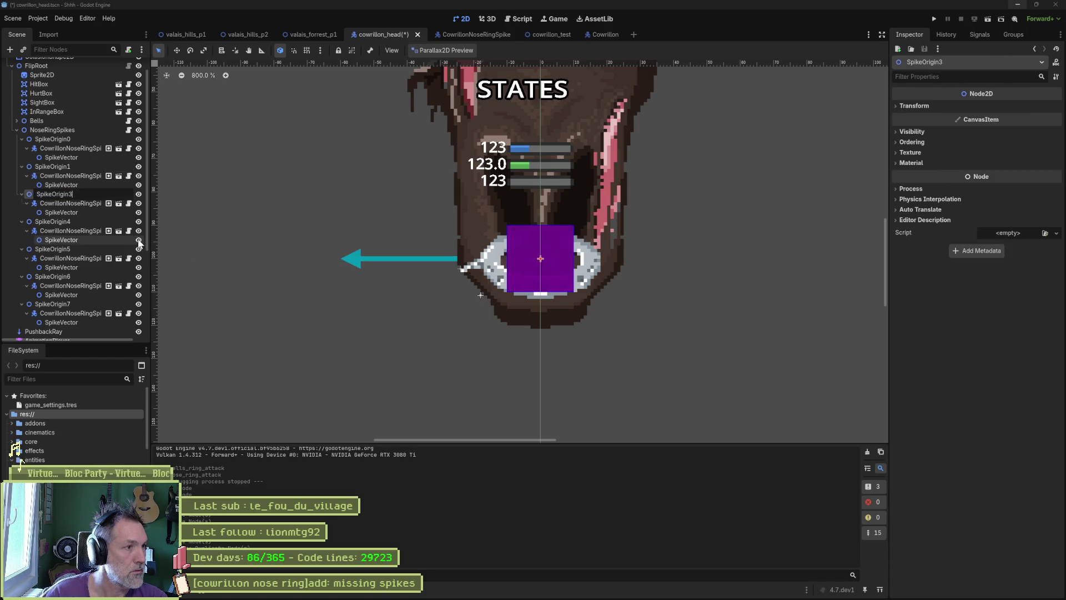
key("Return")
Step: Rename the remaining origins SpikeOrigin3 through SpikeOrigin6
key("Down")
key("Down")
key("Down")
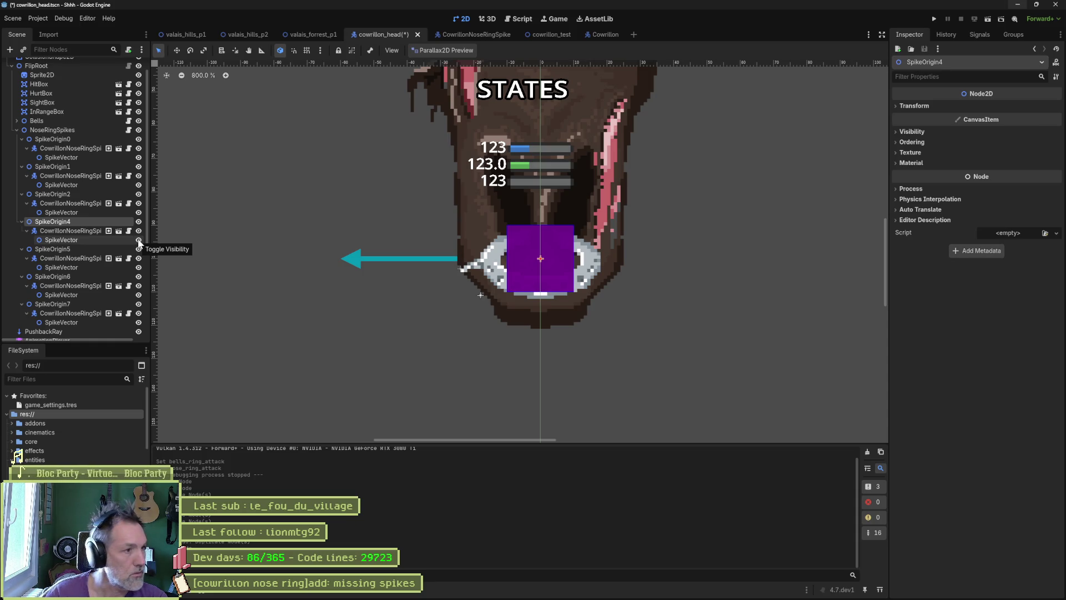
key("F2")
type("3")
key("Return")
key("Down")
key("Down")
key("Down")
key("F2")
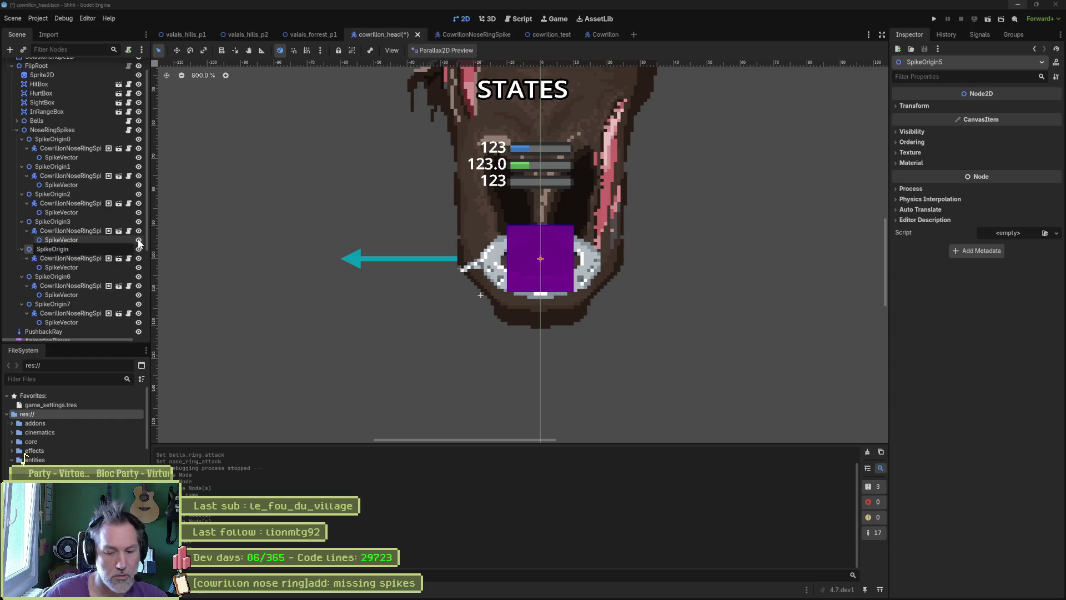
key("Return")
key("Down")
key("Down")
key("Down")
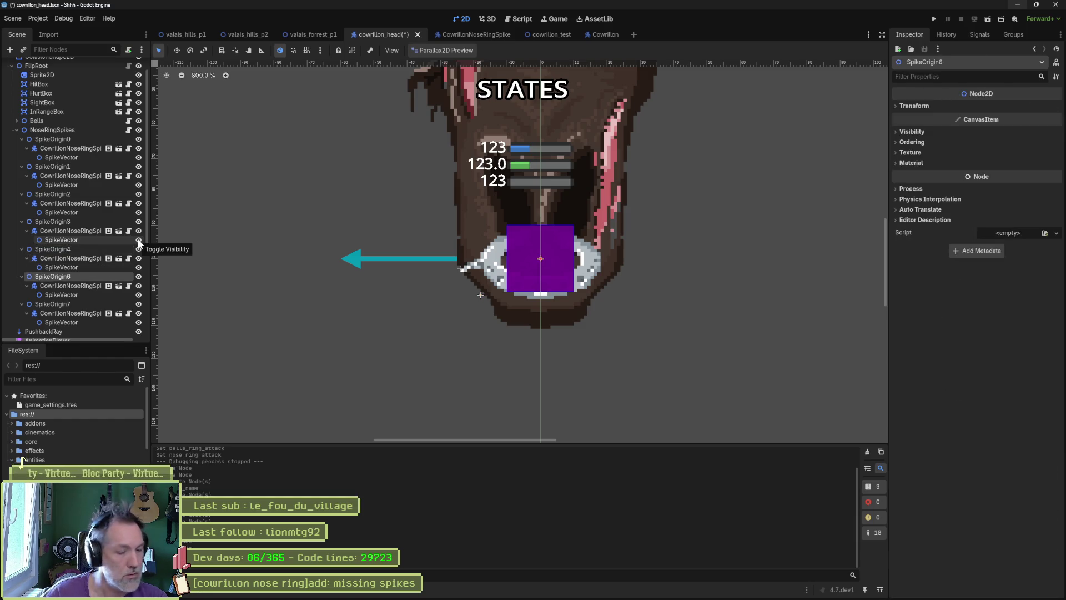
key("F2")
type("5")
key("Return")
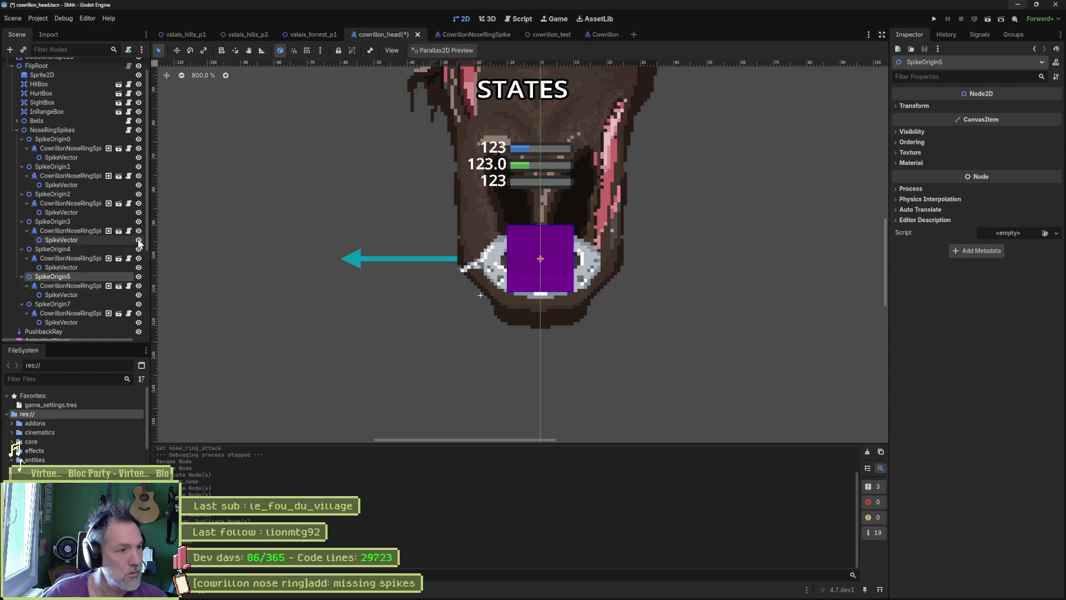
key("Down")
key("Down")
key("Down")
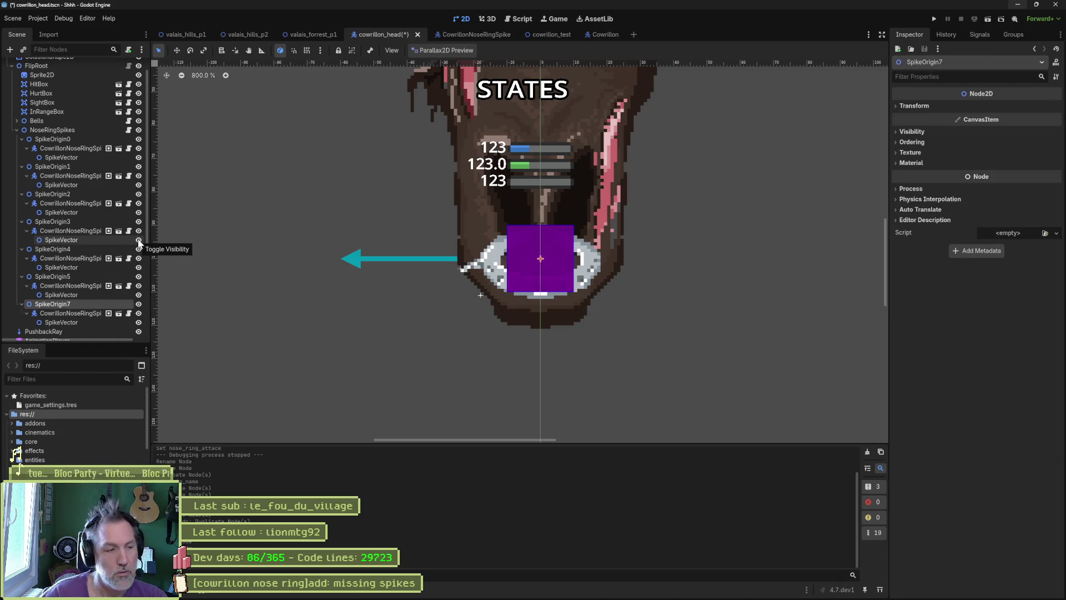
key("F2")
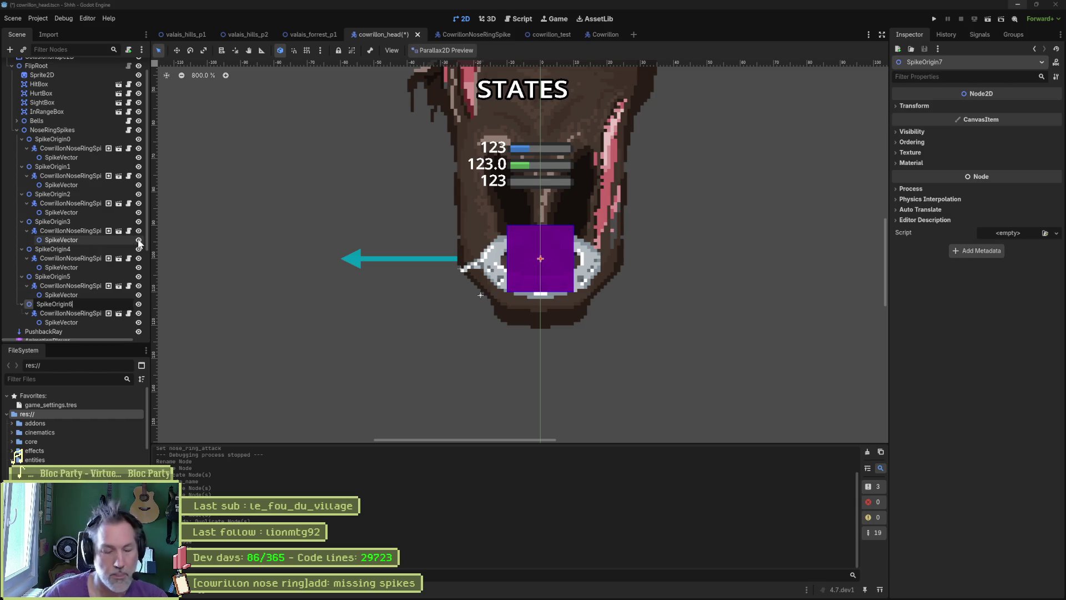
key("Return")
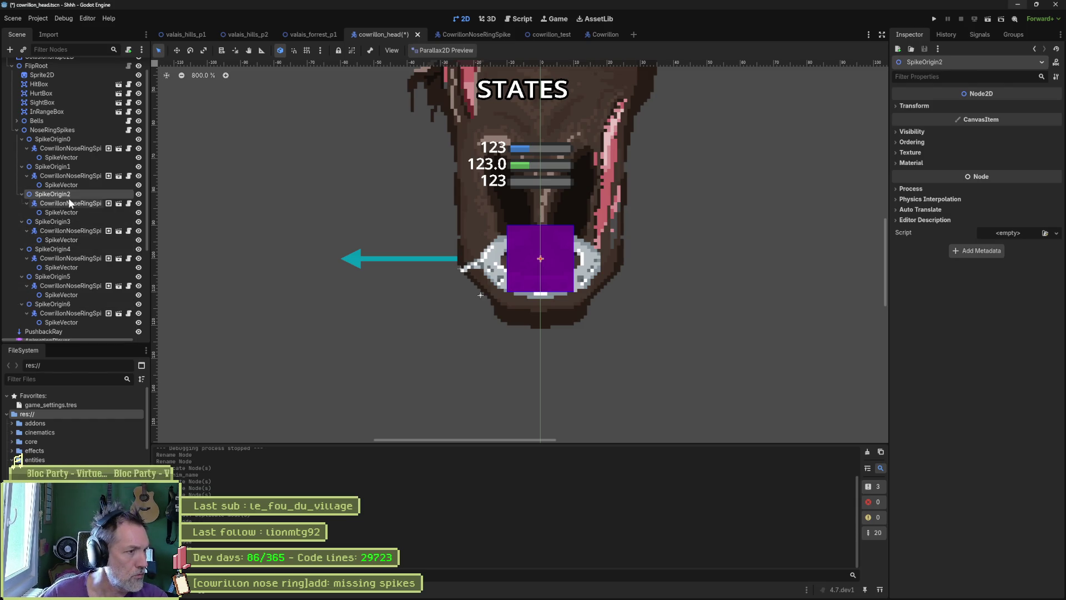
left_click(69, 205)
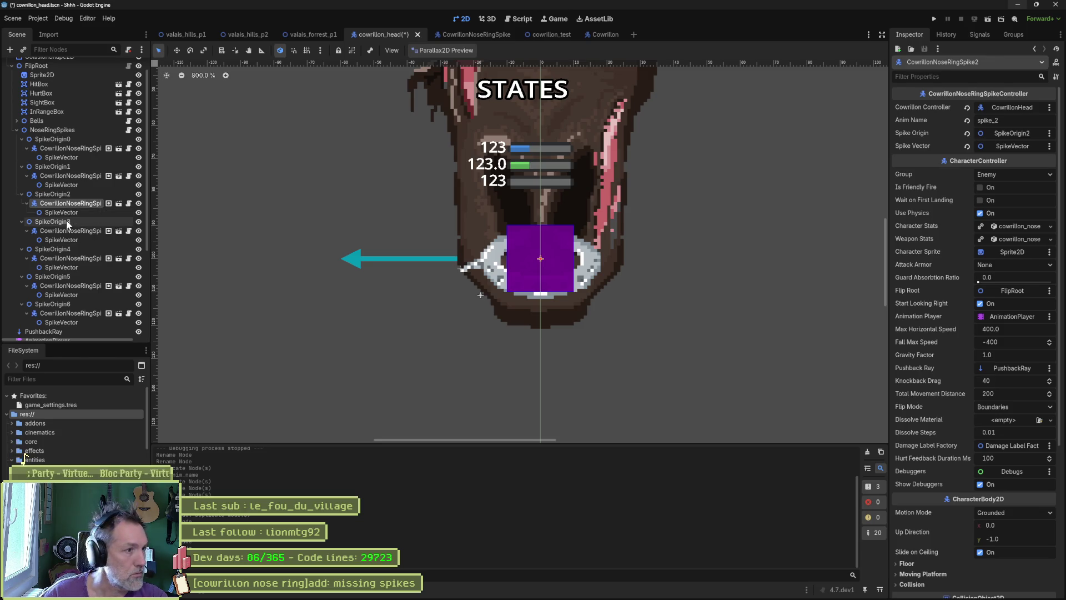
Step: Set the anim names of the spikes under SpikeOrigin3 and SpikeOrigin4 to spike_3 and spike_4
left_click(69, 231)
left_click(1013, 120)
key("BackSpace")
type("3")
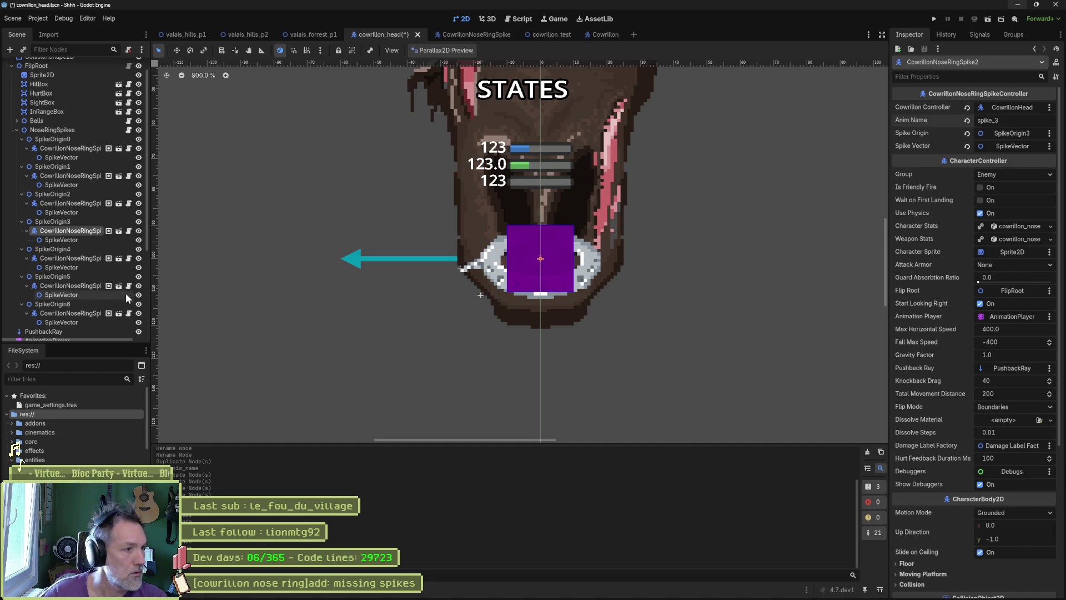
left_click(70, 258)
left_click(1037, 118)
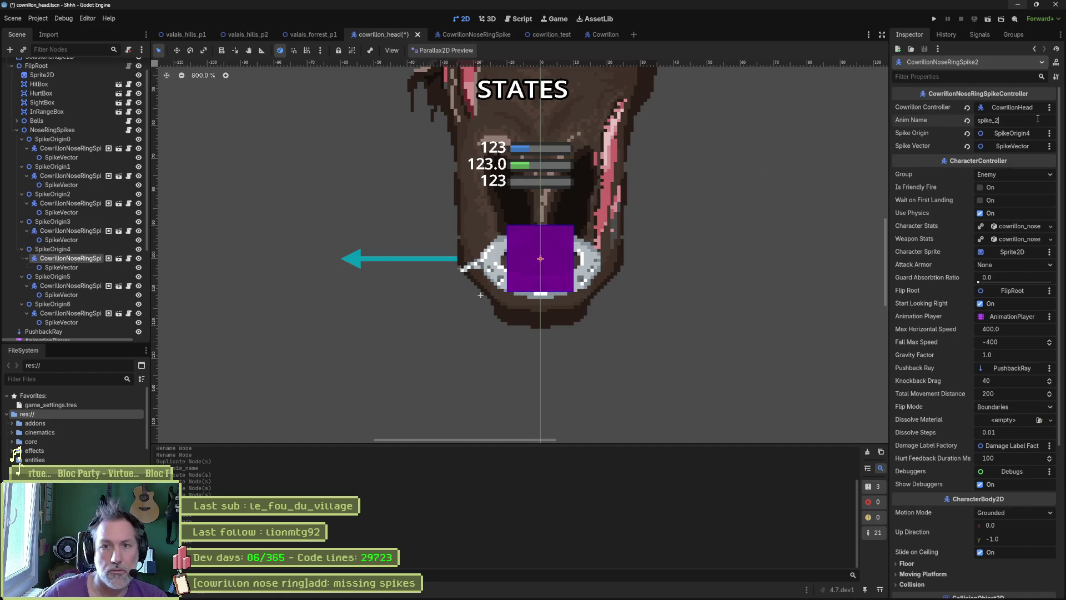
key("BackSpace")
type("4")
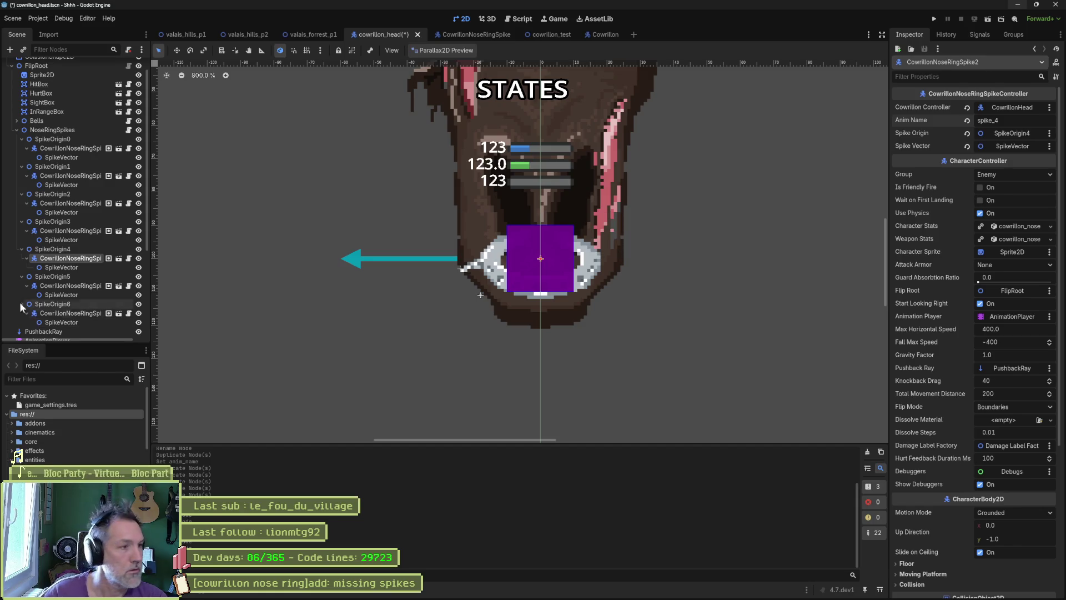
Step: Set SpikeOrigin5 and SpikeOrigin6 spikes to spike_5 and spike_6, then save and run the game
left_click(71, 285)
left_click(1019, 121)
key("BackSpace")
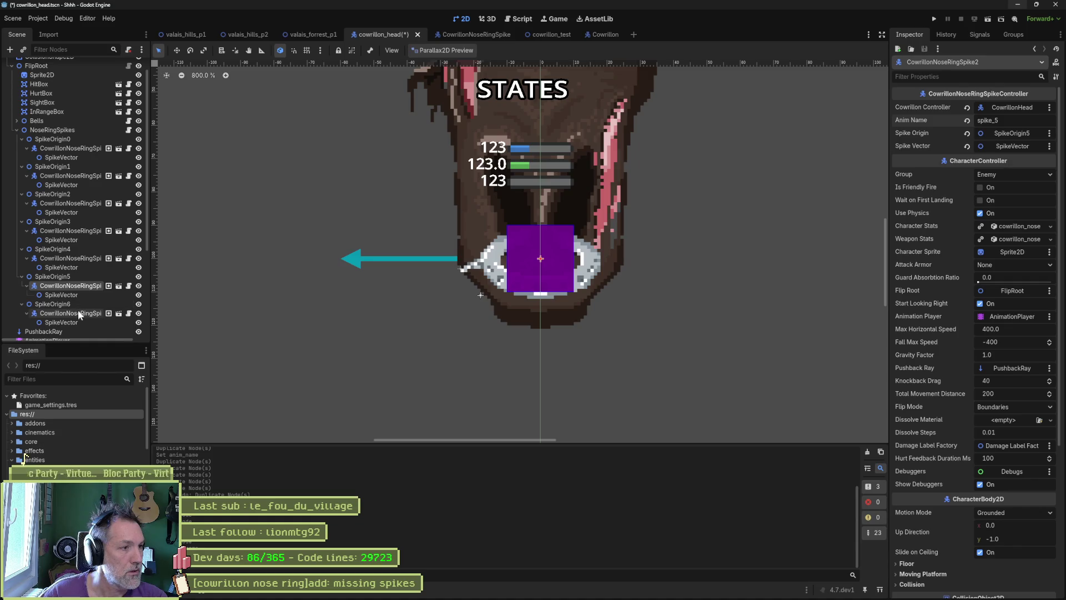
left_click(78, 311)
left_click(1010, 121)
key("BackSpace")
type("6")
key("Return")
key("ctrl+s")
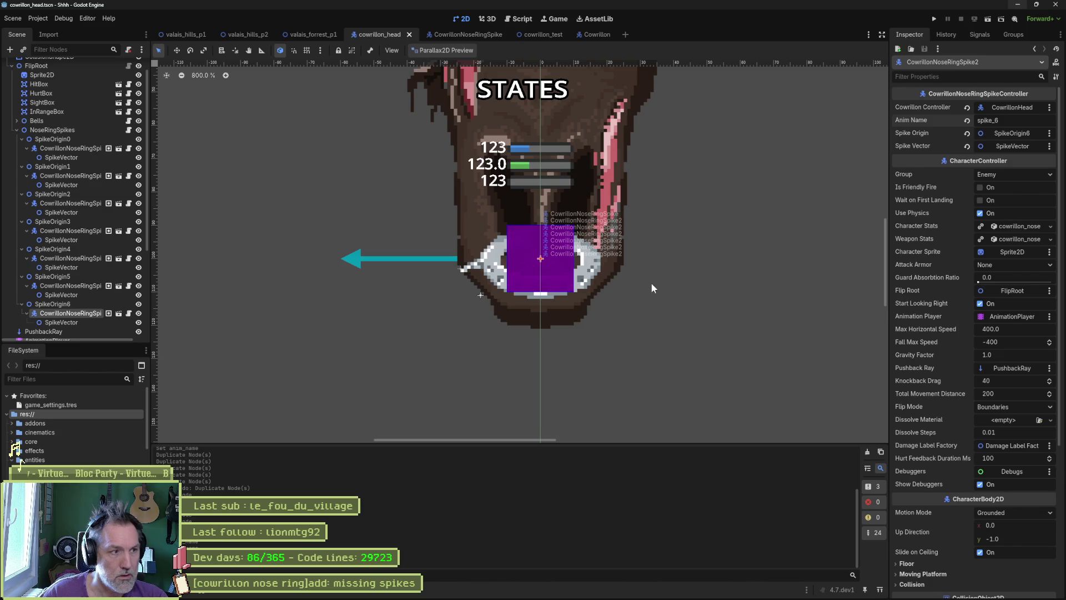
key("F5")
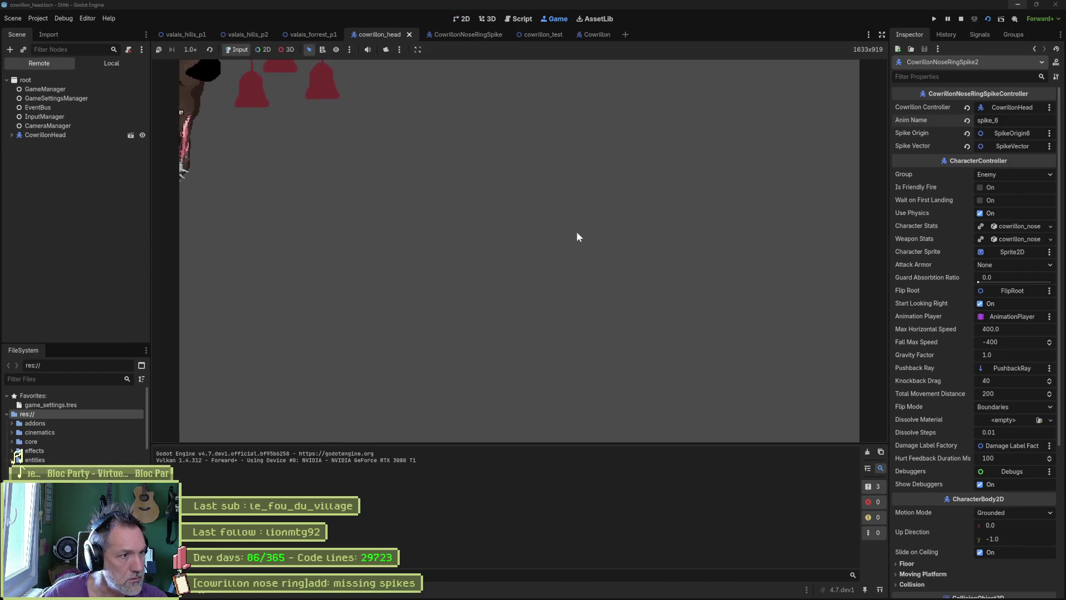
key("F8")
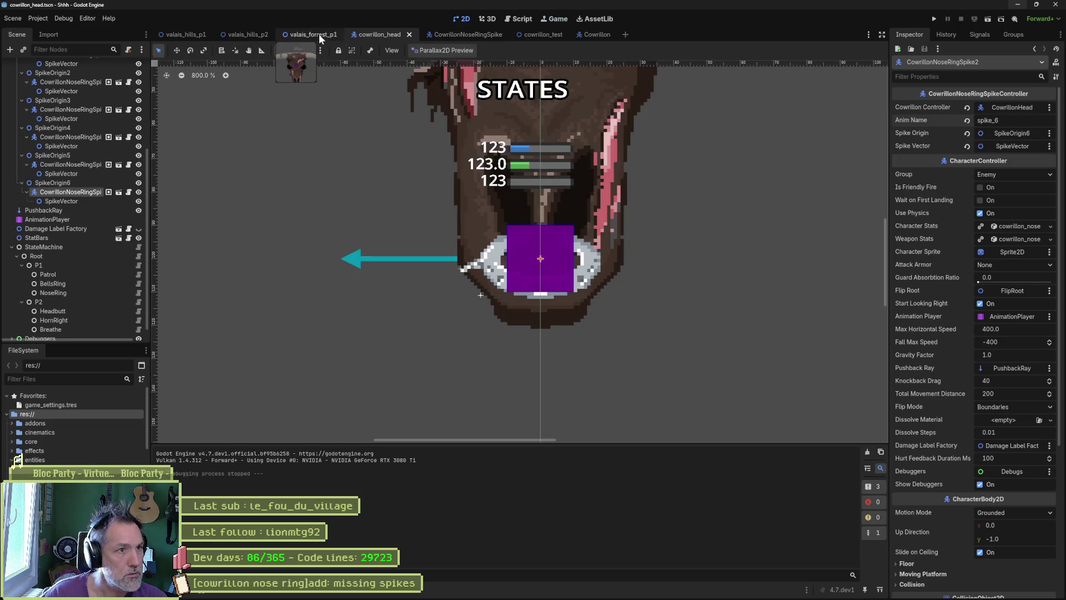
left_click(542, 35)
key("F6")
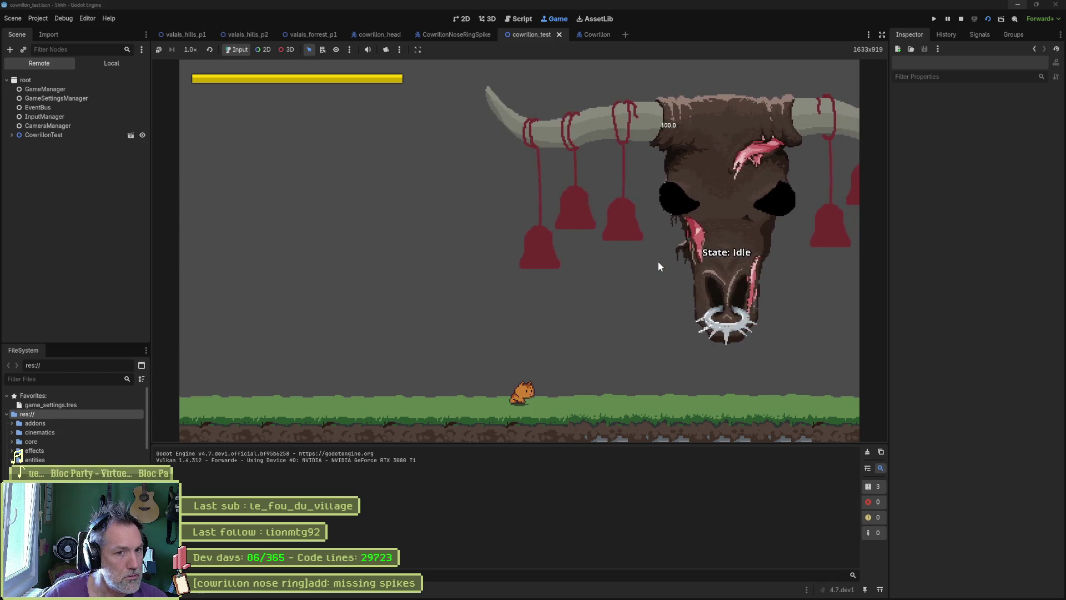
key("F8")
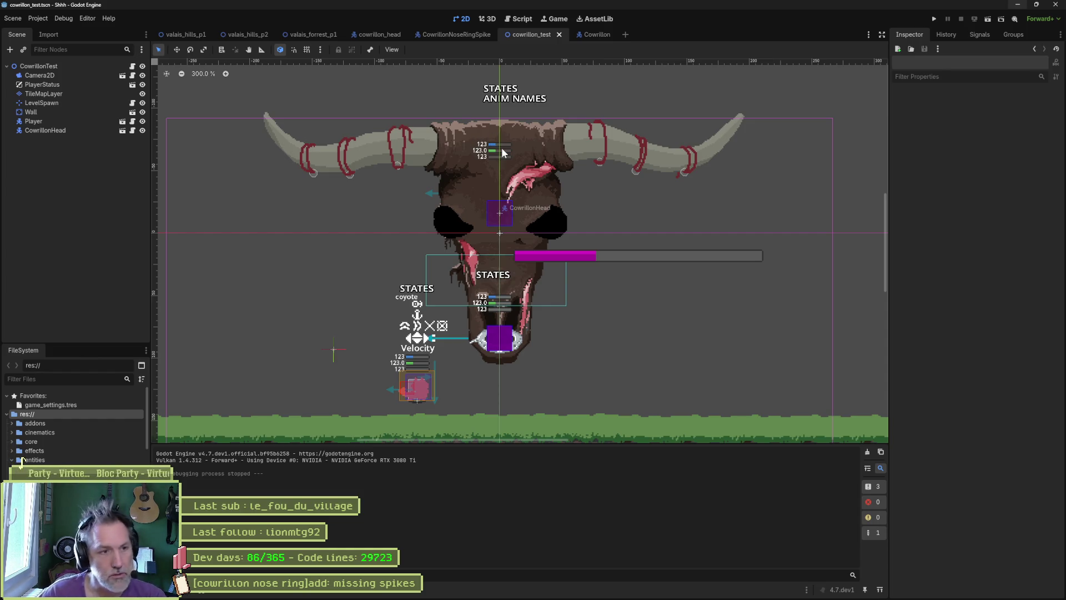
key("F6")
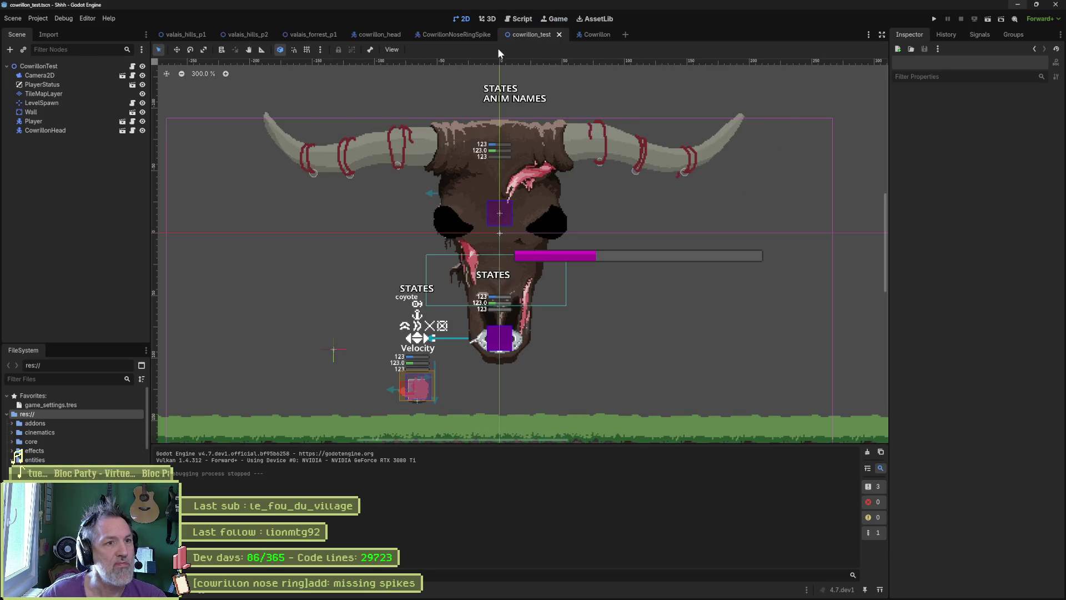
left_click(384, 35)
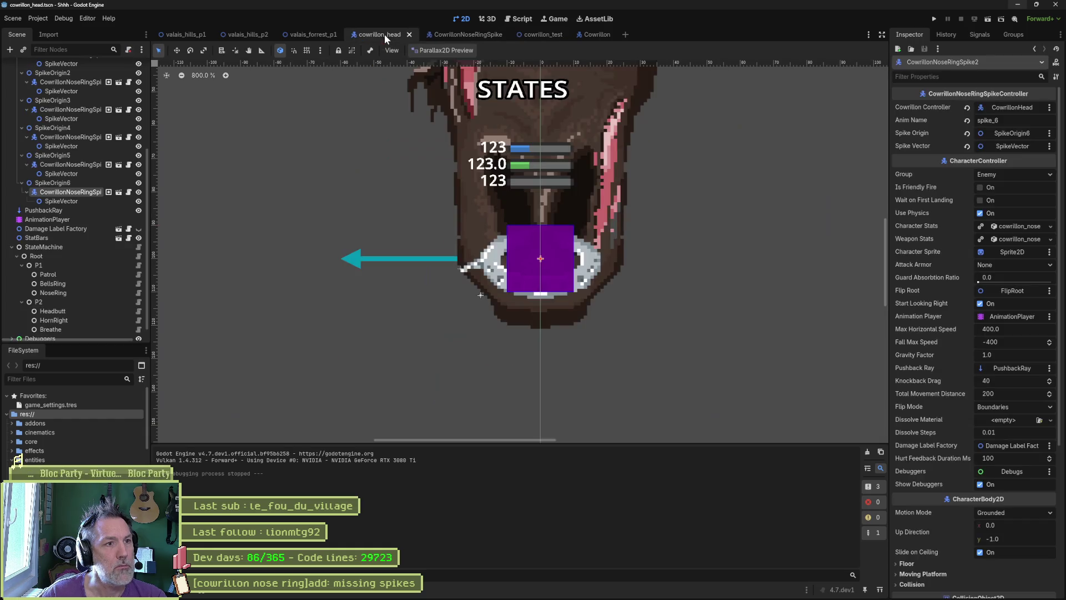
Step: With the Move tool, drag SpikeOrigin2's and SpikeOrigin3's SpikeVectors down and to the right
scroll(42, 204, "up", 5)
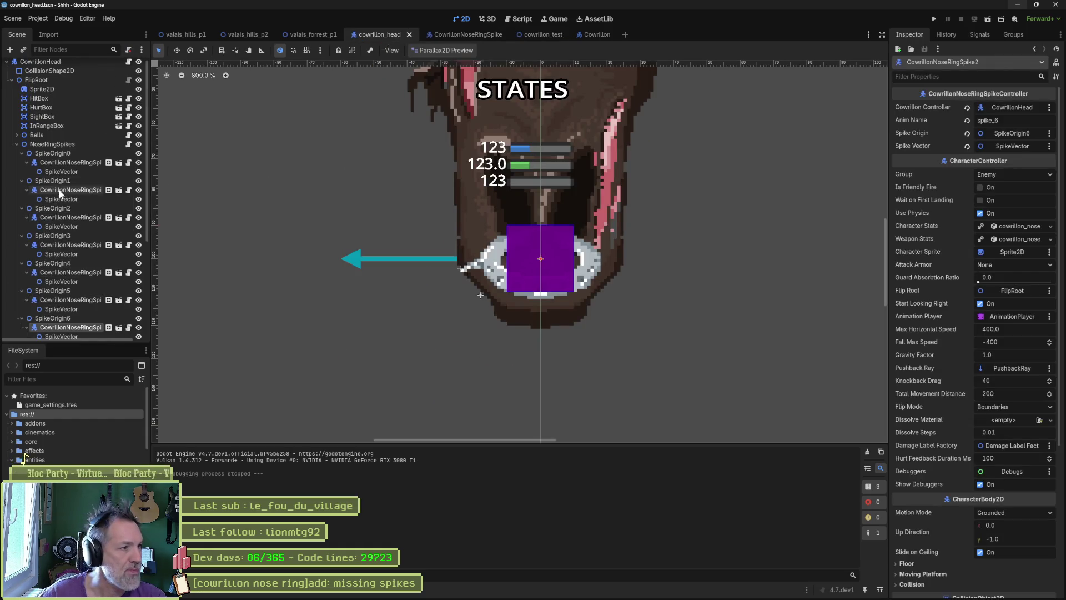
left_click(56, 171)
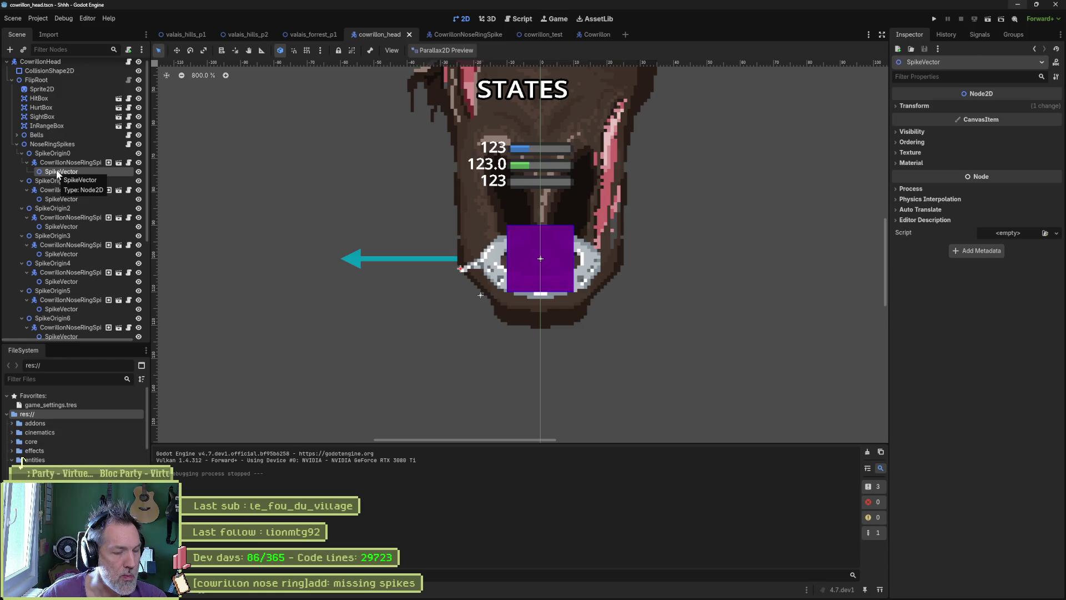
key("w")
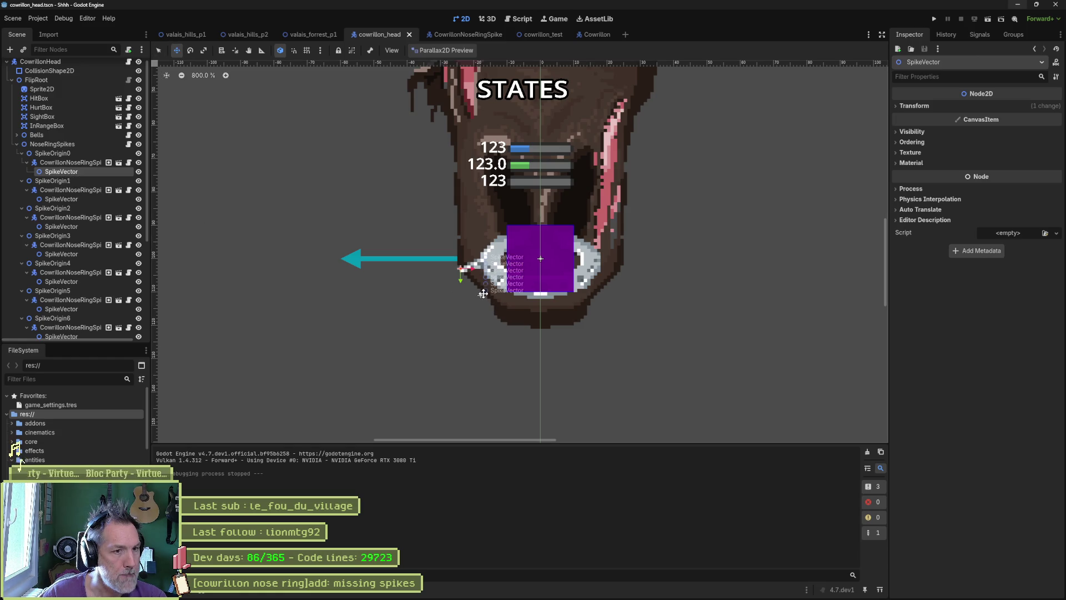
left_click(79, 198)
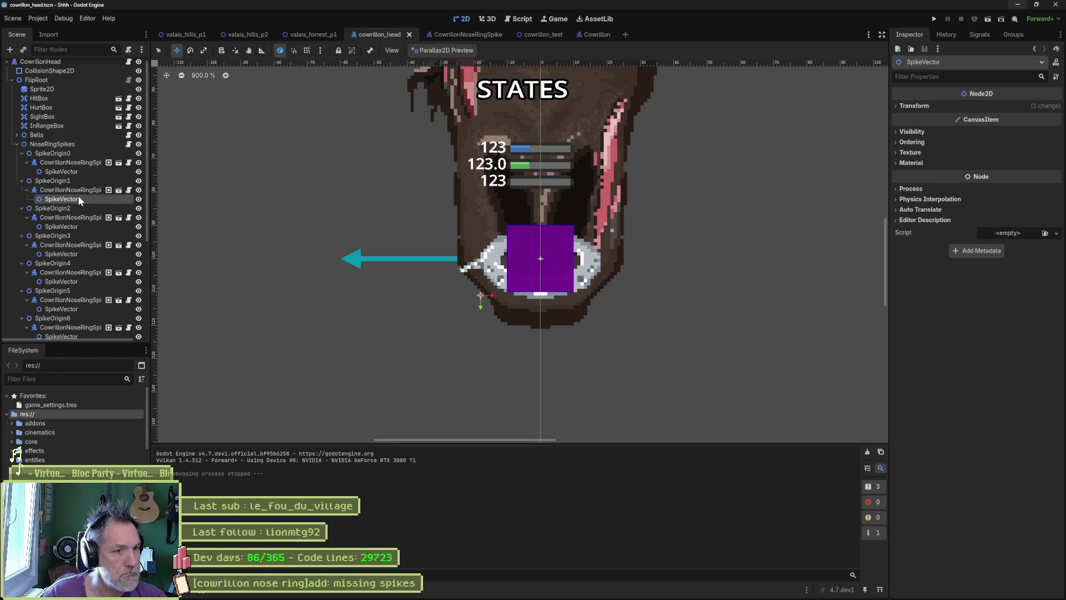
left_click(70, 224)
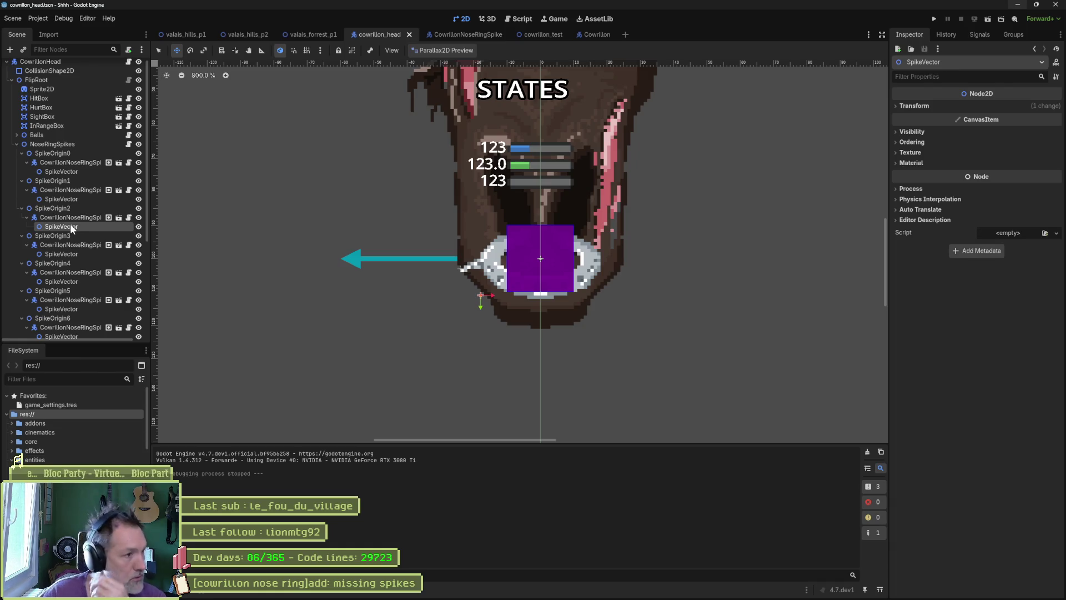
left_click_drag(501, 328, 533, 348)
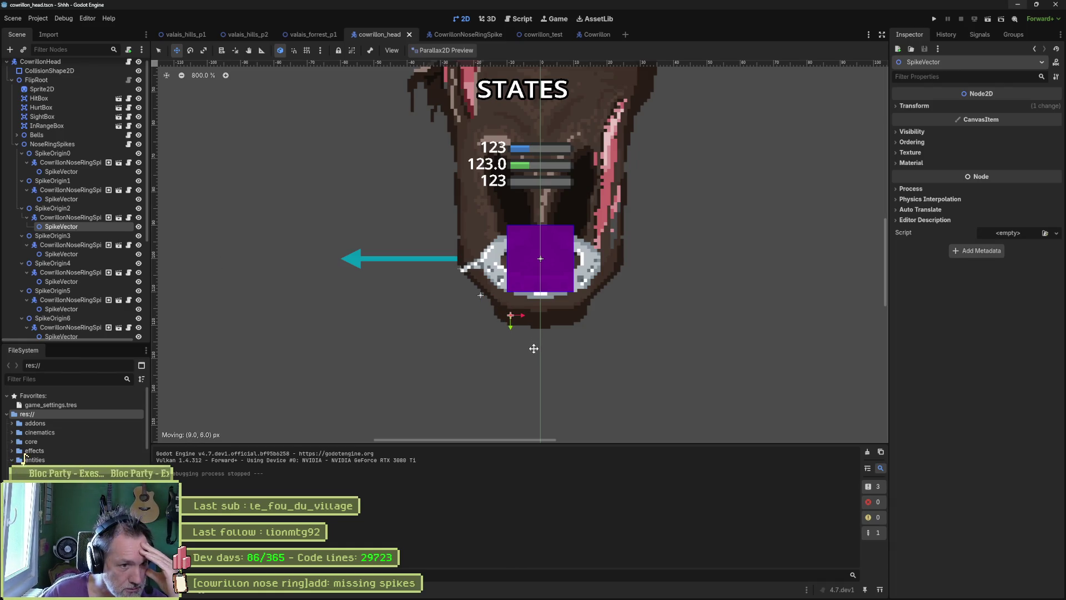
left_click(92, 255)
mouse_move(534, 334)
left_mouse_down()
mouse_move(580, 346)
mouse_move(592, 370)
left_mouse_up()
Step: Drag SpikeOrigin4–6's SpikeVectors further right and upward, then run the cowrillon_test scene
left_click(83, 282)
mouse_move(628, 338)
left_mouse_down()
mouse_move(711, 343)
mouse_move(718, 362)
left_mouse_up()
left_click(61, 309)
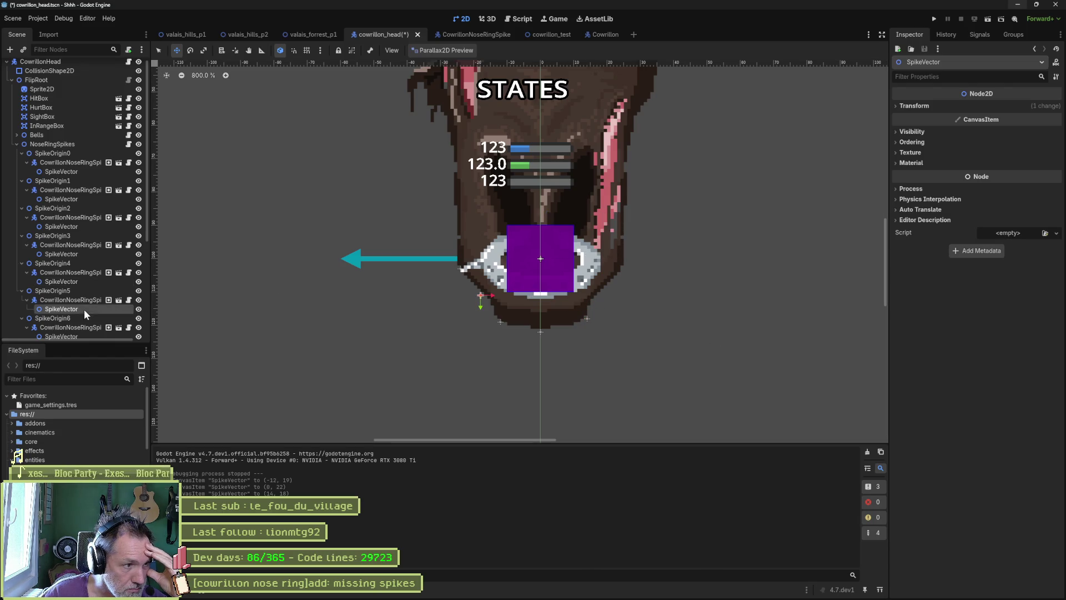
left_click_drag(654, 320, 770, 323)
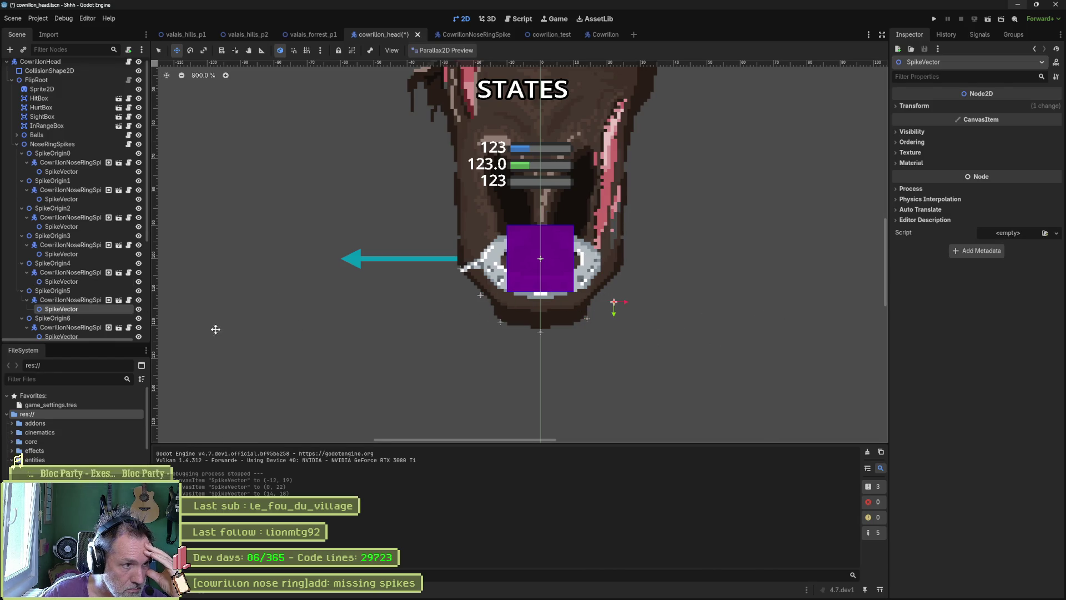
scroll(91, 329, "down", 3)
left_click(83, 235)
left_click_drag(589, 283, 719, 267)
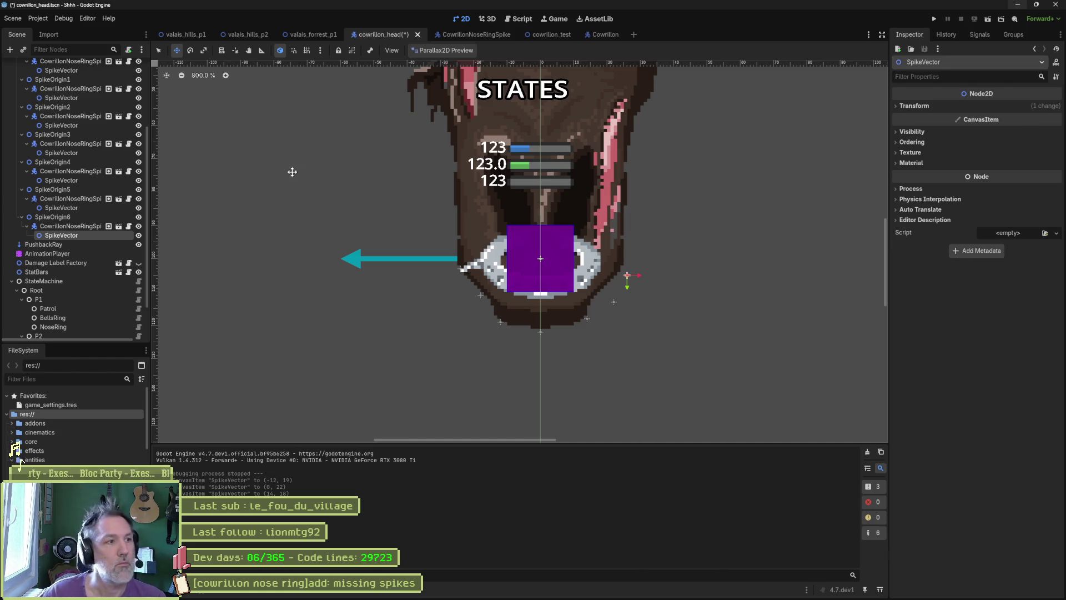
left_click(546, 34)
key("F6")
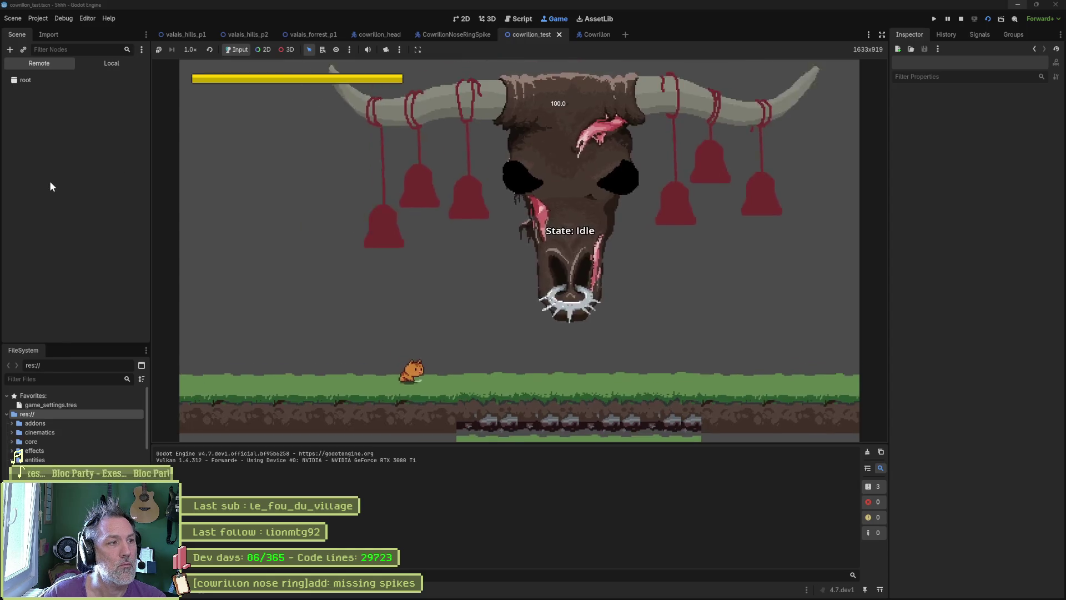
Step: Enable Nose Ring Attack on the running CowrillonHead, then stop the test run
left_click(31, 136)
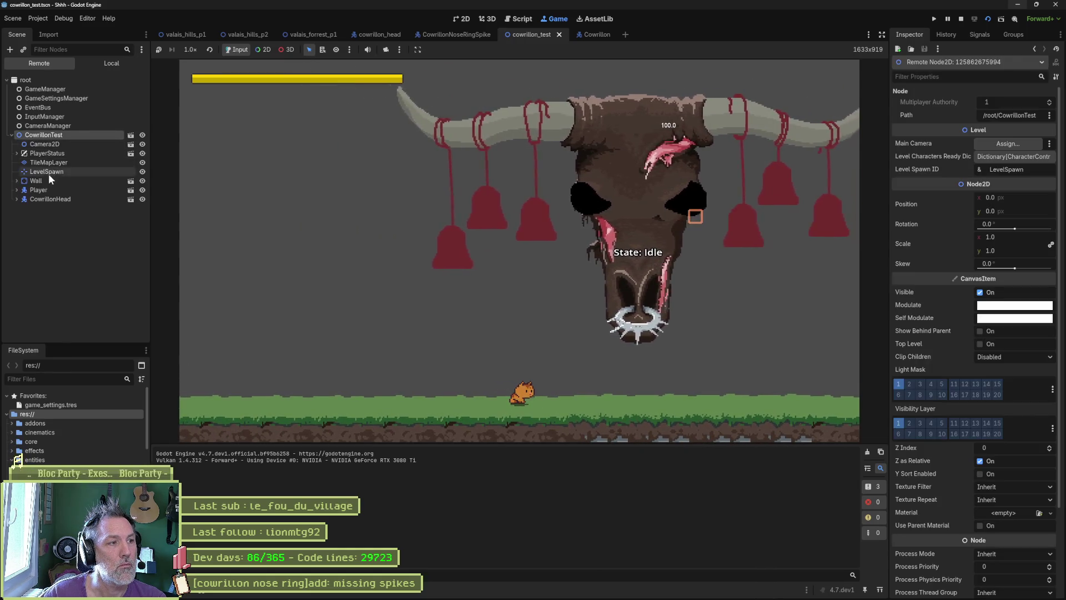
left_click(44, 198)
scroll(1000, 349, "down", 5)
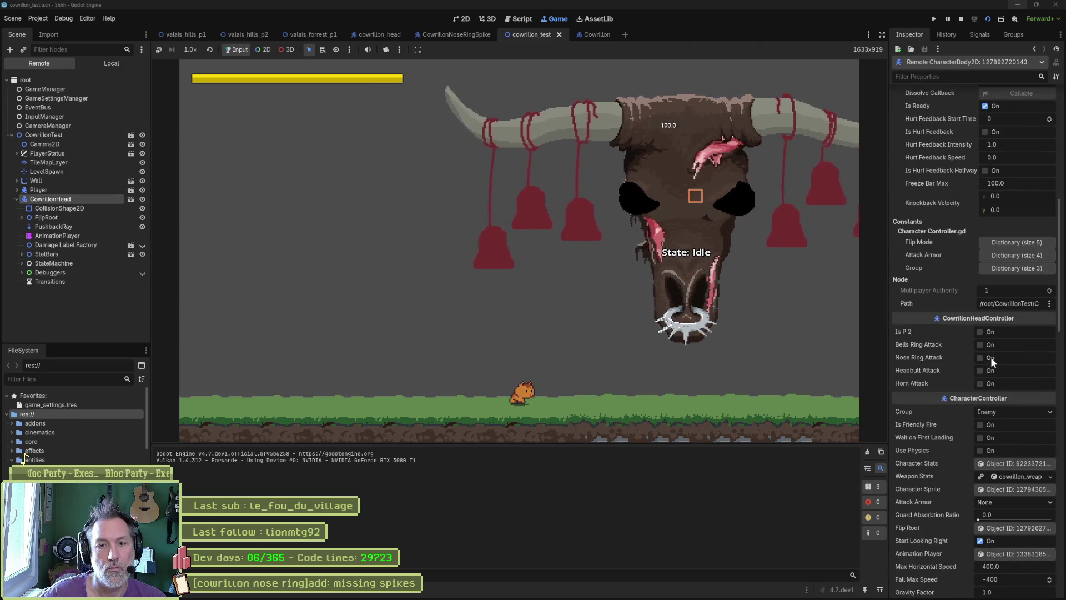
left_click(980, 358)
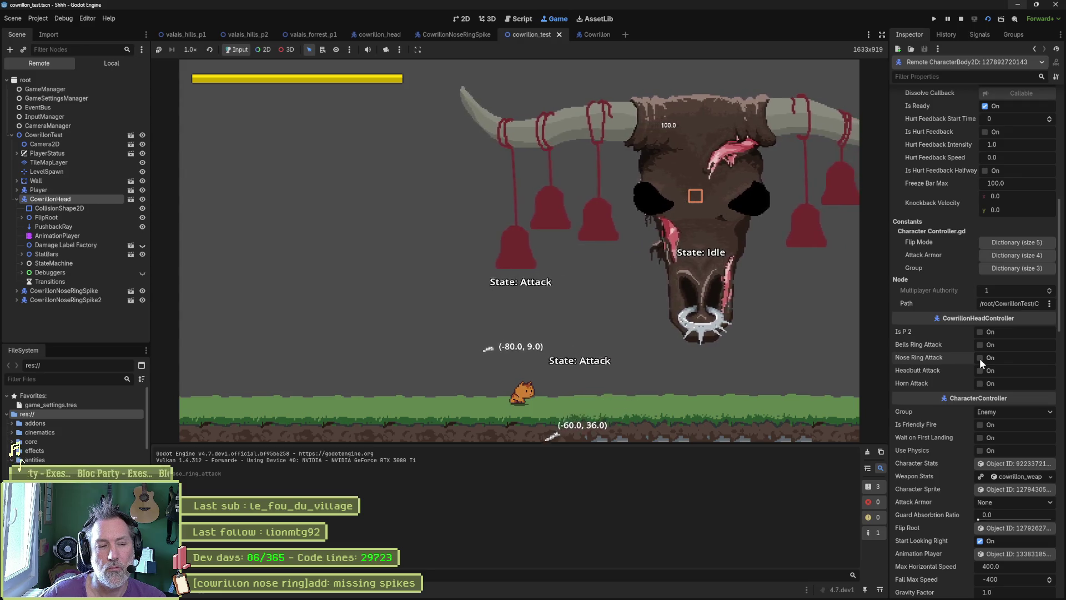
left_click(961, 19)
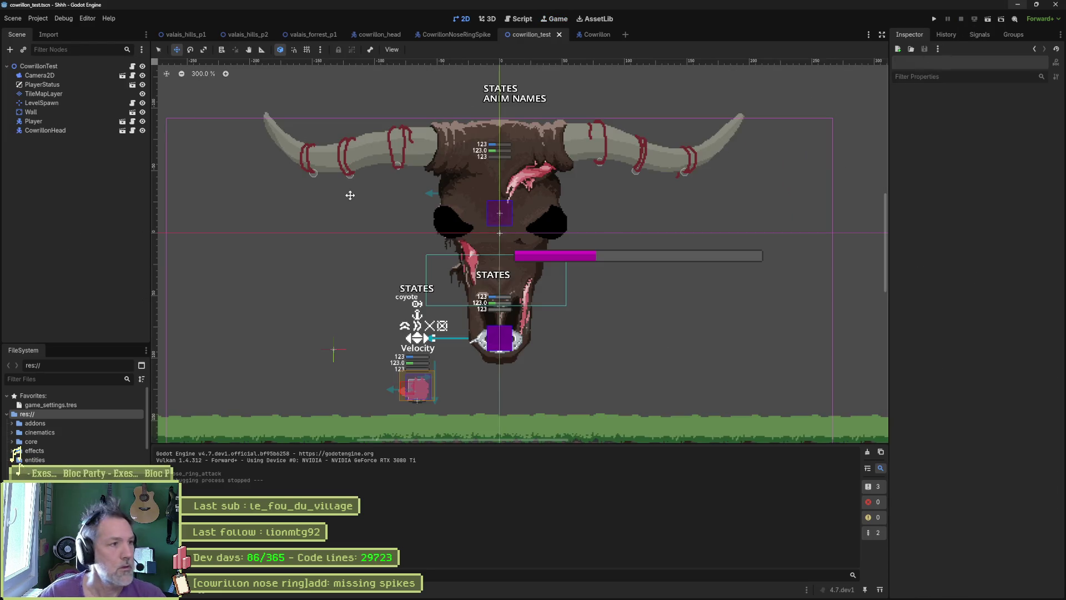
Step: In cowrillon_head, grow NoseRingSpikes' Spikes array to seven slots
left_click(385, 36)
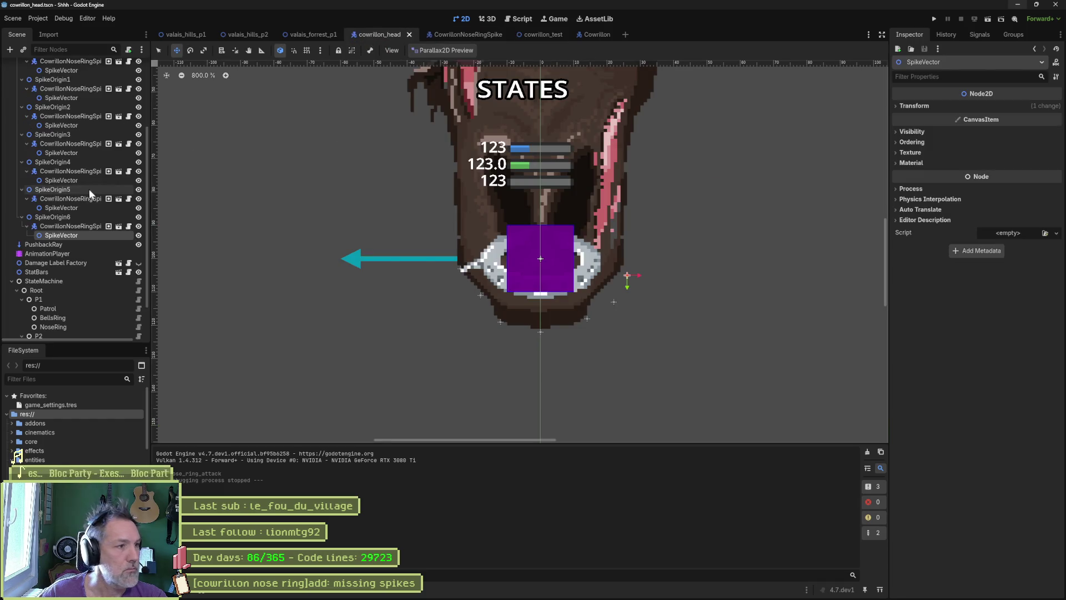
left_click(66, 149)
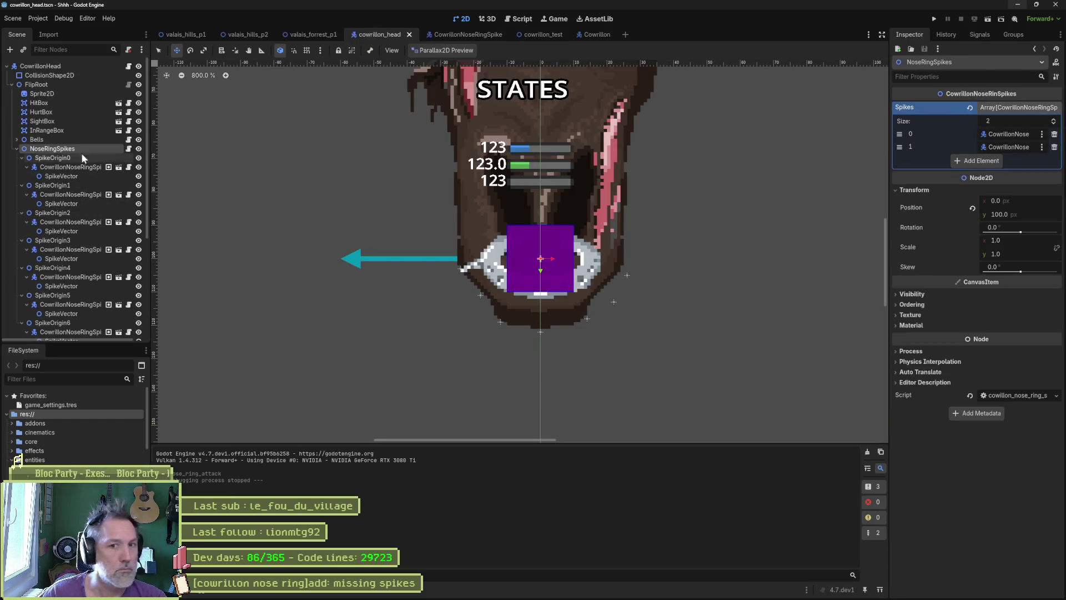
left_click(969, 163)
left_click(973, 175)
left_click(977, 187)
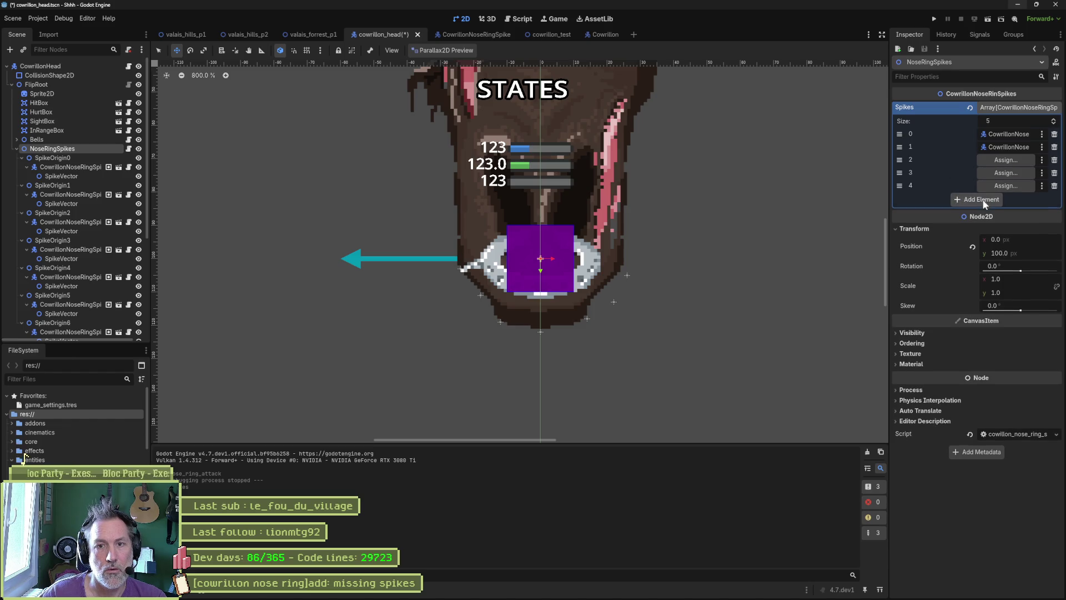
left_click(981, 200)
left_click(983, 213)
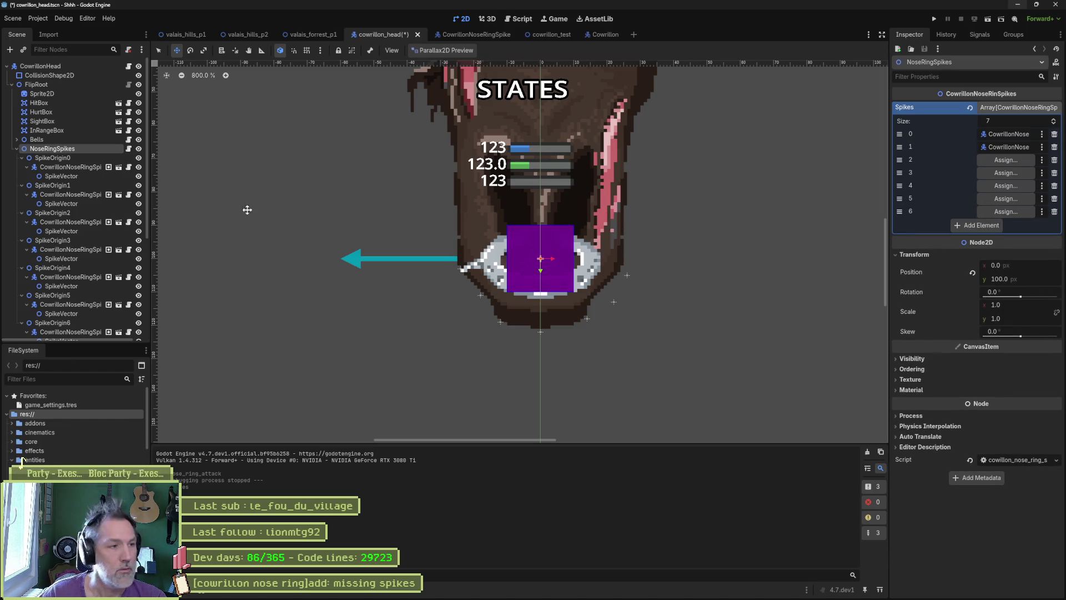
Step: Collapse the seven SpikeOrigin nodes in the scene tree
left_click(21, 158)
left_click(21, 167)
left_click(21, 176)
left_click(21, 185)
left_click(22, 194)
left_click(22, 203)
left_click(22, 213)
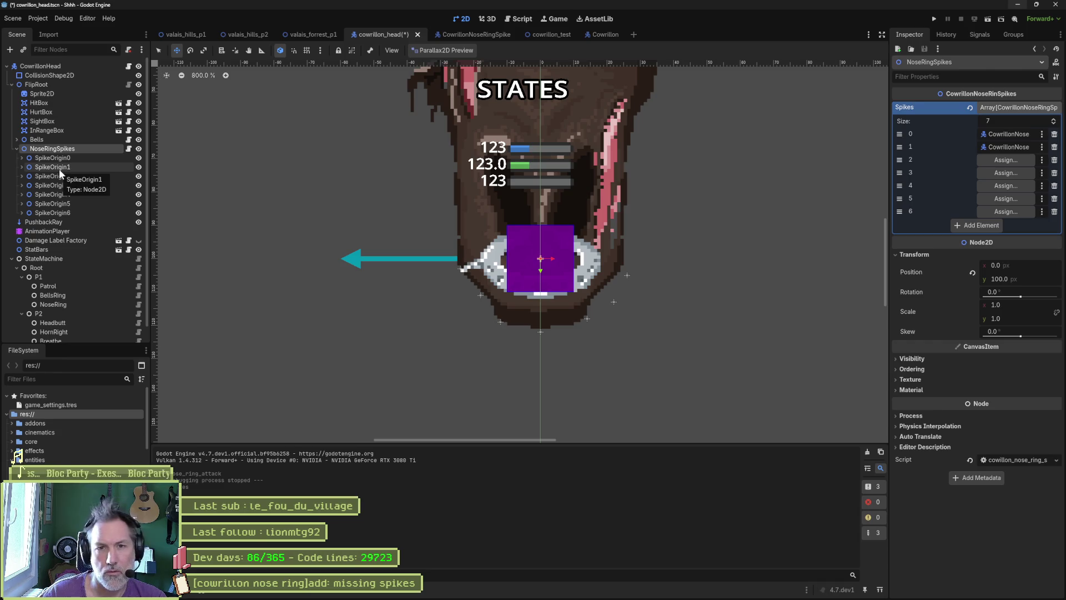
Step: Link SpikeOrigin2–4's CowrillonNoseRingSpike2 nodes into Spikes slots 2, 3 and 4
left_click_drag(63, 175, 1009, 161)
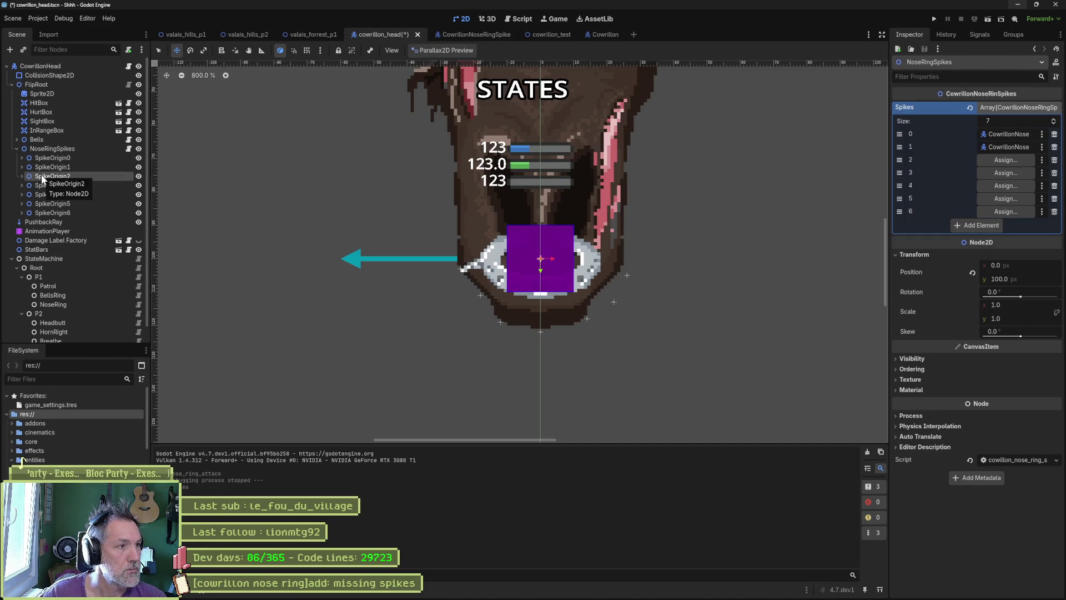
left_click(21, 176)
left_click_drag(67, 184, 1006, 161)
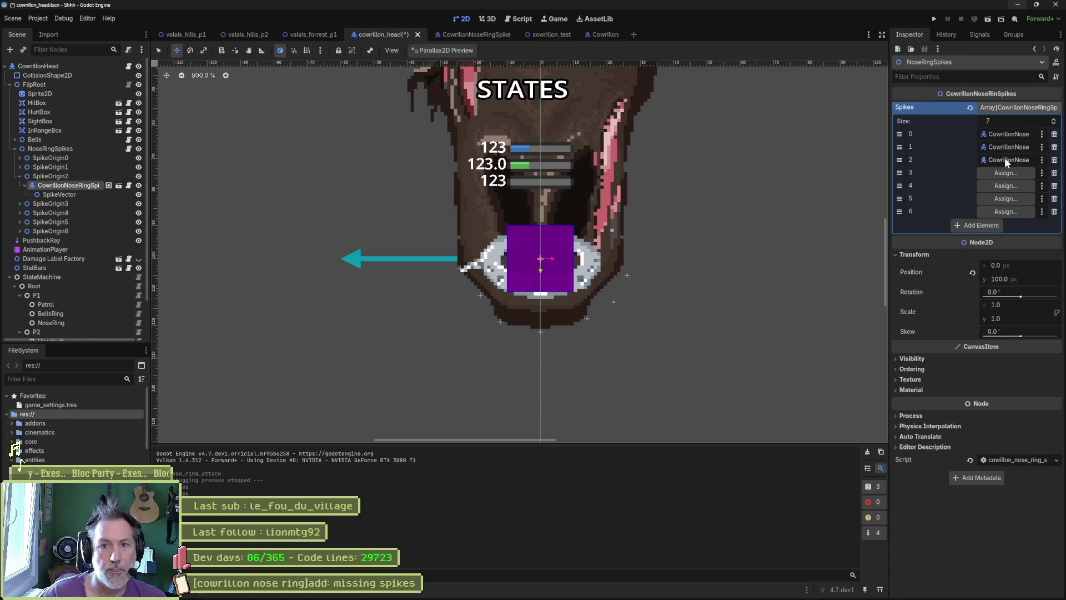
left_click(20, 204)
left_click_drag(47, 217, 1005, 173)
left_click(16, 231)
left_click_drag(56, 240, 1004, 186)
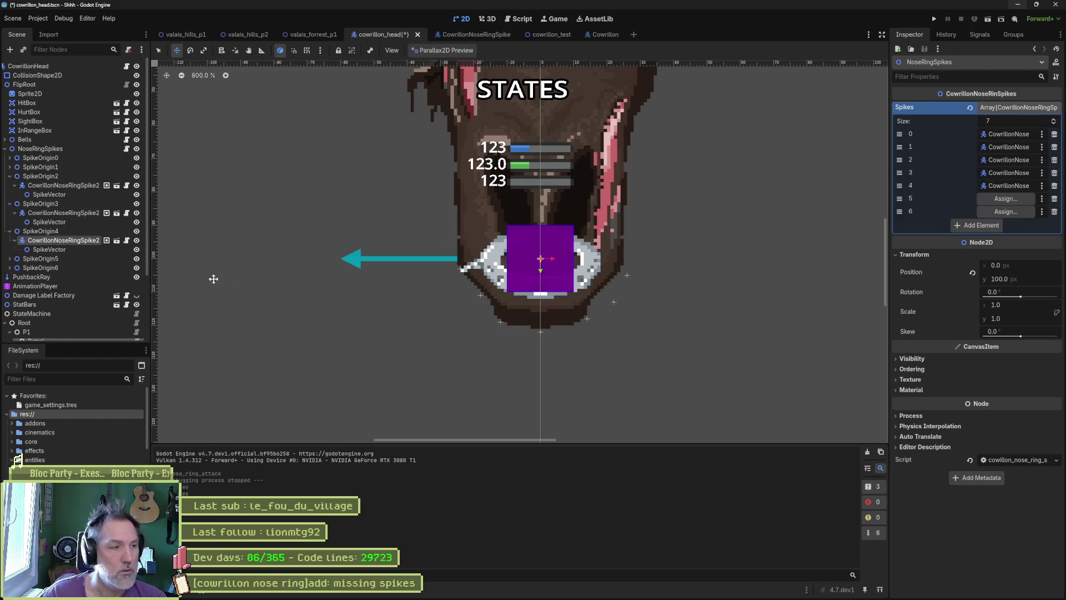
Step: Link SpikeOrigin5 and 6's spikes into slots 5 and 6, then run cowrillon_test
left_click(10, 259)
mouse_move(56, 268)
left_mouse_down()
mouse_move(762, 228)
mouse_move(1006, 200)
left_mouse_up()
left_click(9, 285)
mouse_move(56, 295)
left_mouse_down()
mouse_move(825, 217)
mouse_move(1005, 211)
left_mouse_up()
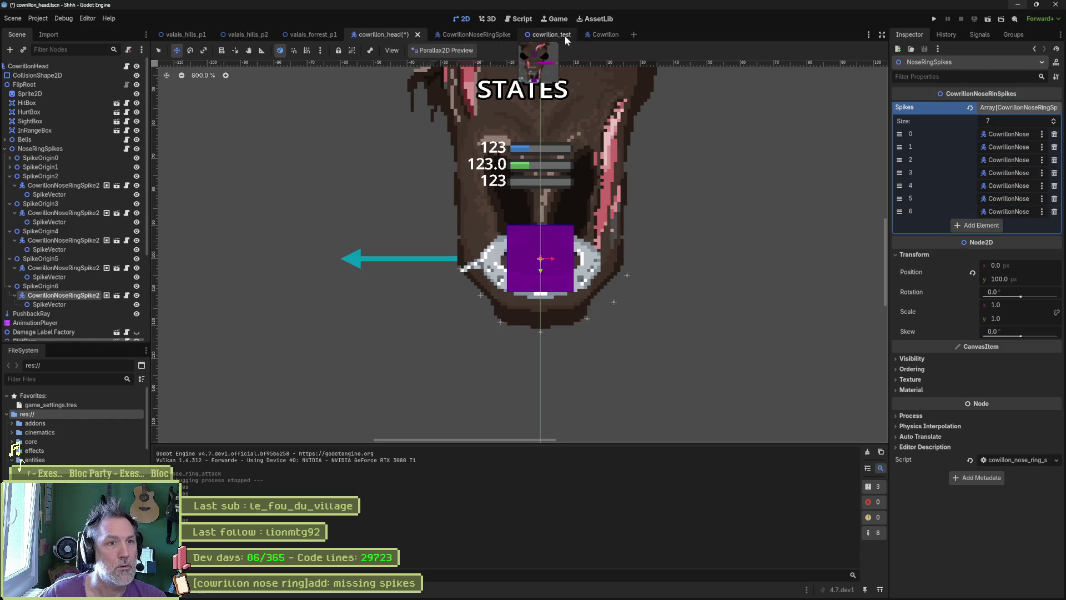
left_click(564, 35)
key("F6")
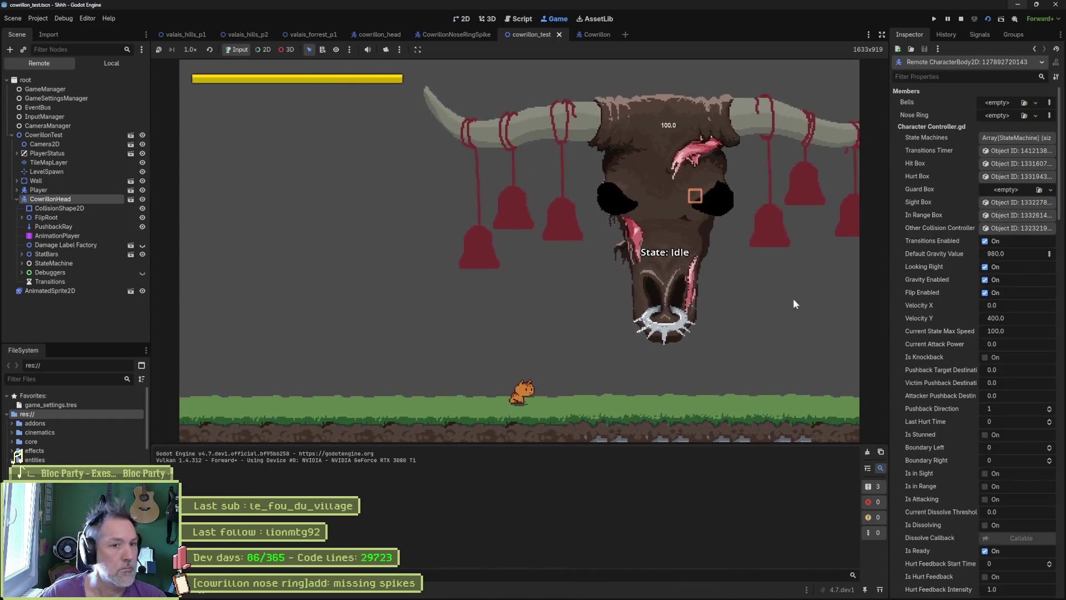
Step: Trigger Nose Ring Attack twice on the running CowrillonHead, then stop the game
scroll(997, 373, "down", 10)
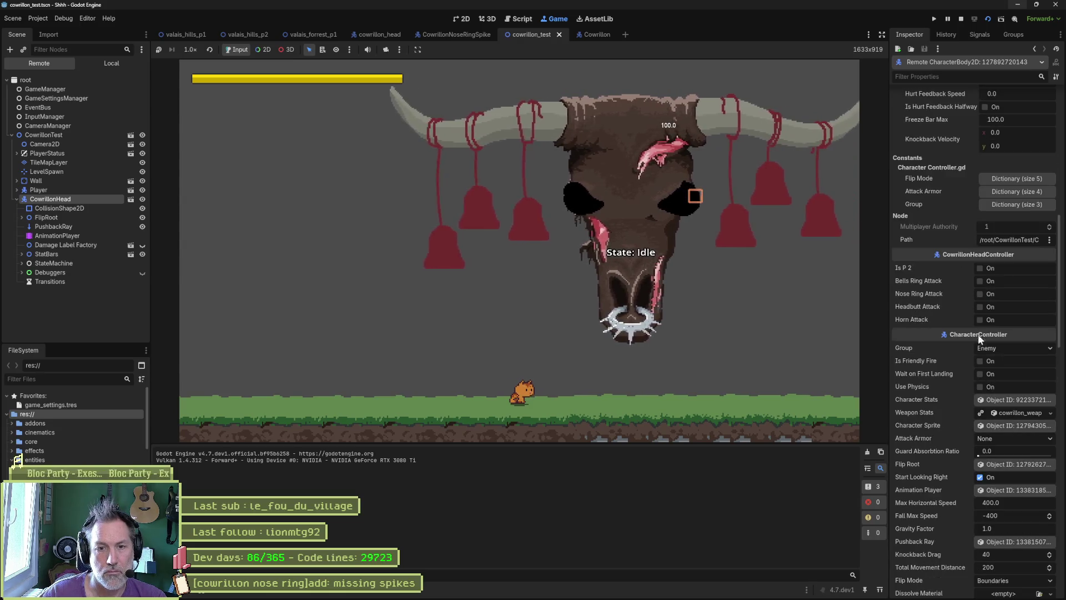
left_click(983, 295)
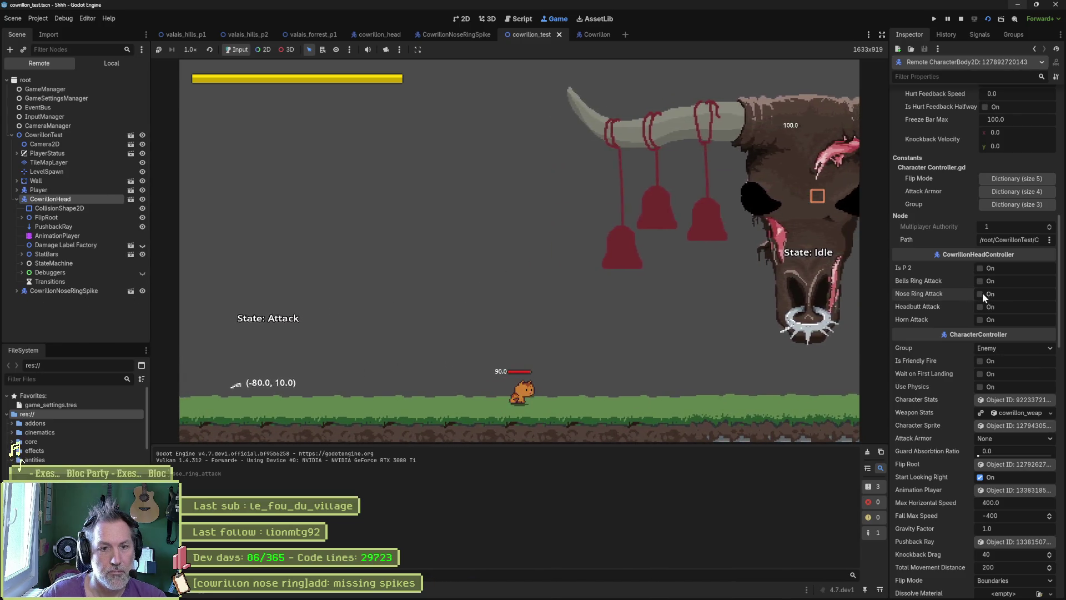
left_click(981, 292)
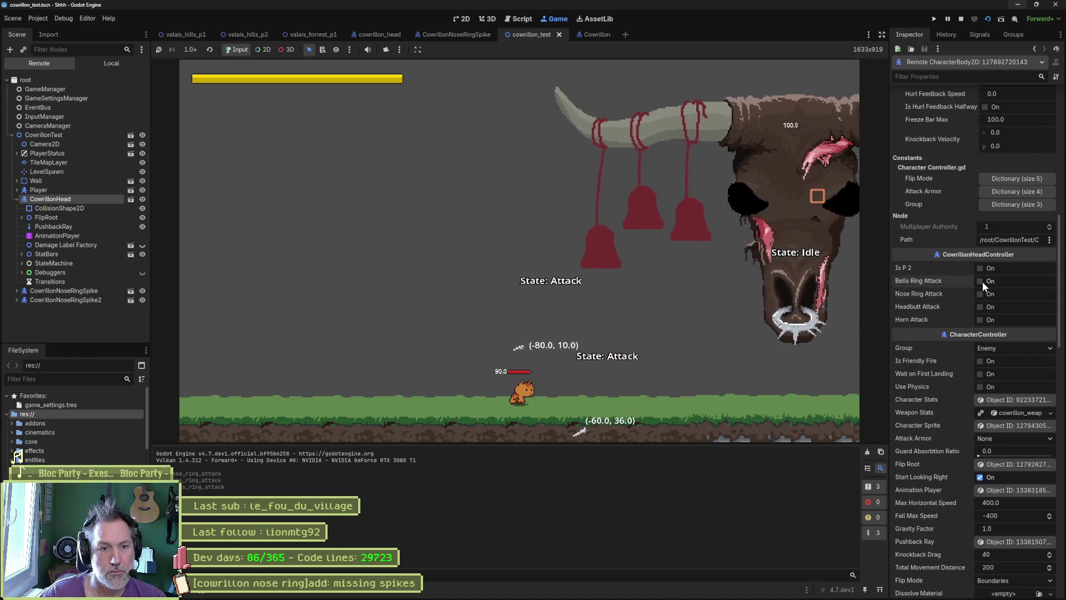
key("F8")
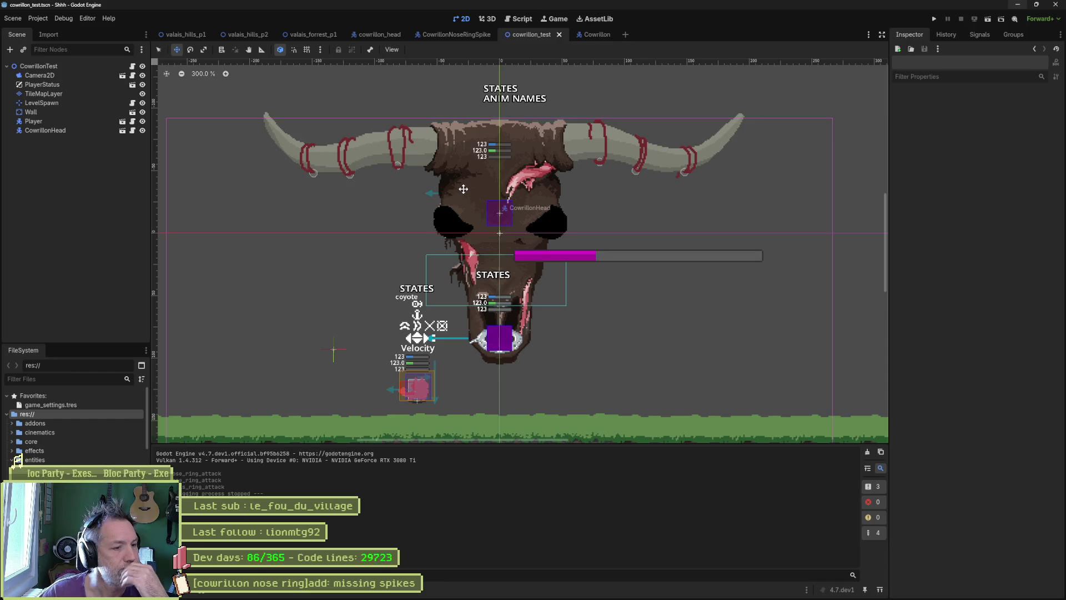
Step: Turn off Show Debuggers on the CowrillonNoseRingSpike root and save the scene
left_click(452, 33)
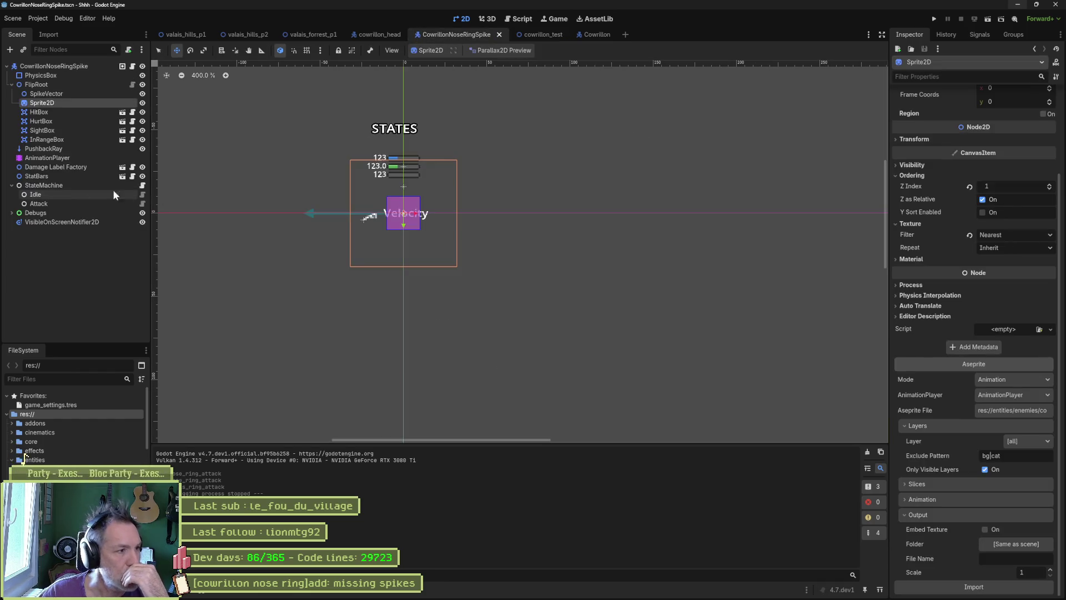
left_click(41, 65)
scroll(924, 268, "down", 5)
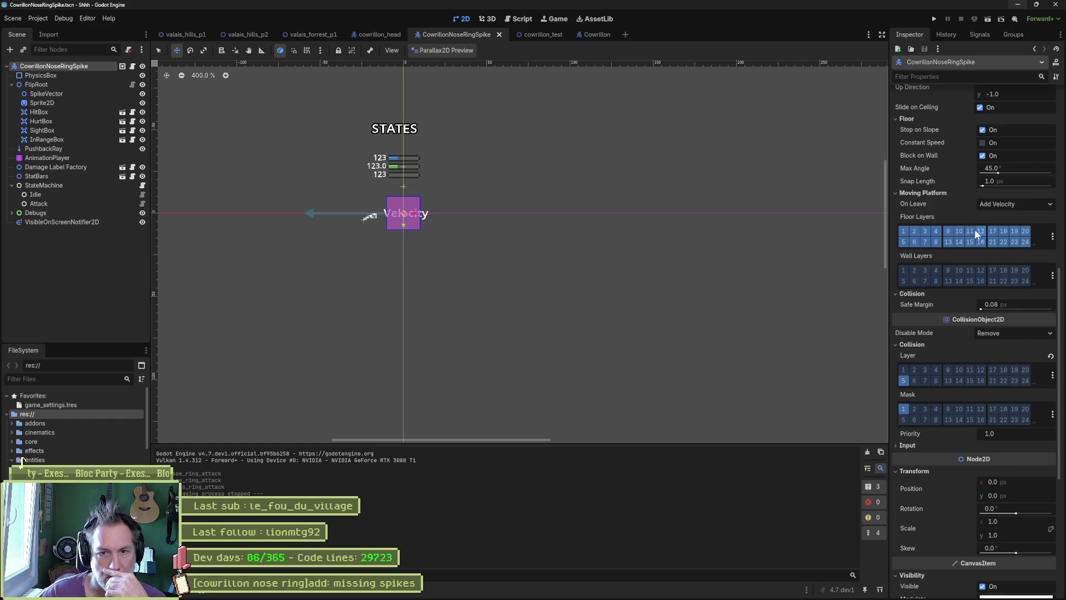
scroll(980, 258, "up", 5)
left_click(980, 294)
key("ctrl+s")
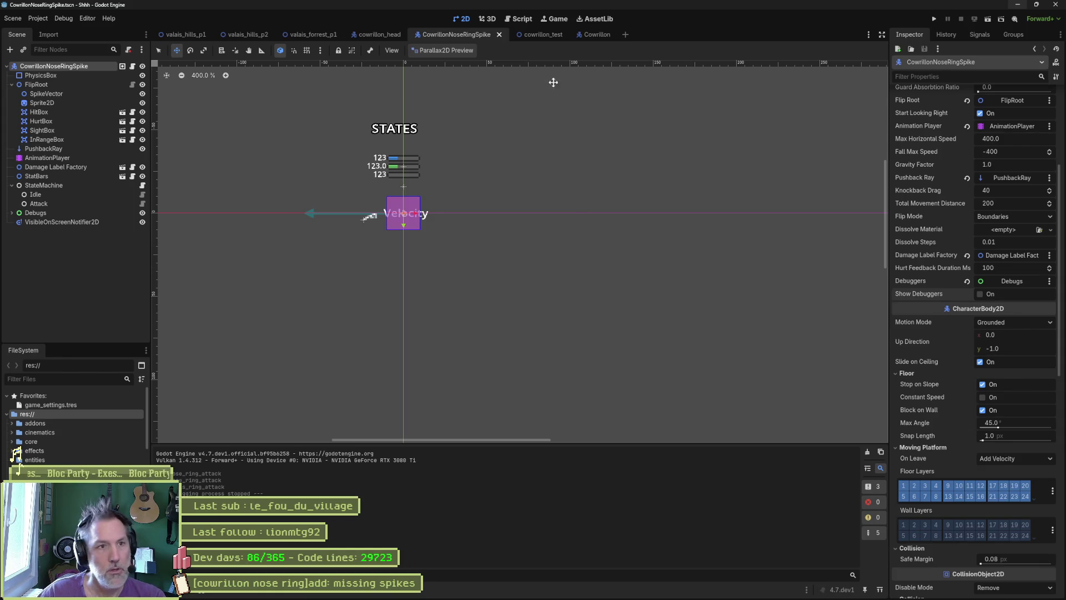
Step: Rerun cowrillon_test, fire the nose-ring attack once more, stop, and switch to the task board
key("ctrl+Tab")
key("F6")
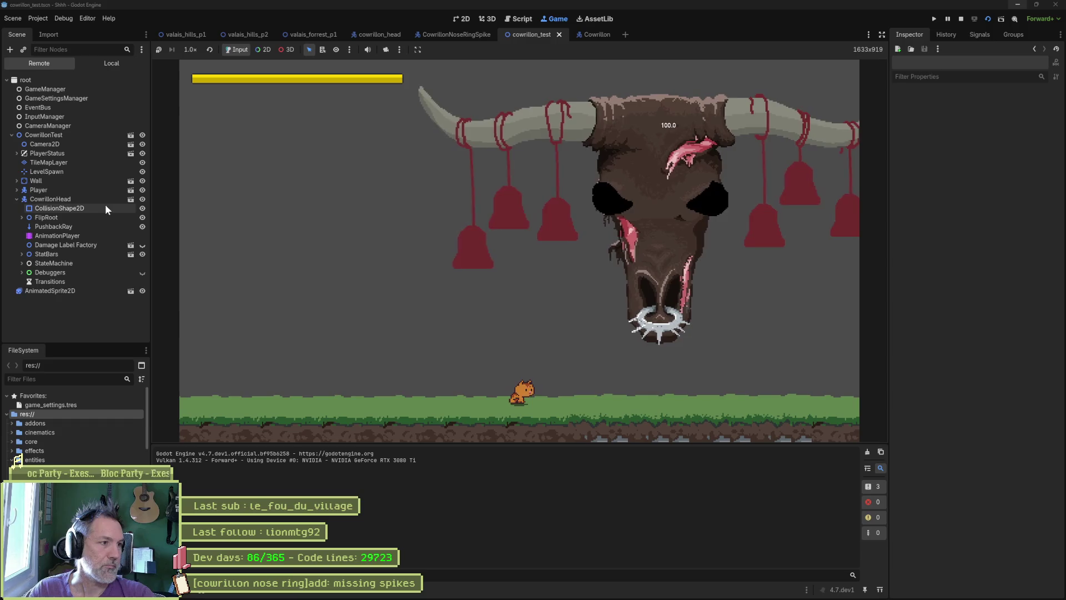
left_click(106, 198)
left_click(981, 485)
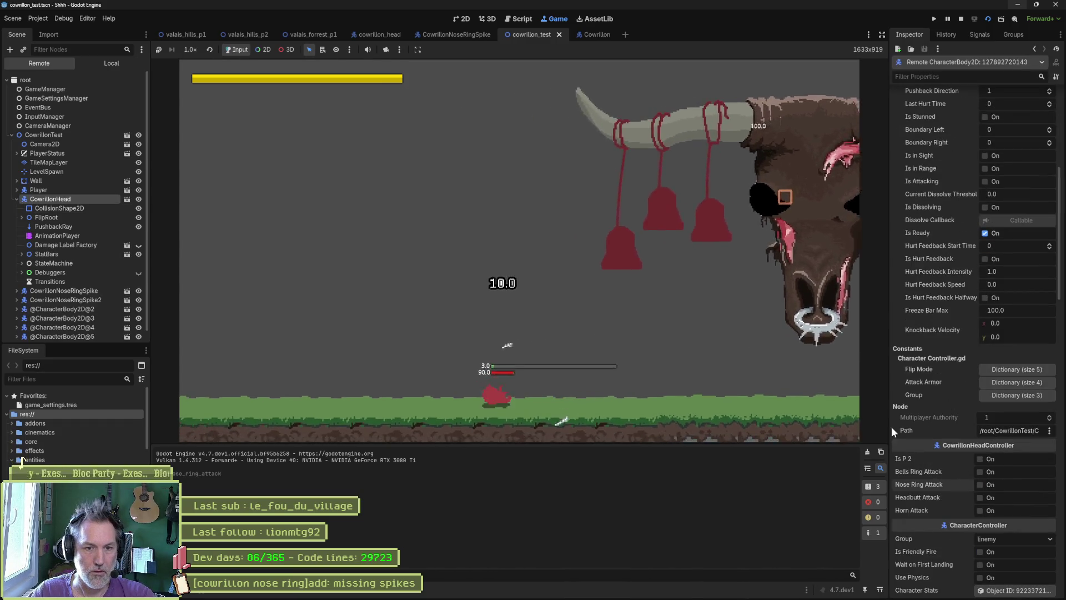
left_click(961, 18)
key("ctrl+a")
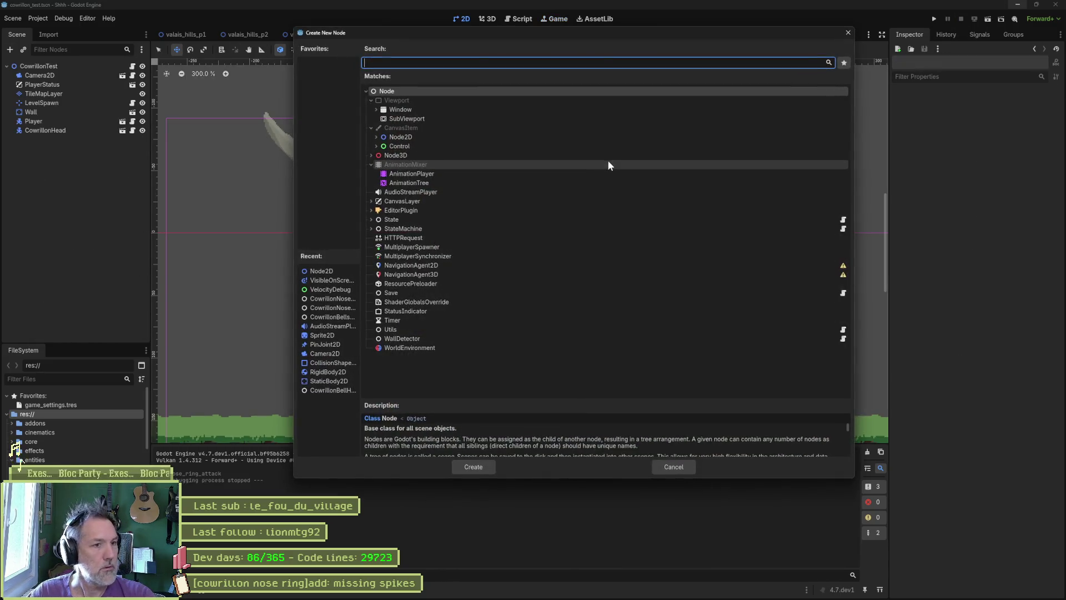
left_click(680, 463)
mouse_move(624, 596)
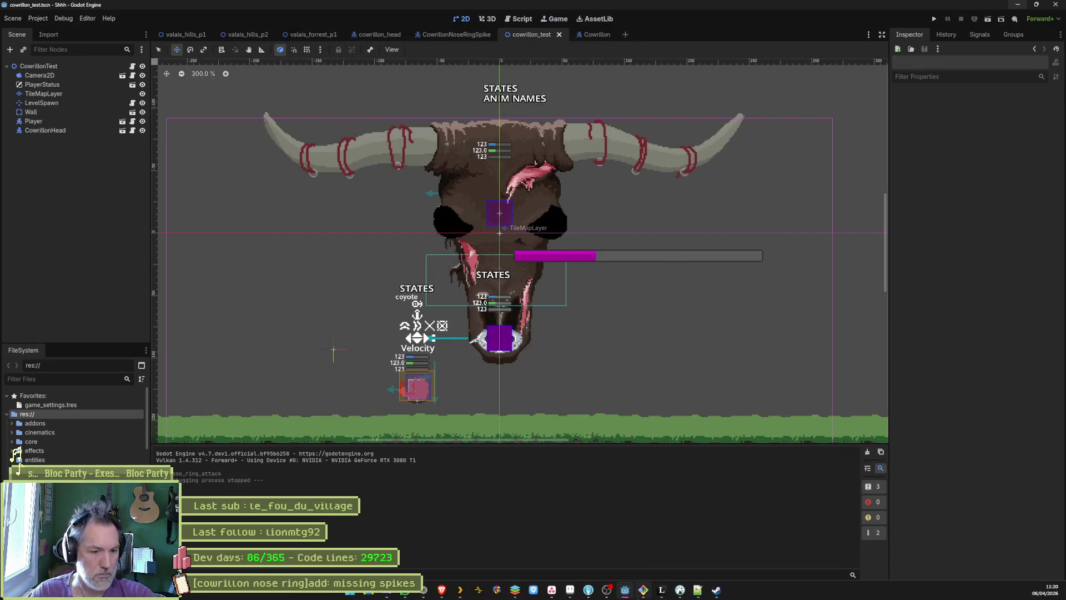
left_click(584, 592)
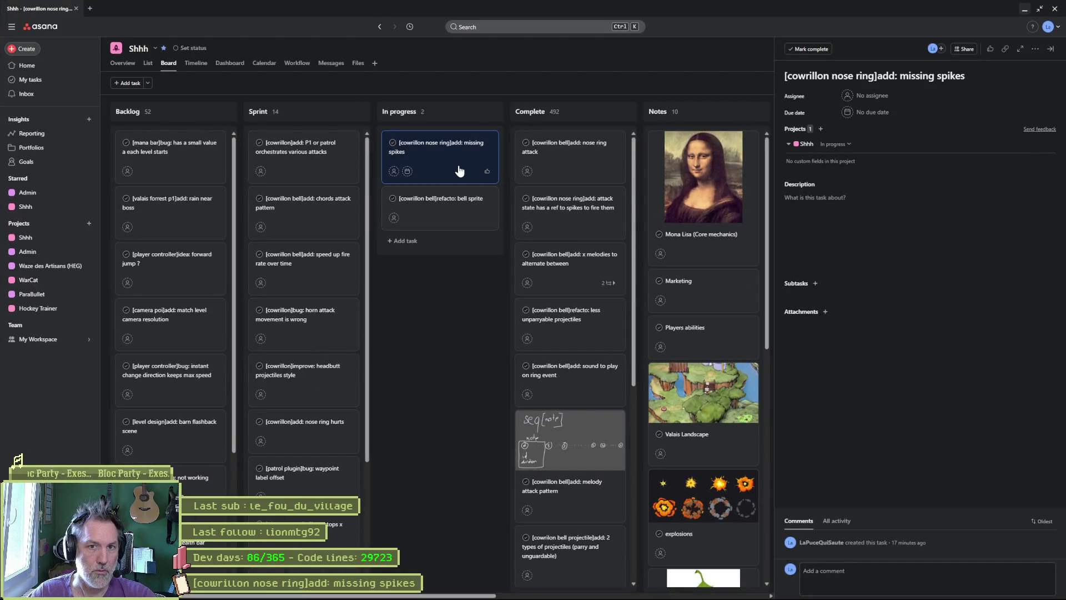
Step: Select the whole 'missing spikes' task title, then bring up Fork
triple_click(833, 76)
mouse_move(547, 595)
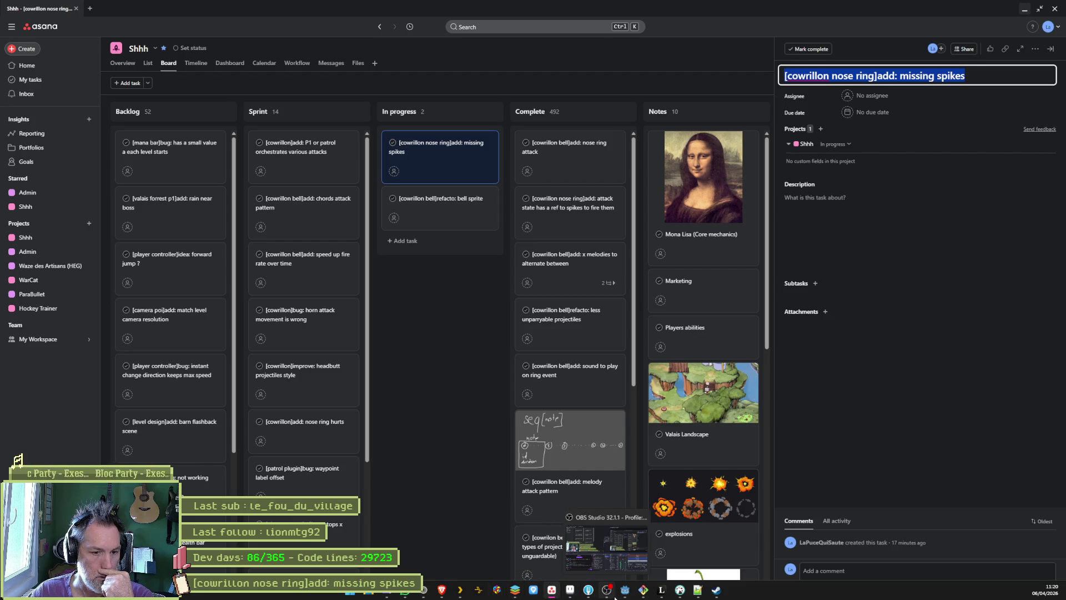
left_click(590, 593)
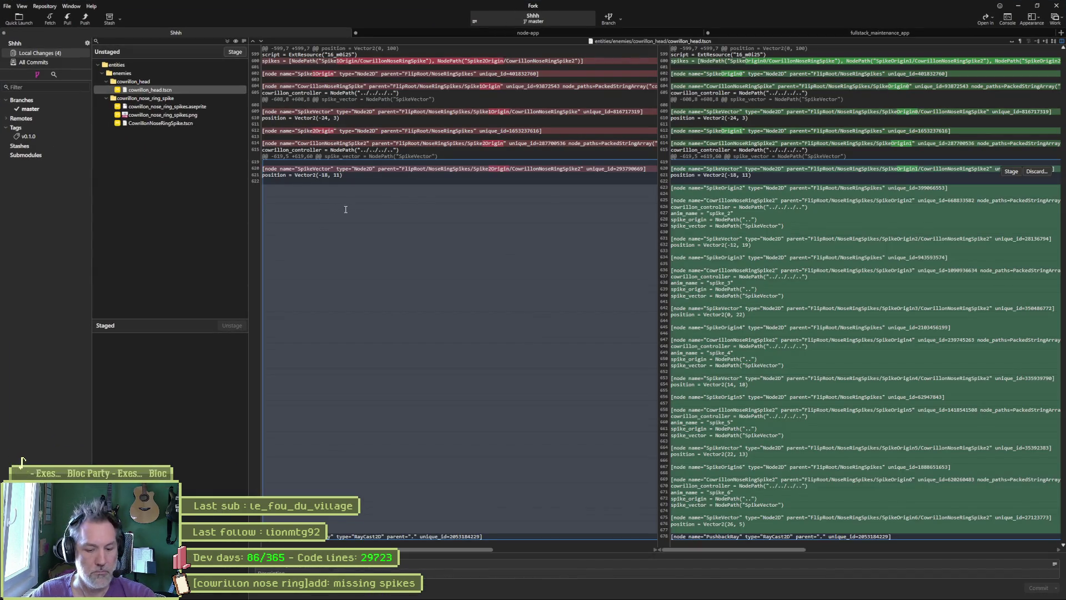
Step: Stage the four changed spike files and commit them with a '[cowrillon' subject
left_click(190, 115)
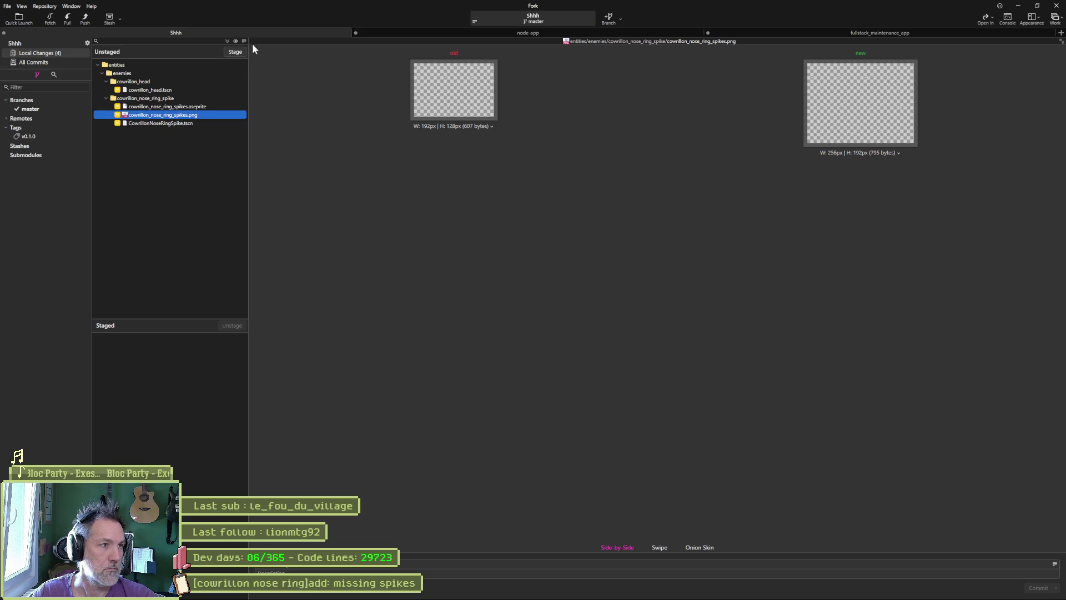
left_click(228, 41)
type("[cowrillon")
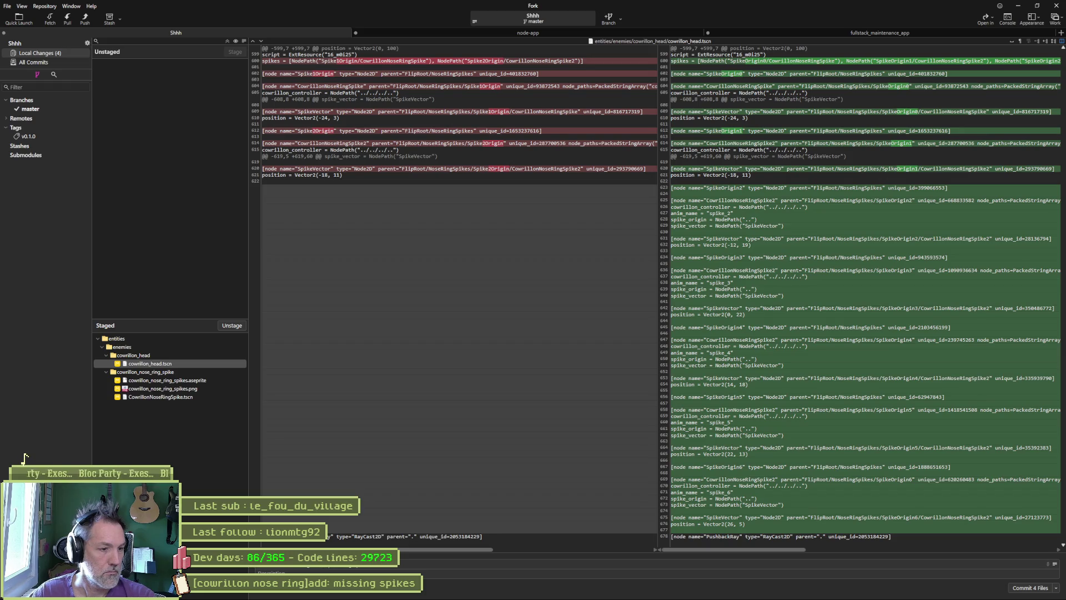
key("ctrl+Return")
Step: Push master to origin and move the missing spikes task to Complete
left_click(85, 18)
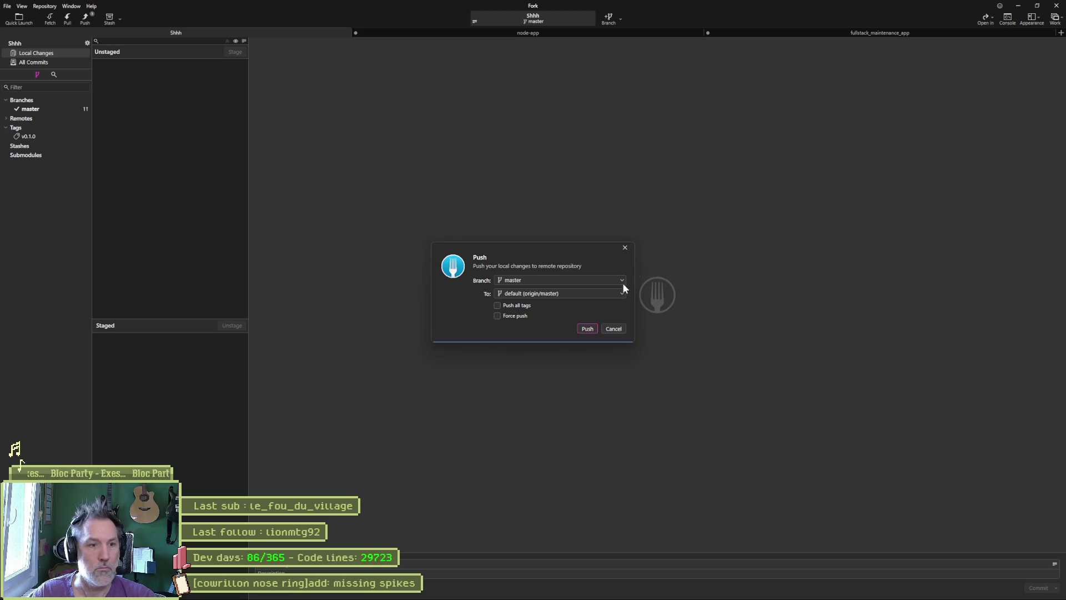
left_click(587, 330)
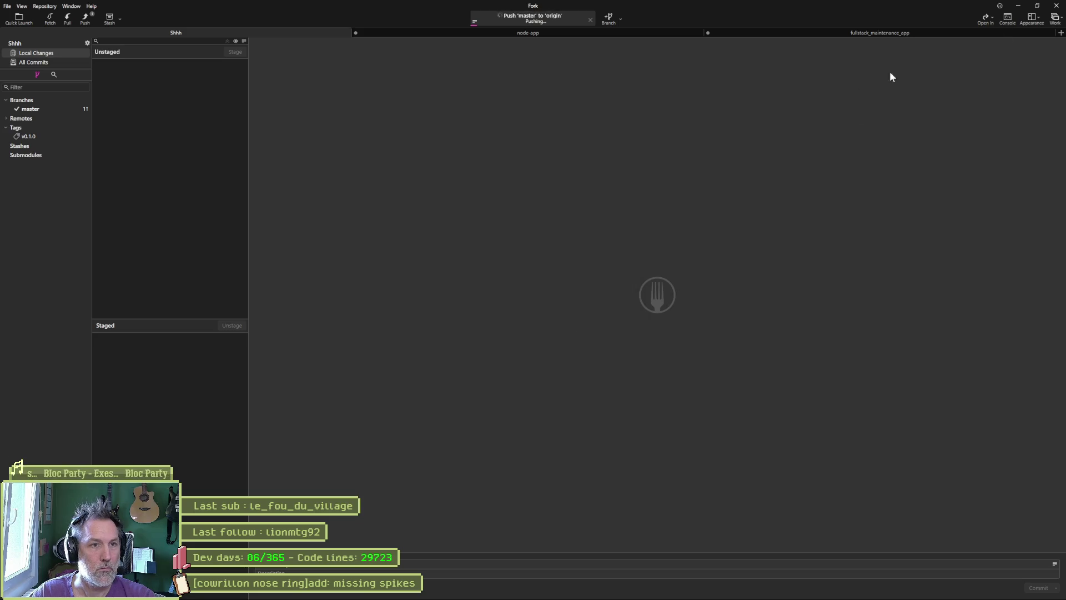
left_click(1020, 7)
left_click_drag(451, 153, 585, 142)
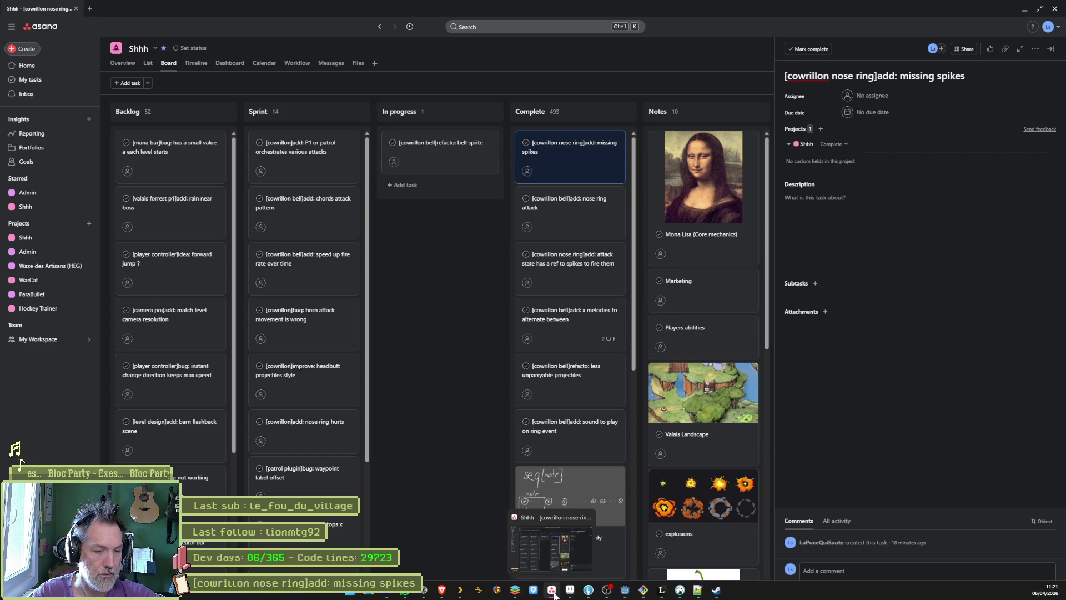
Step: Search DuckDuckGo for 'sorting hat' in a new browser tab
left_click(424, 592)
key("ctrl+t")
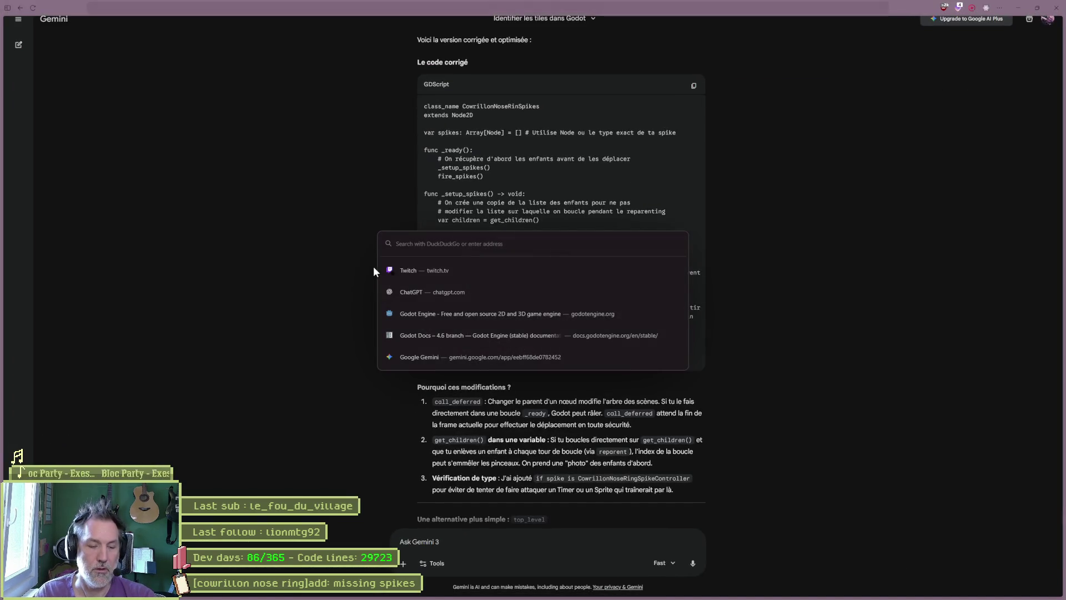
type("sorting hat")
key("Return")
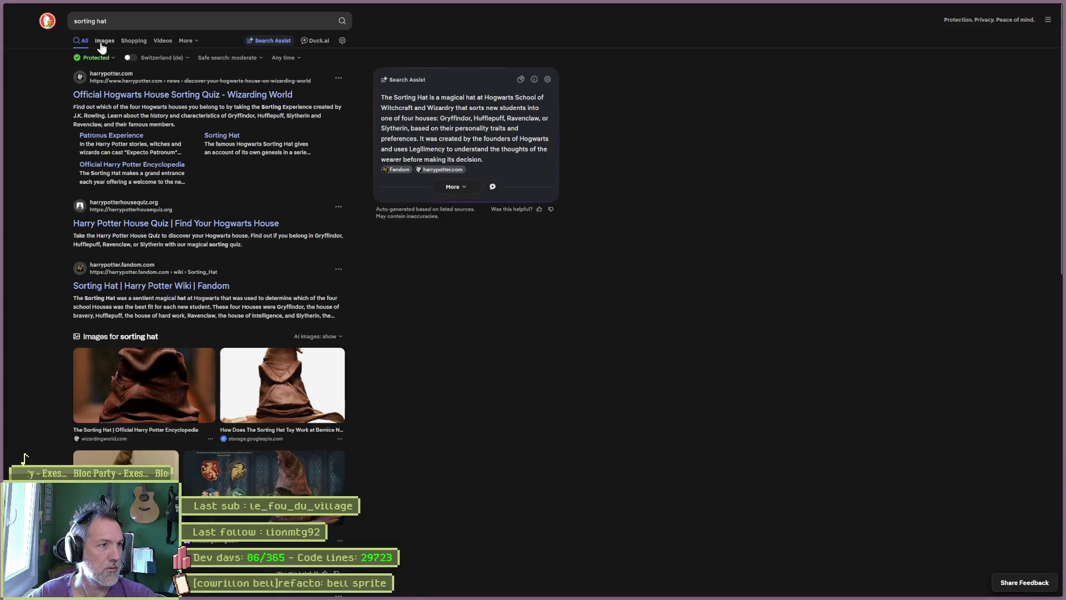
key("alt+Tab")
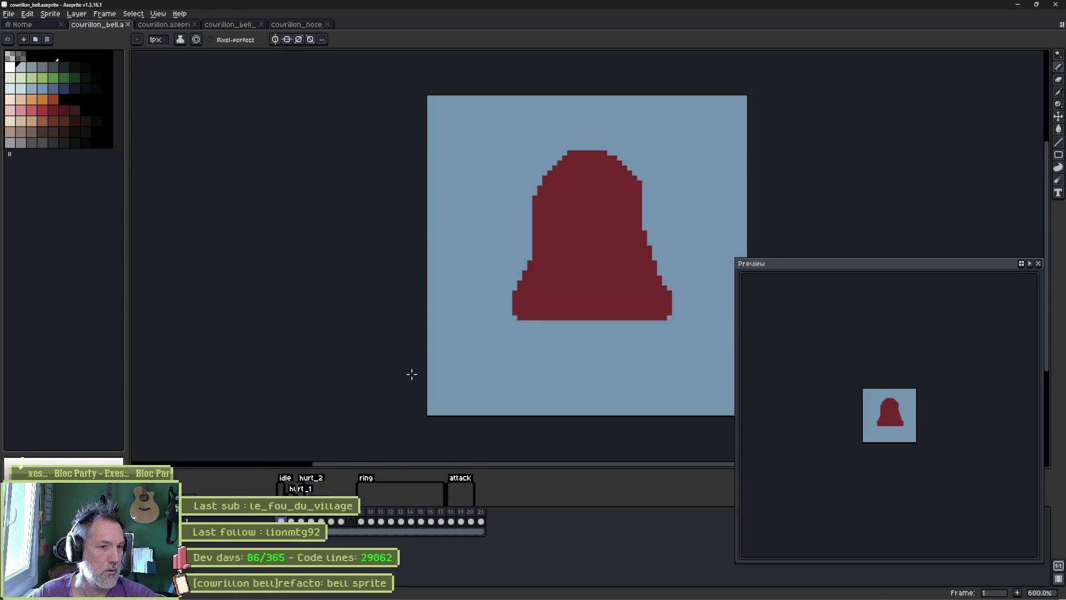
Step: Scrub the bell animation between frames 8 and 21, then add a new empty layer
left_click(362, 514)
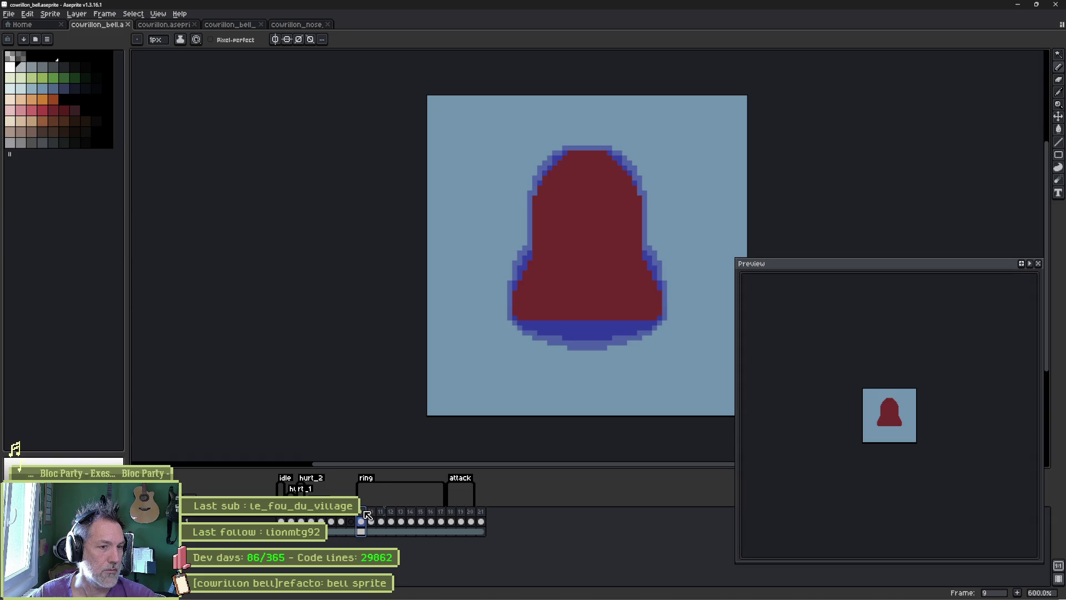
left_click(370, 514)
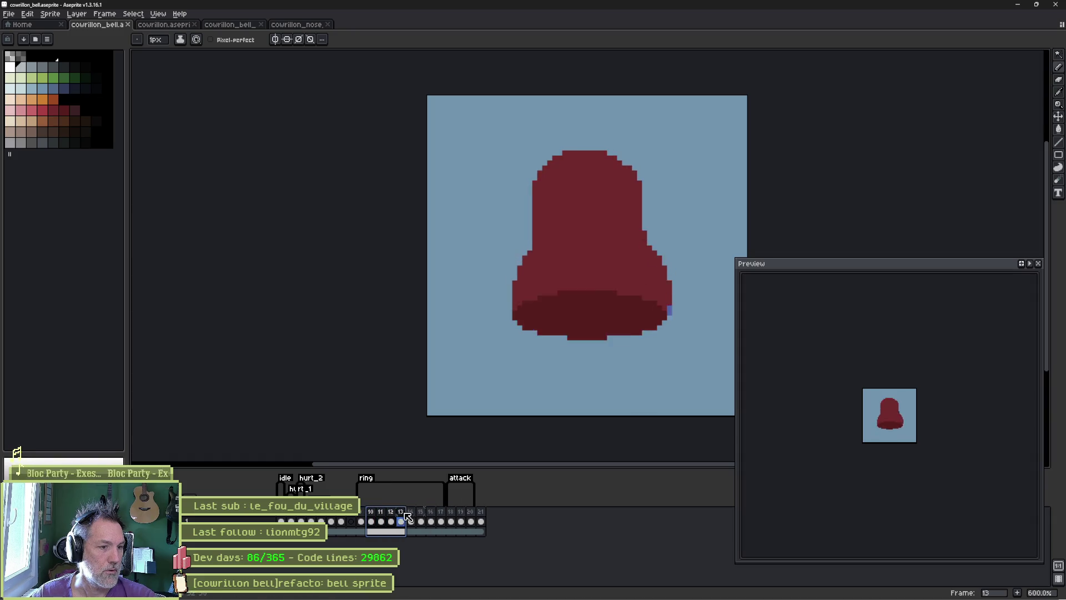
mouse_move(454, 513)
left_mouse_down()
mouse_move(497, 515)
mouse_move(451, 516)
mouse_move(483, 516)
mouse_move(464, 516)
left_mouse_up()
left_click_drag(464, 517, 361, 516)
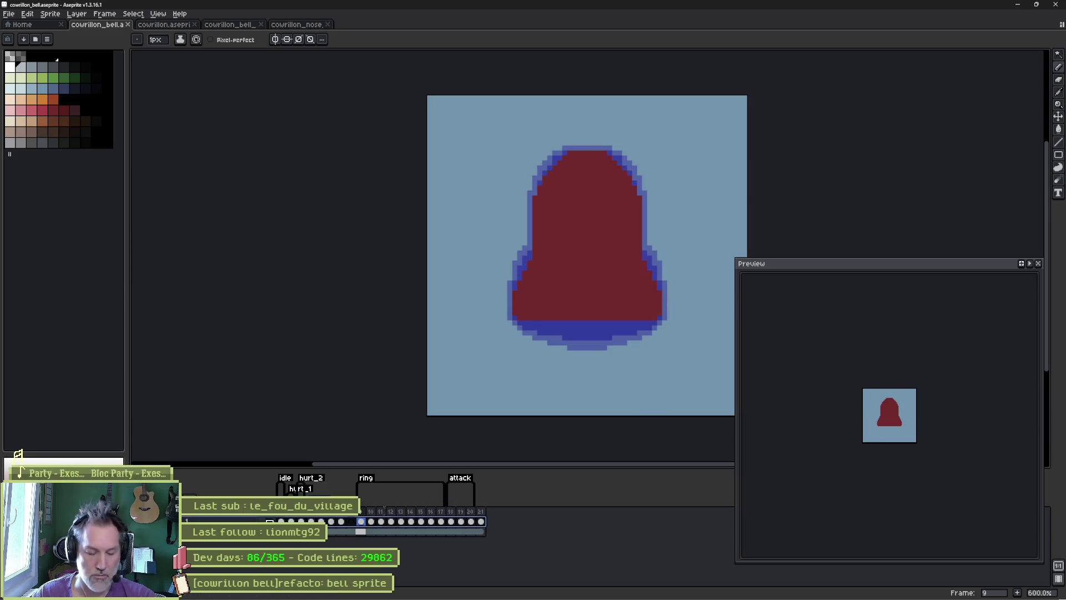
key("shift+n")
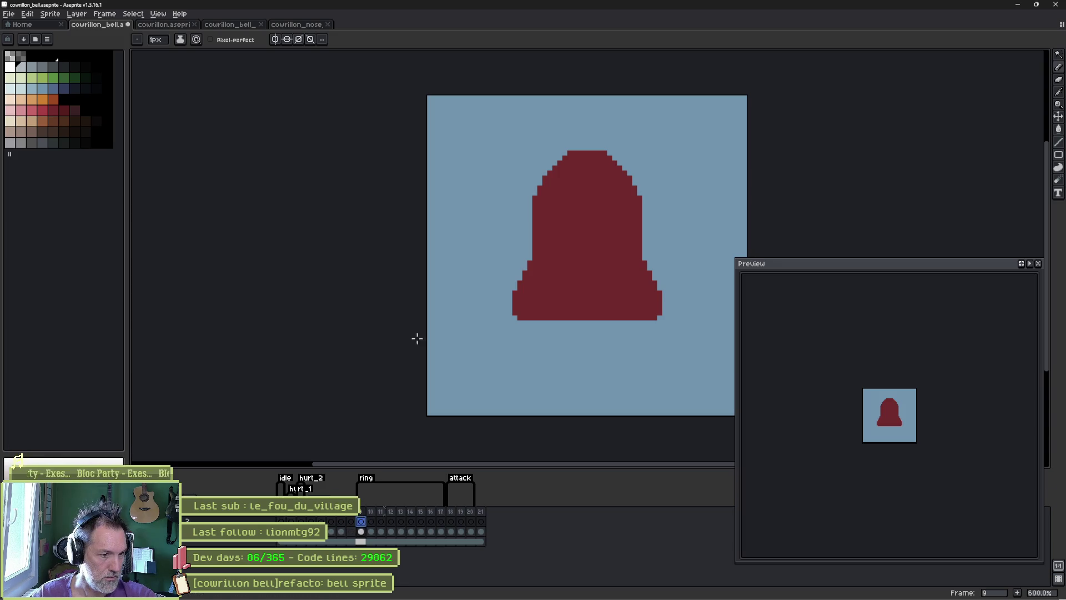
Step: Pick a lighter crimson and pencil a brow line and frown line on frame 9
left_click(566, 262, "alt")
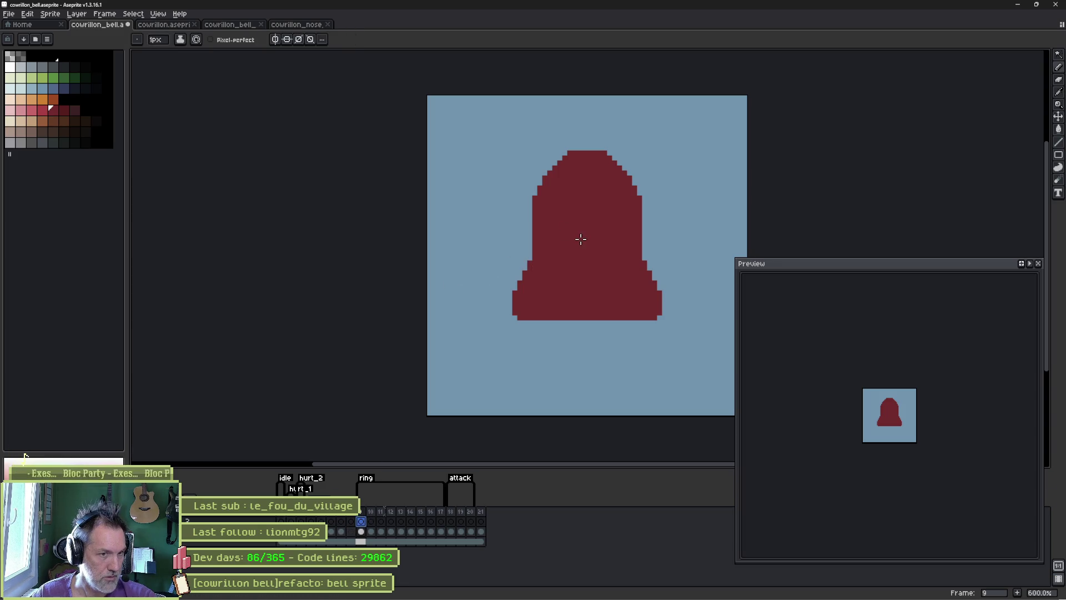
left_click(42, 110)
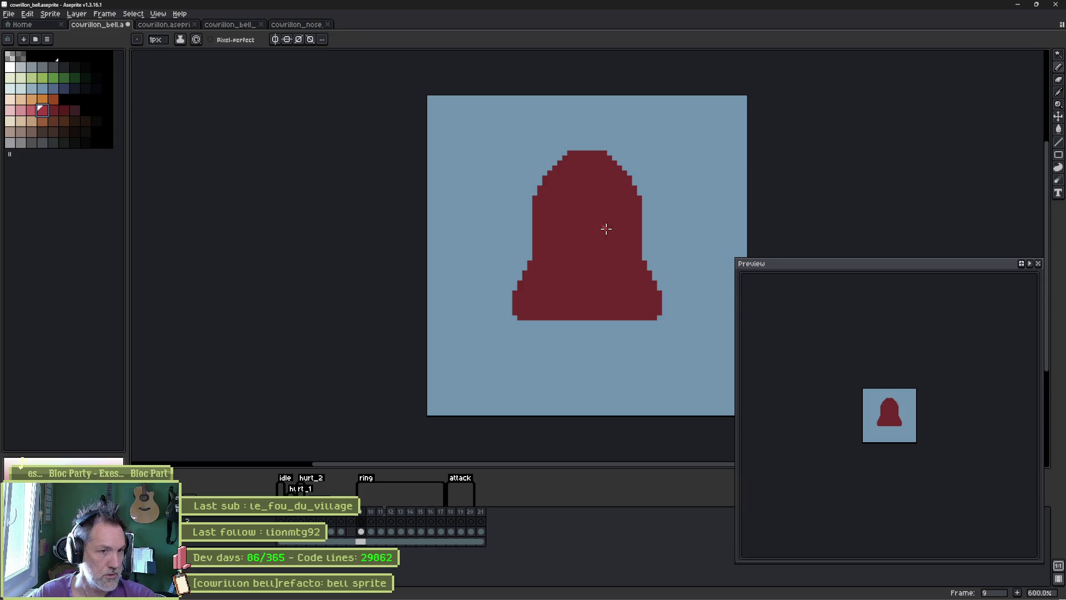
mouse_move(543, 208)
left_mouse_down()
mouse_move(596, 212)
mouse_move(618, 201)
left_mouse_up()
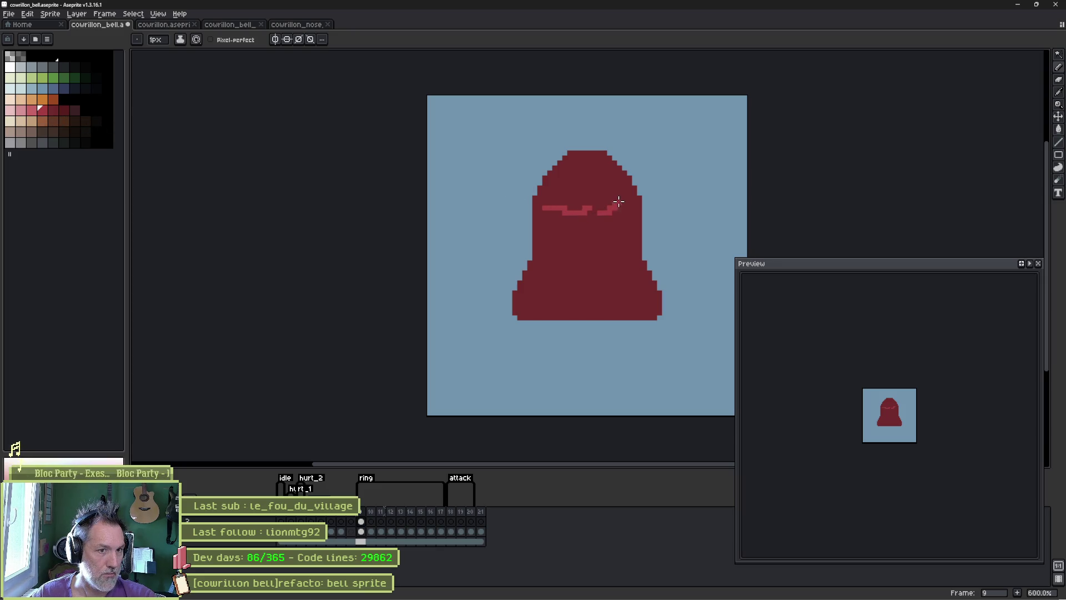
left_click_drag(543, 278, 627, 278)
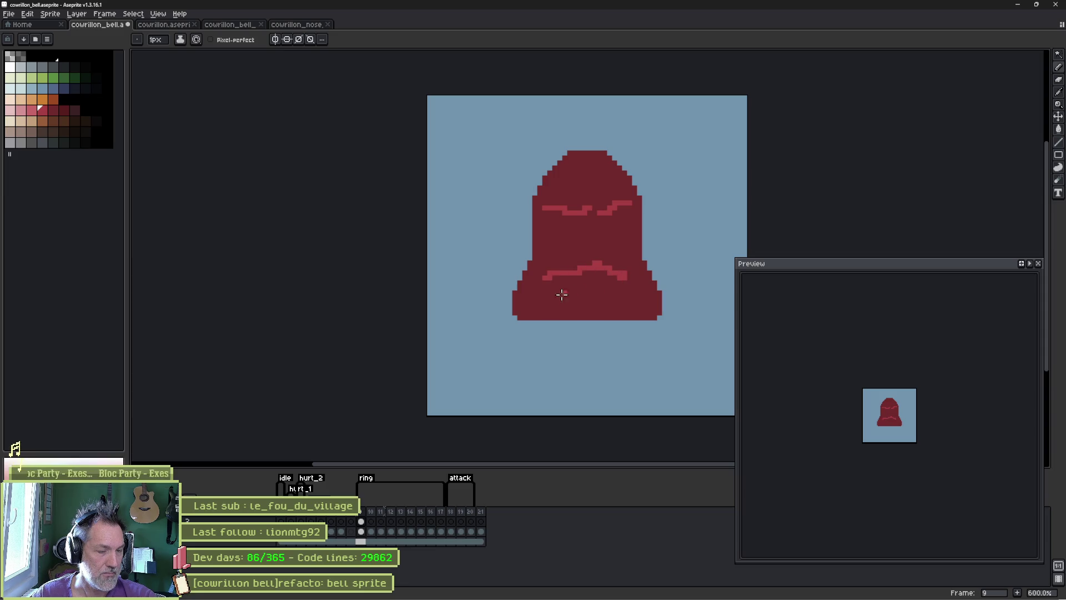
Step: Paste the face strokes into frame 10, toggle the bell body layer, and clear frame 9's face
left_click(370, 521)
key("ctrl+v")
key("Return")
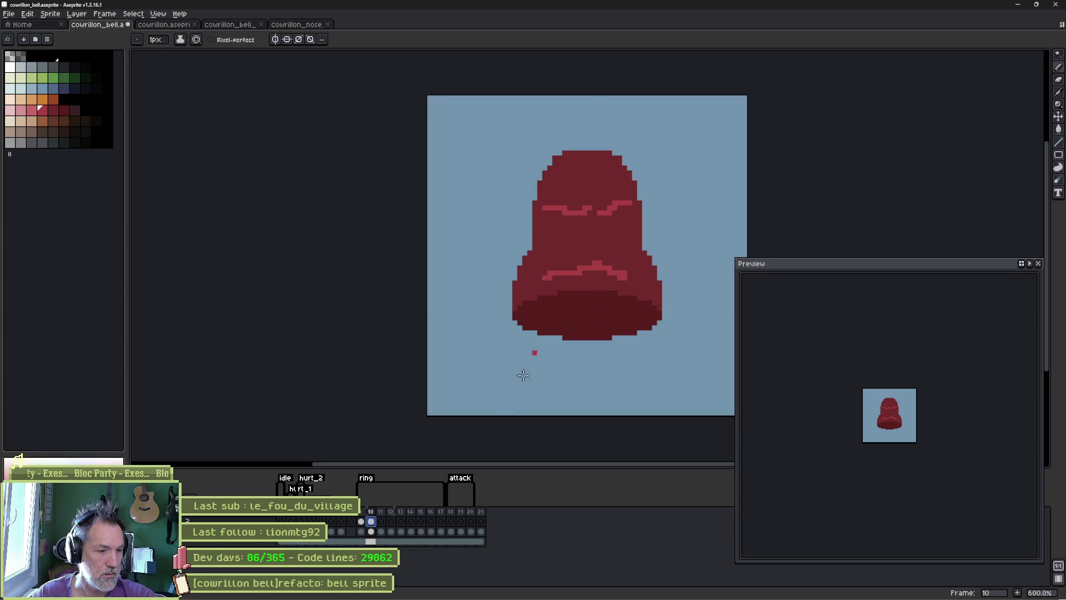
left_click(7, 532)
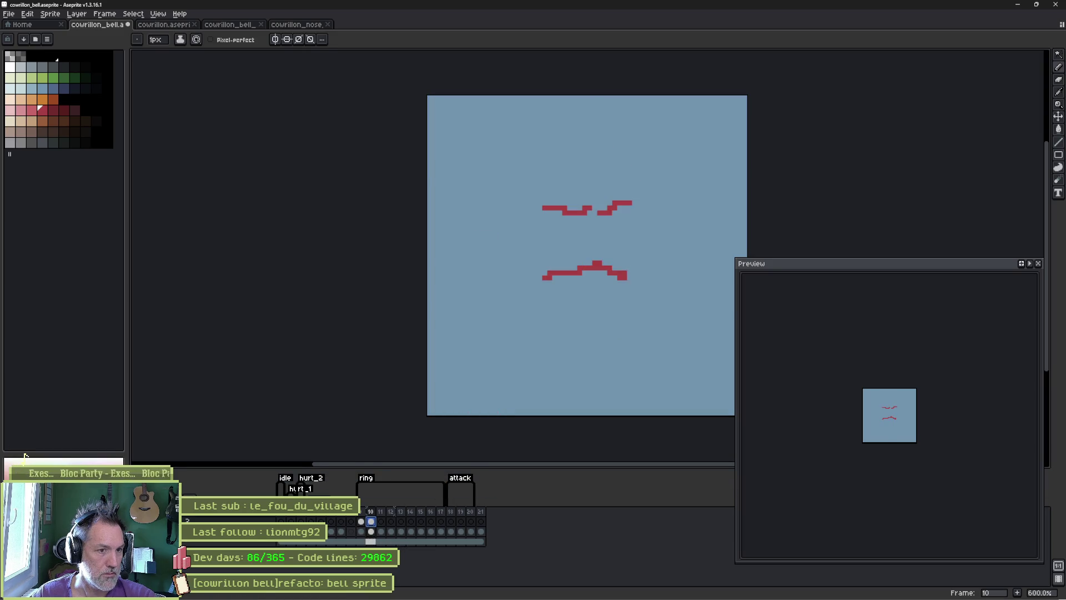
left_click(366, 532)
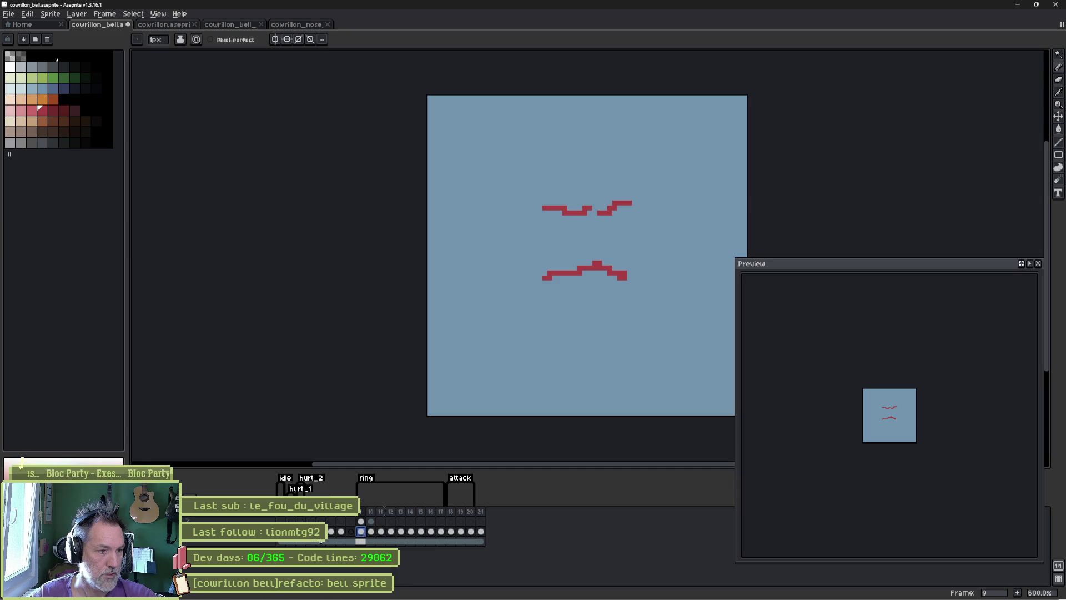
left_click(8, 531)
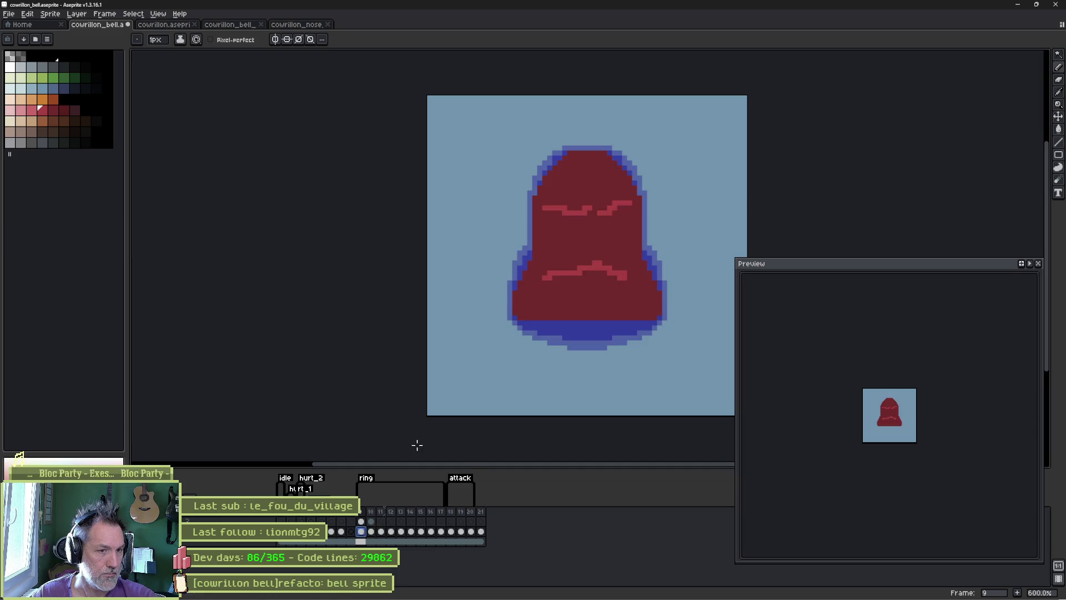
left_click(361, 522)
key("Delete")
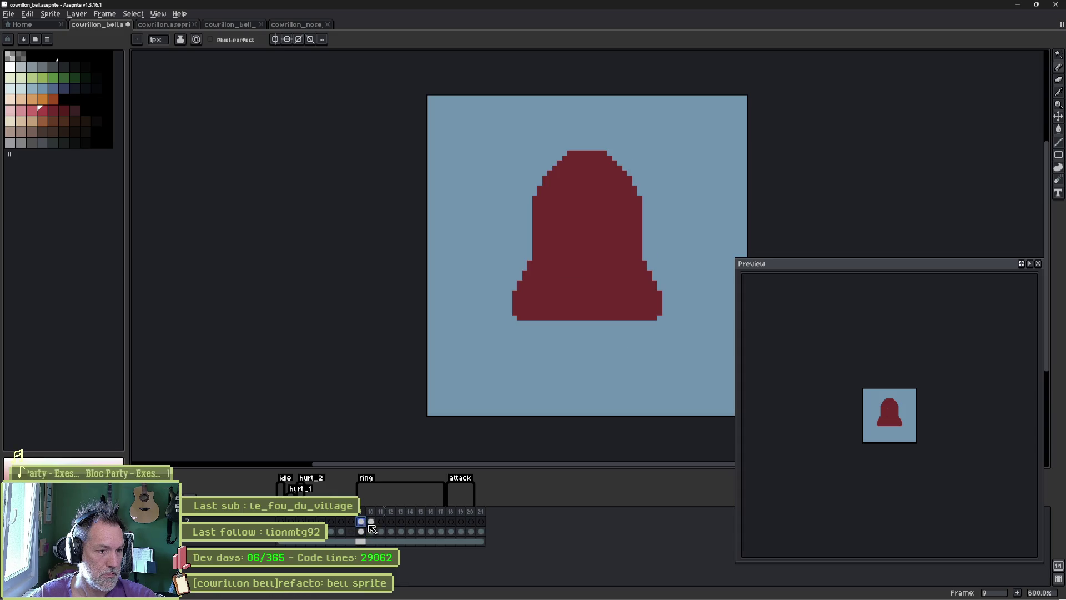
Step: Redraw the eyebrow and frown lines on frame 9 only
left_click_drag(372, 522, 440, 522)
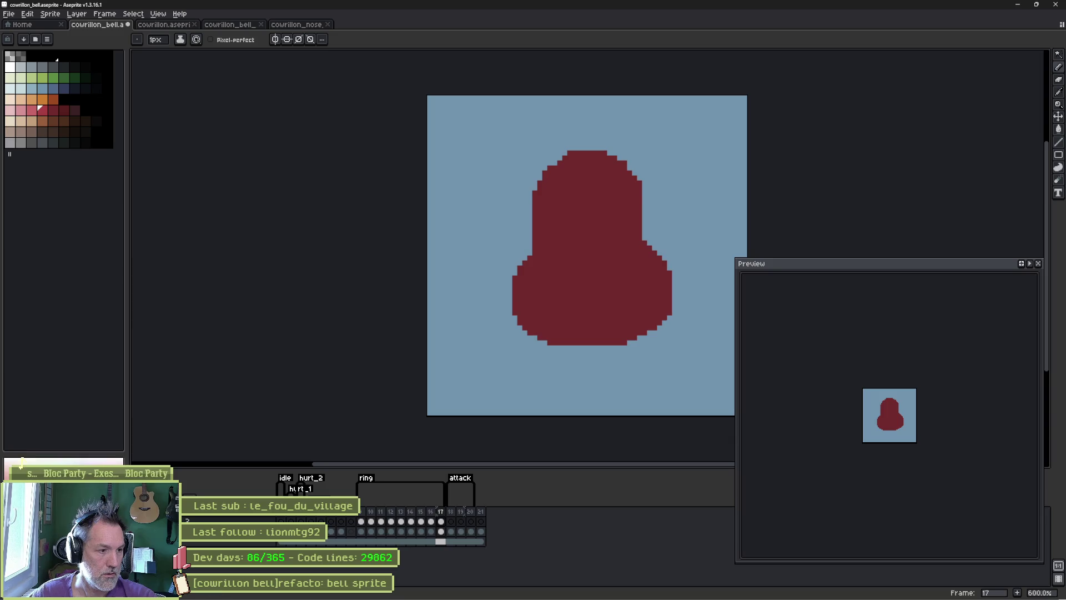
left_click(359, 522)
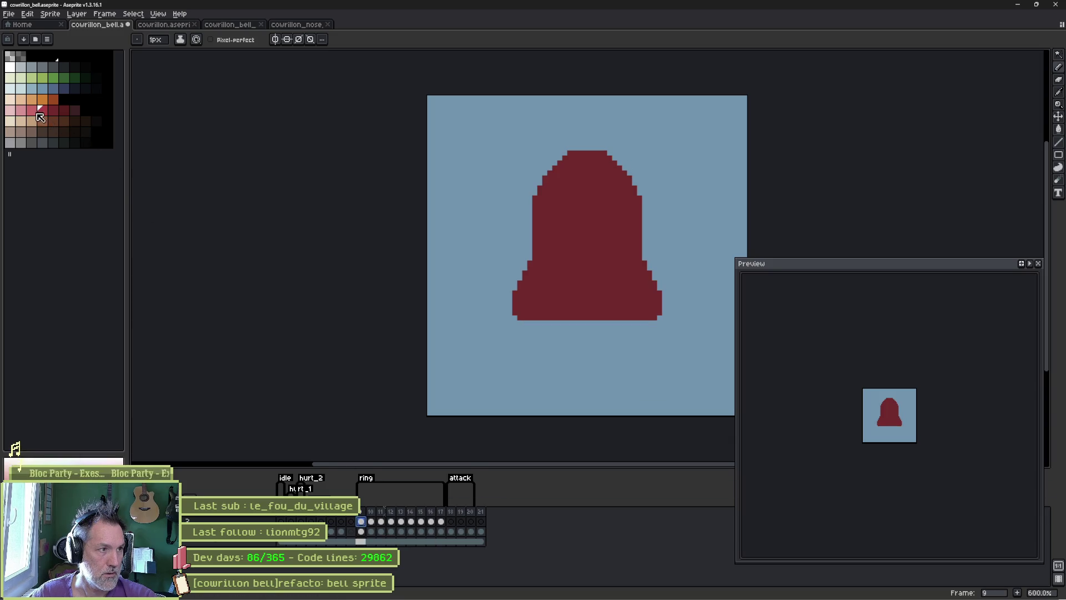
mouse_move(538, 212)
left_mouse_down()
mouse_move(591, 220)
mouse_move(632, 208)
left_mouse_up()
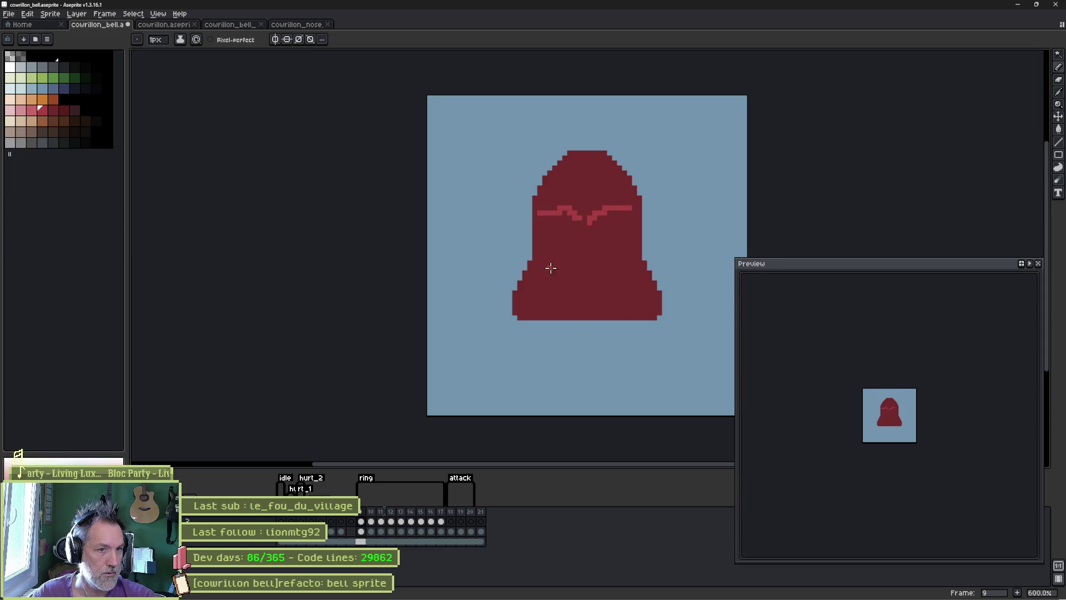
left_click_drag(550, 275, 612, 272)
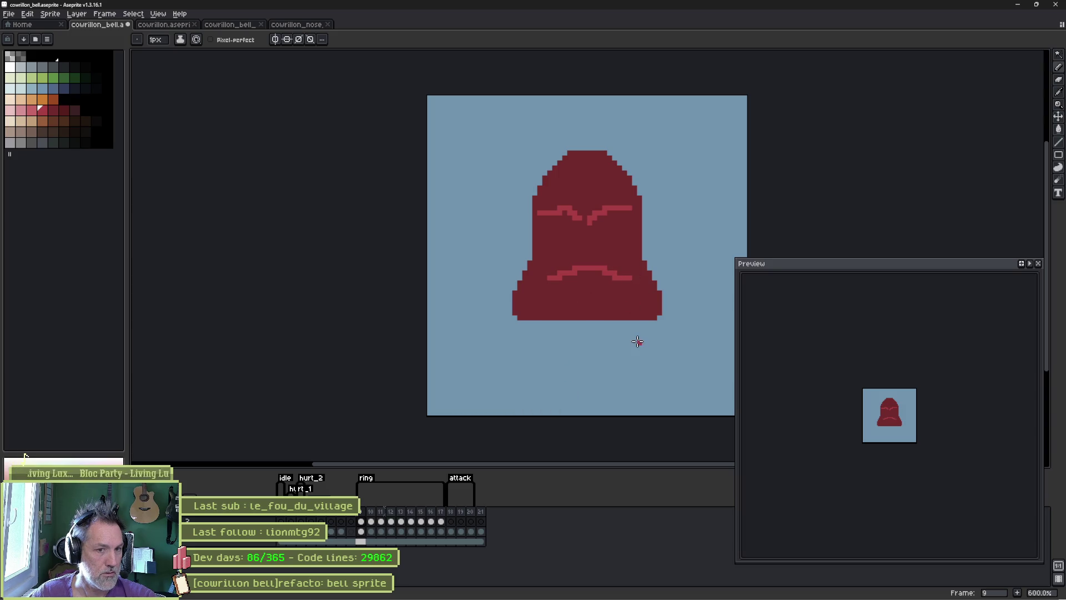
left_click(372, 521)
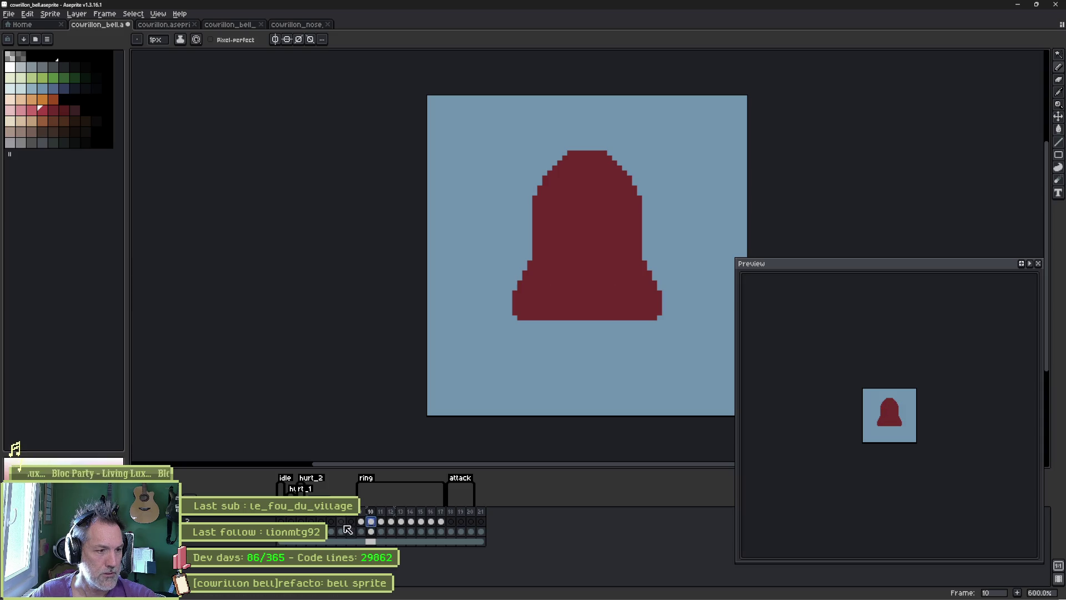
Step: Try lowering Layer 2's opacity, then undo it along with the last pencil strokes
double_click(233, 522)
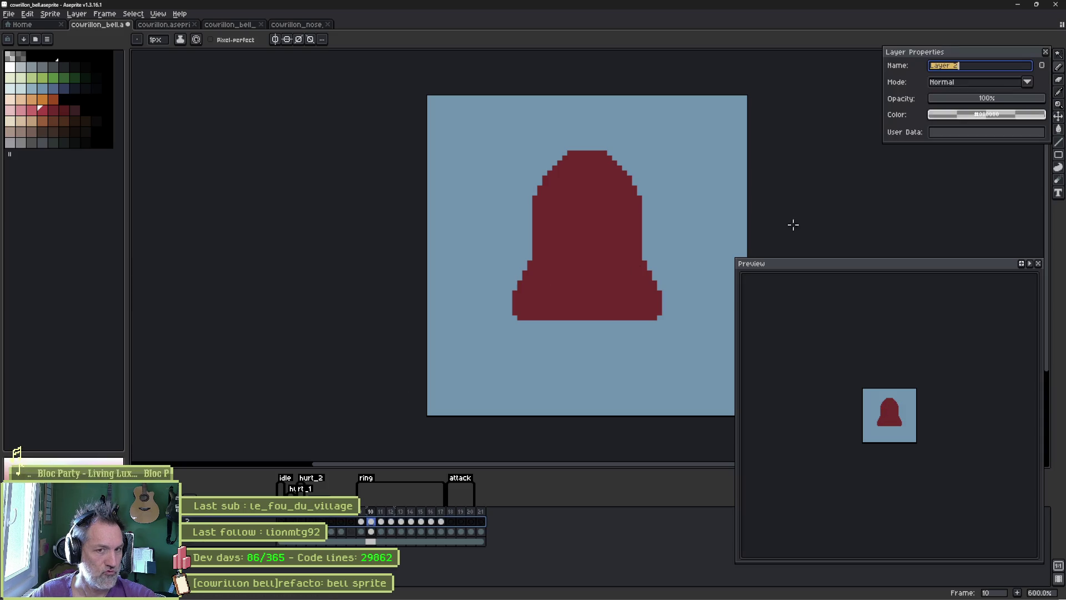
left_click_drag(989, 100, 1057, 102)
left_click(1045, 52)
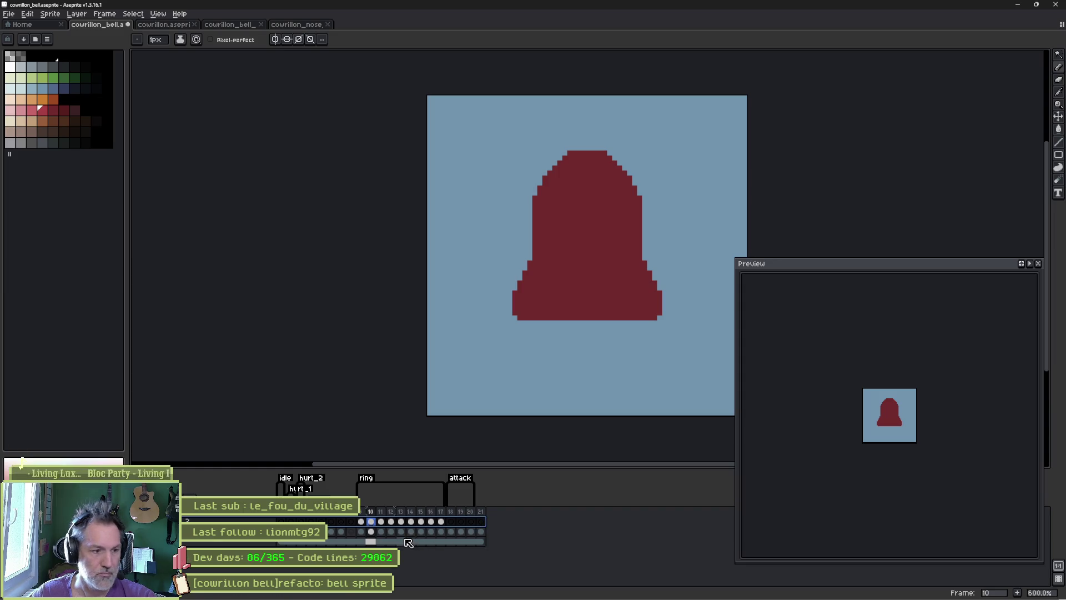
key("ctrl+z")
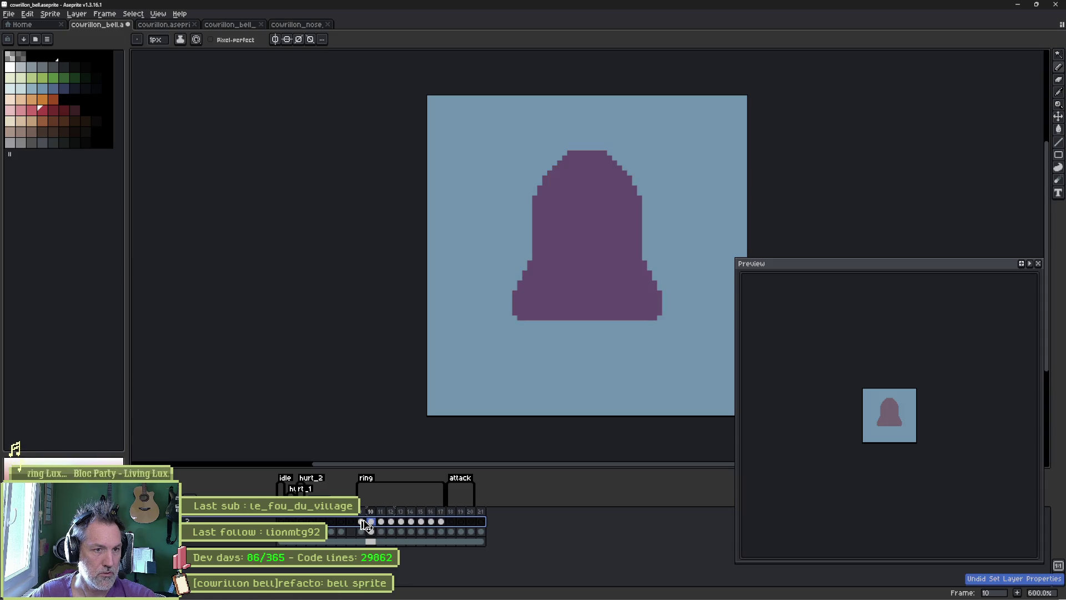
key("ctrl+z")
key("ctrl+z")
key("ctrl+z")
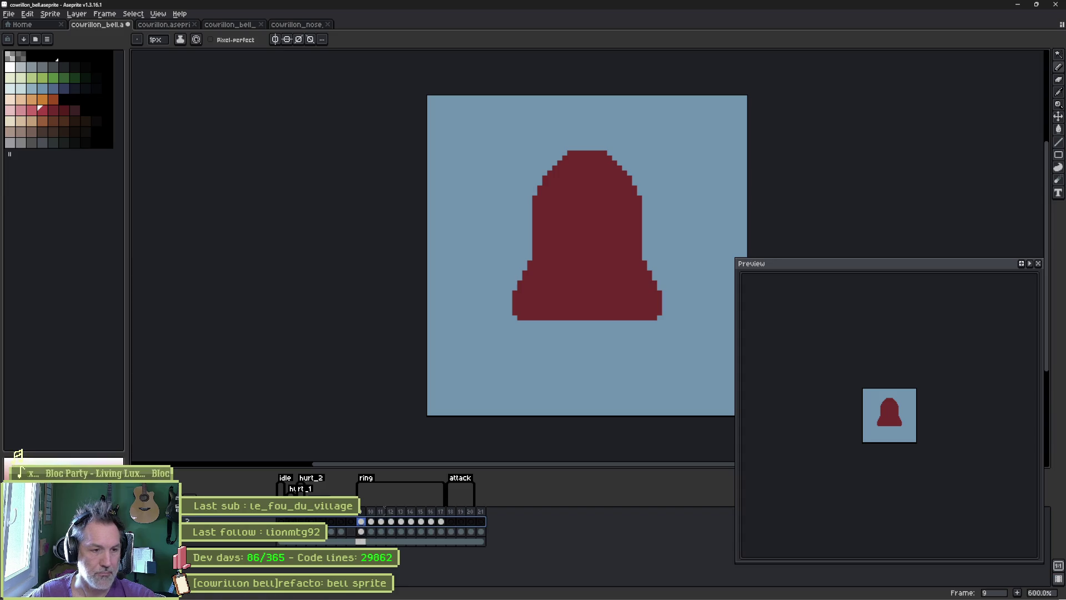
Step: On a new layer, pencil angry eyebrows and a frown on frame 9, then hide the bell on frame 10
key("shift+n")
left_click(361, 521)
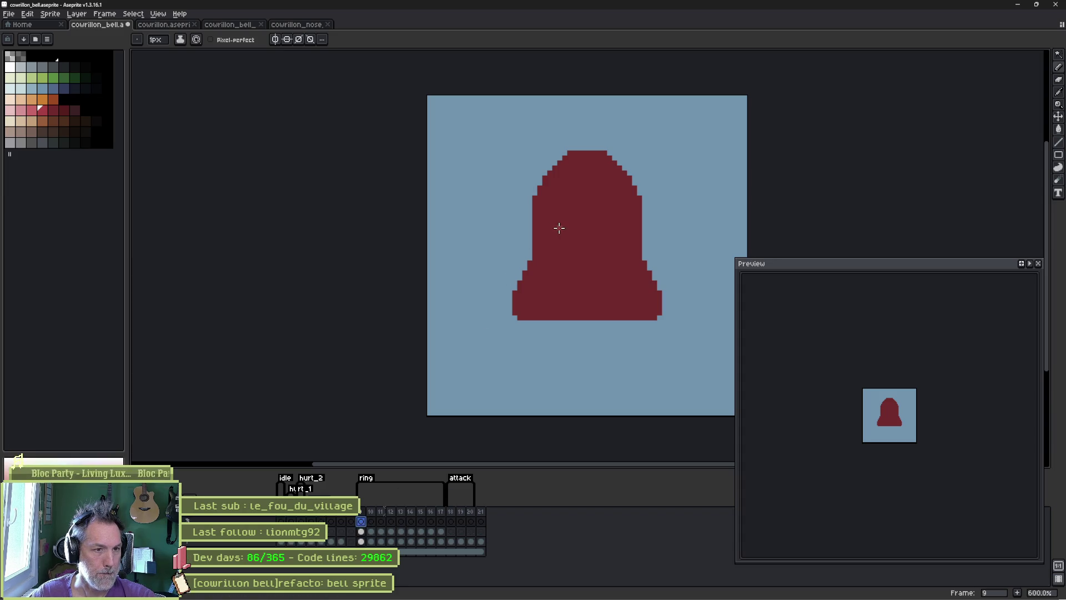
mouse_move(538, 217)
left_mouse_down()
mouse_move(587, 228)
mouse_move(632, 218)
left_mouse_up()
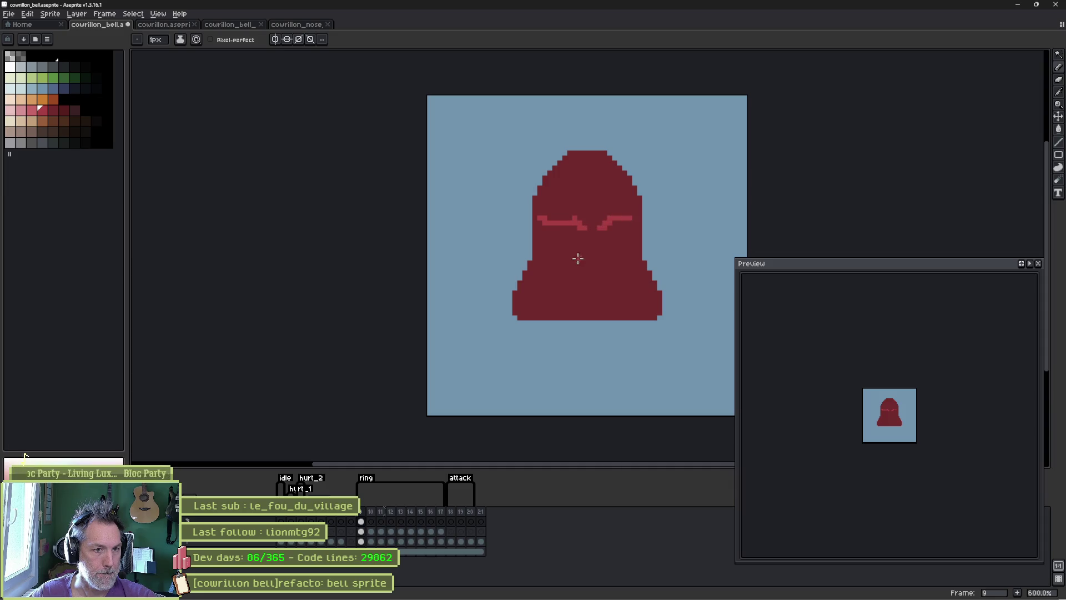
left_click_drag(569, 269, 626, 273)
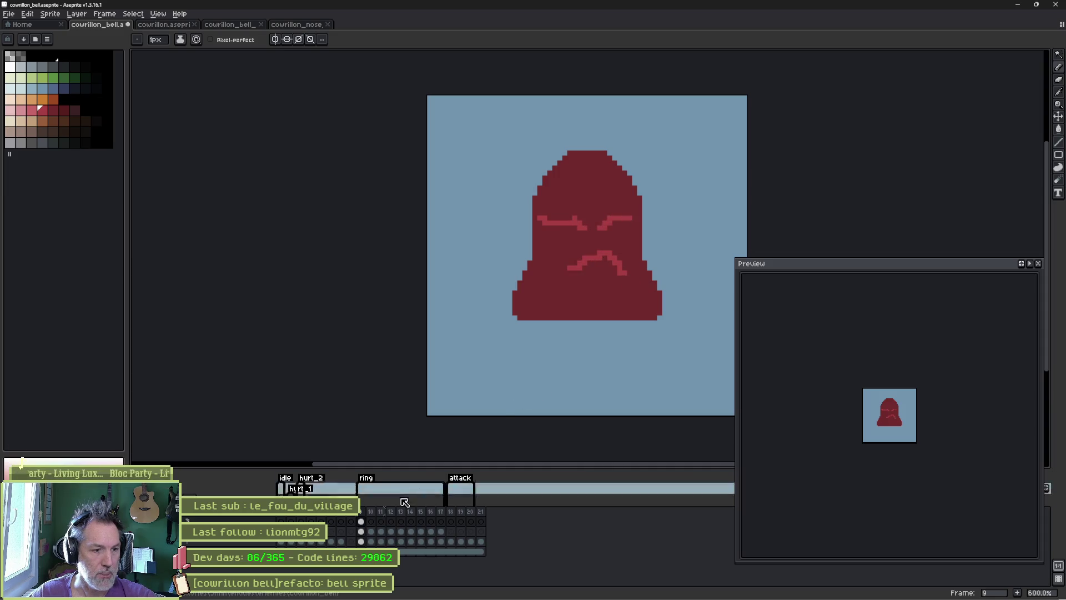
left_click(371, 521)
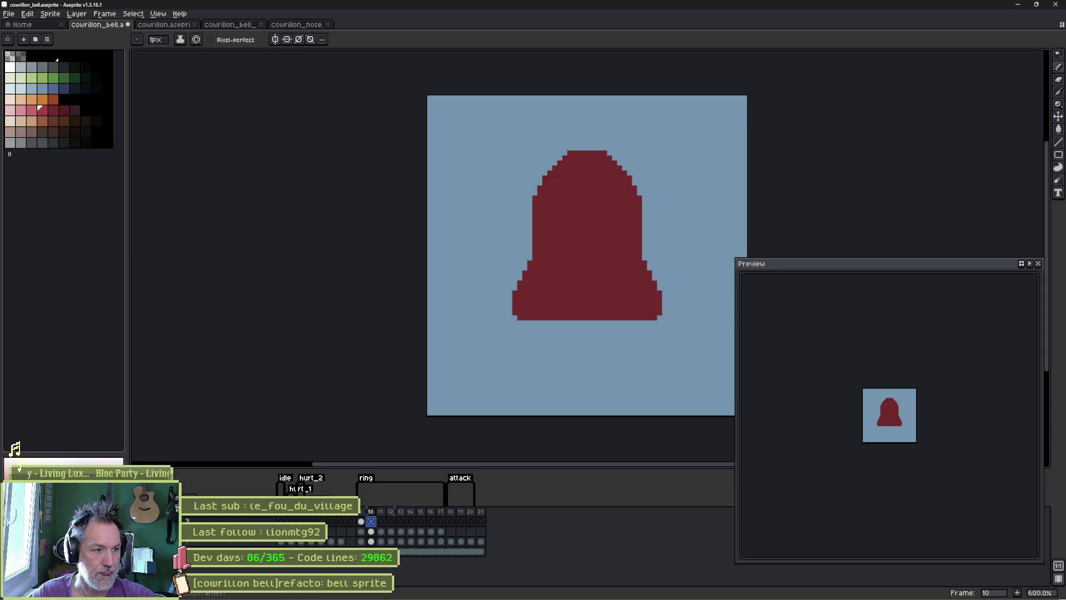
key("Delete")
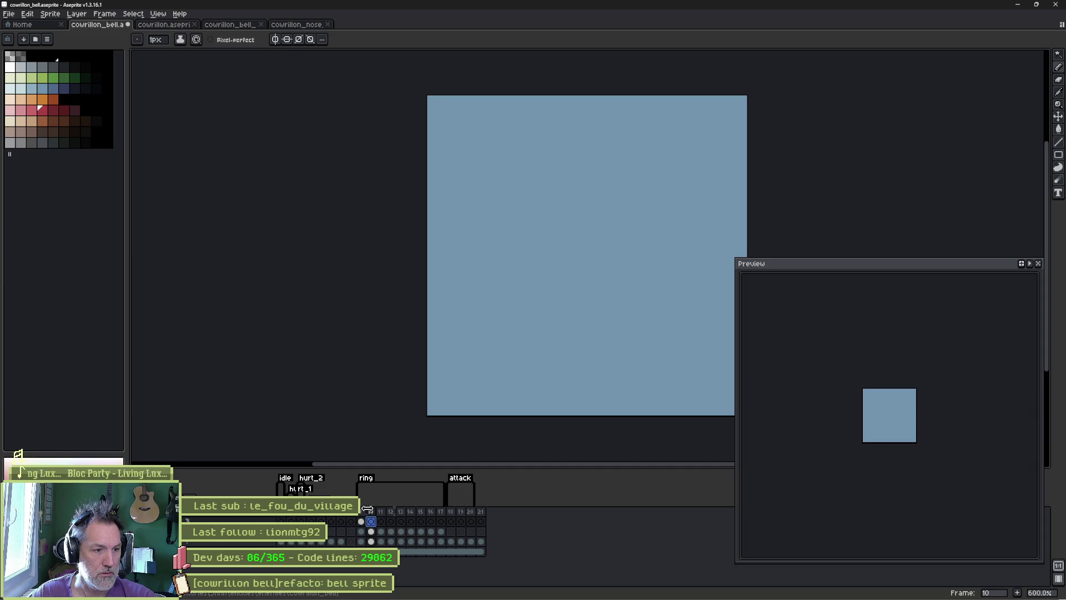
key("F3")
Step: Draw frame 10's angry eyebrows and a mouth extending further right
key("ctrl+z")
key("ctrl+y")
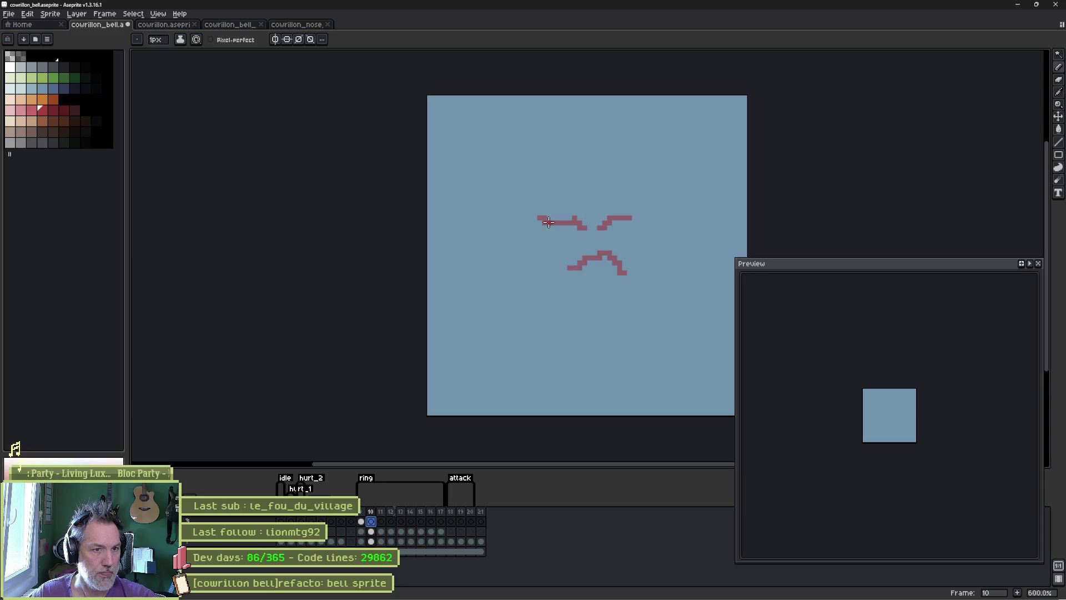
left_click_drag(557, 217, 636, 223)
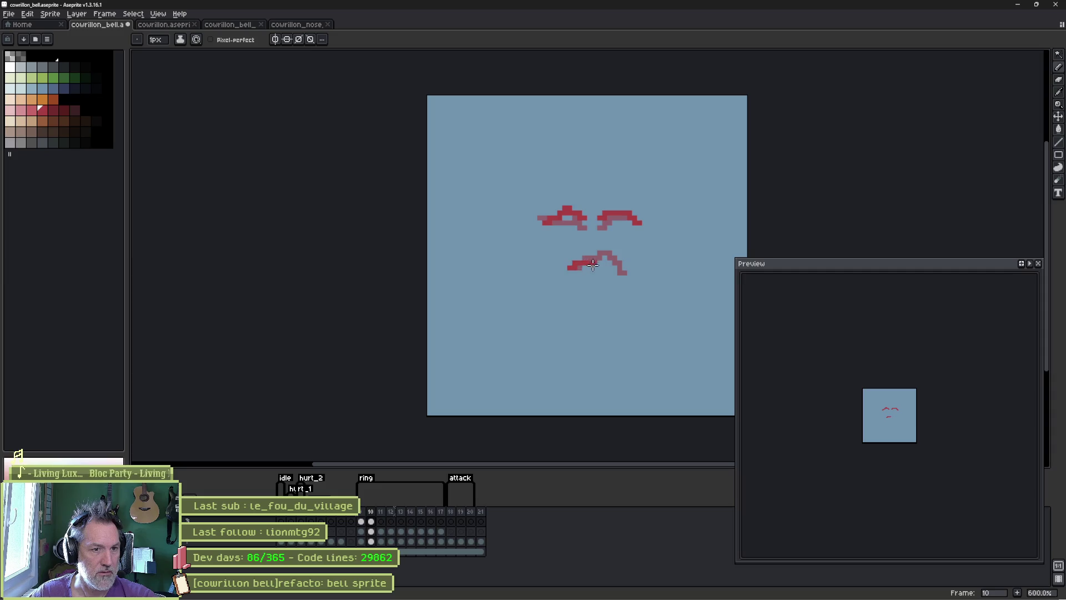
left_click_drag(613, 267, 637, 273)
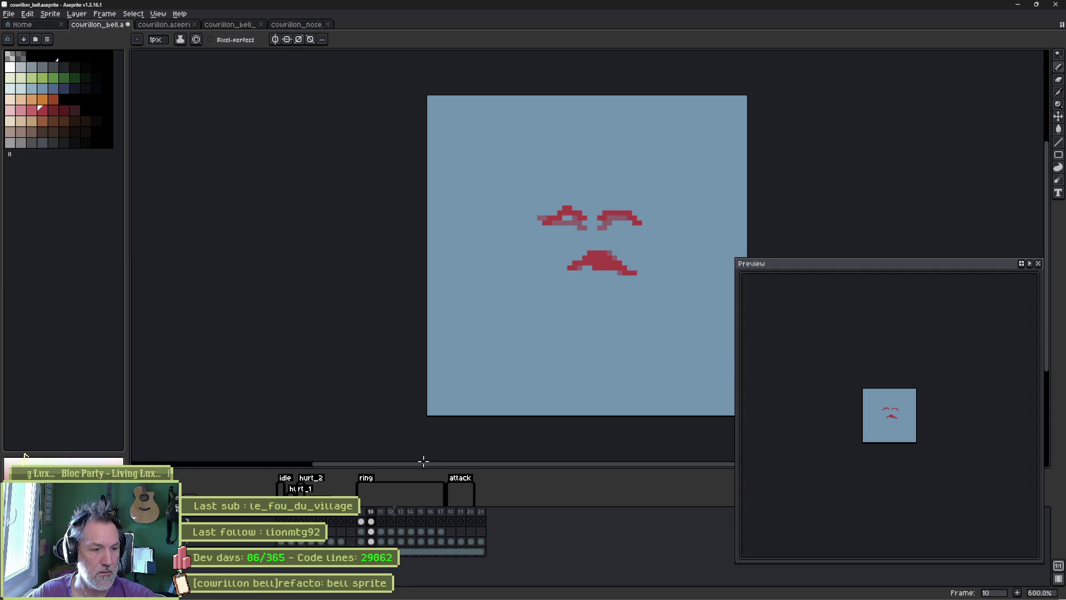
key("Right")
Step: Draw a raised brow and open mouth on frame 11, and thicker brows on frame 12
mouse_move(548, 218)
left_mouse_down()
mouse_move(566, 203)
mouse_move(591, 210)
mouse_move(595, 189)
left_mouse_up()
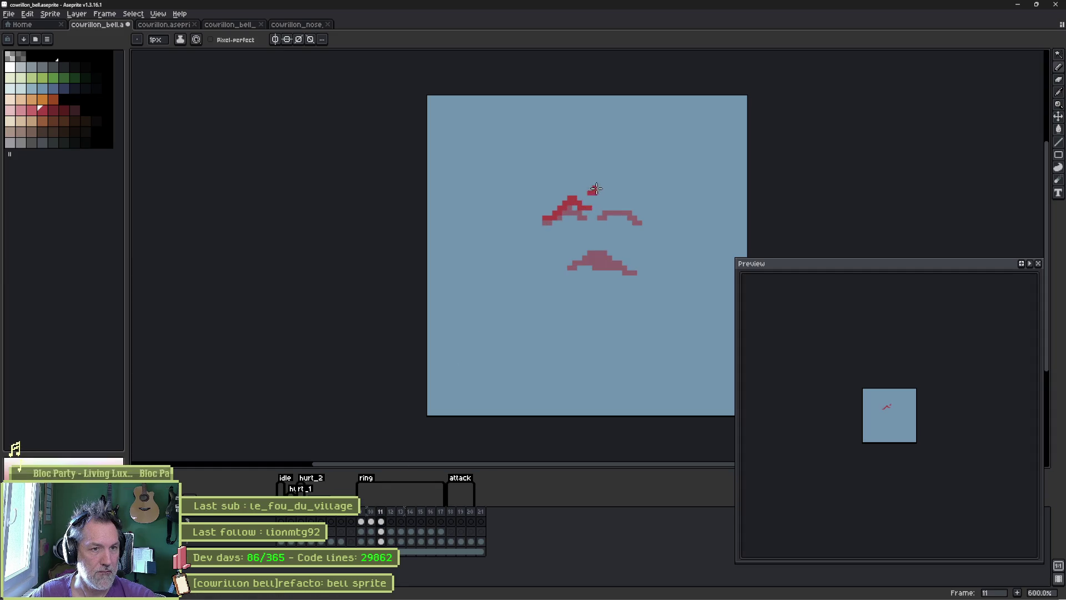
left_click_drag(638, 217, 645, 222)
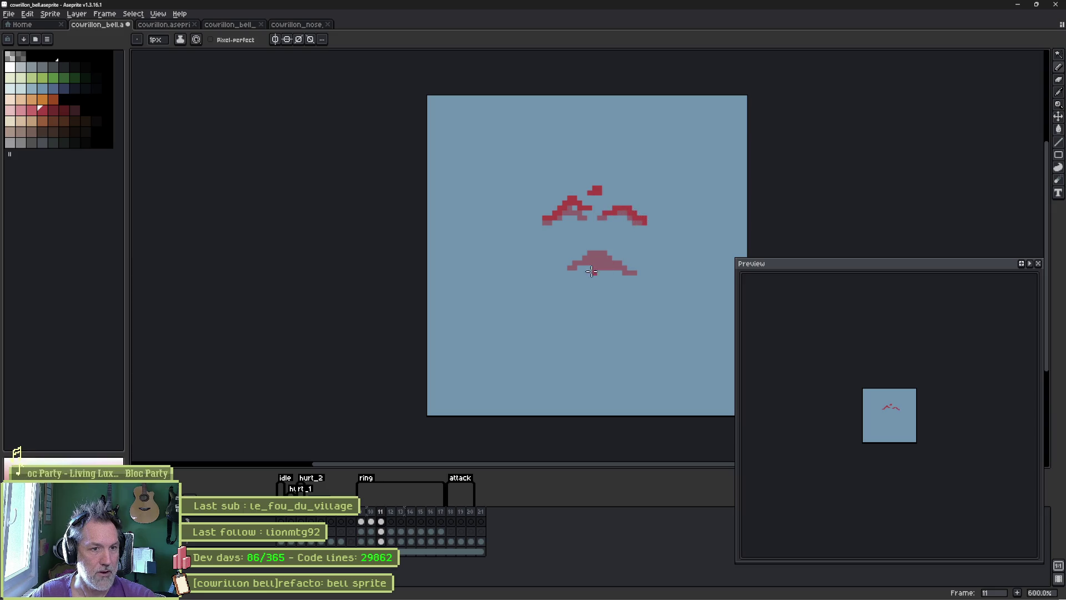
mouse_move(559, 262)
left_mouse_down()
mouse_move(596, 247)
mouse_move(611, 280)
mouse_move(634, 271)
mouse_move(593, 254)
mouse_move(605, 261)
mouse_move(593, 272)
left_mouse_up()
key("Right")
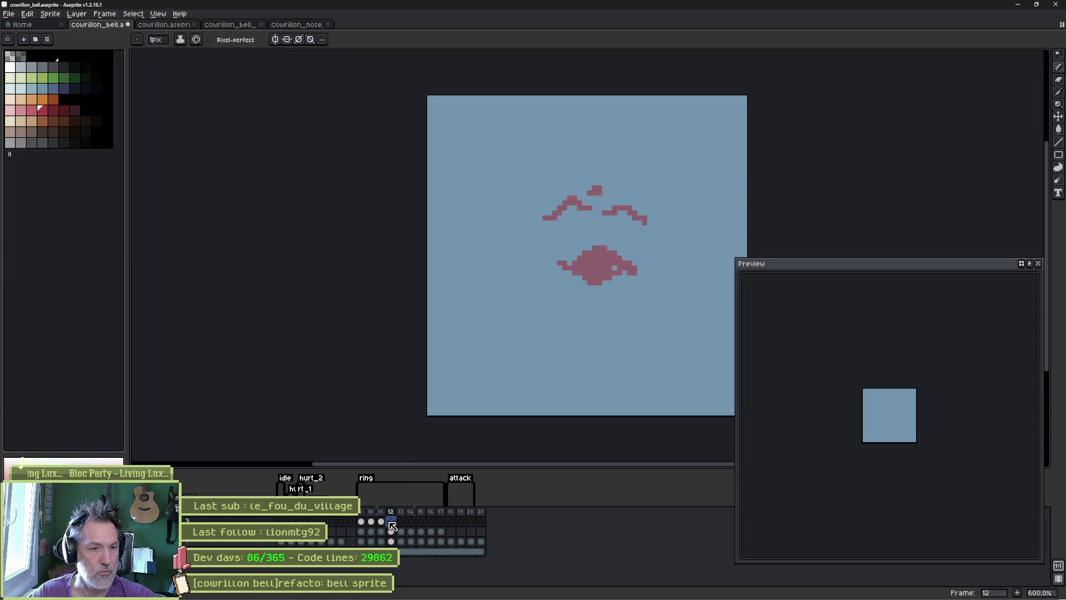
mouse_move(553, 213)
left_mouse_down()
mouse_move(629, 210)
mouse_move(646, 224)
left_mouse_up()
mouse_move(567, 220)
left_mouse_down()
mouse_move(633, 220)
mouse_move(616, 214)
left_mouse_up()
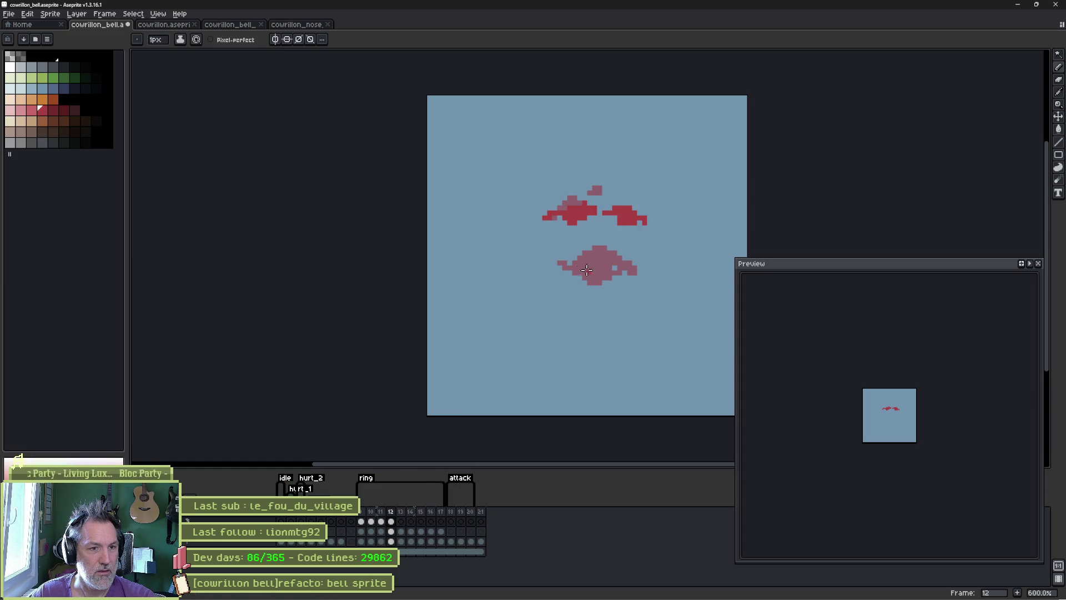